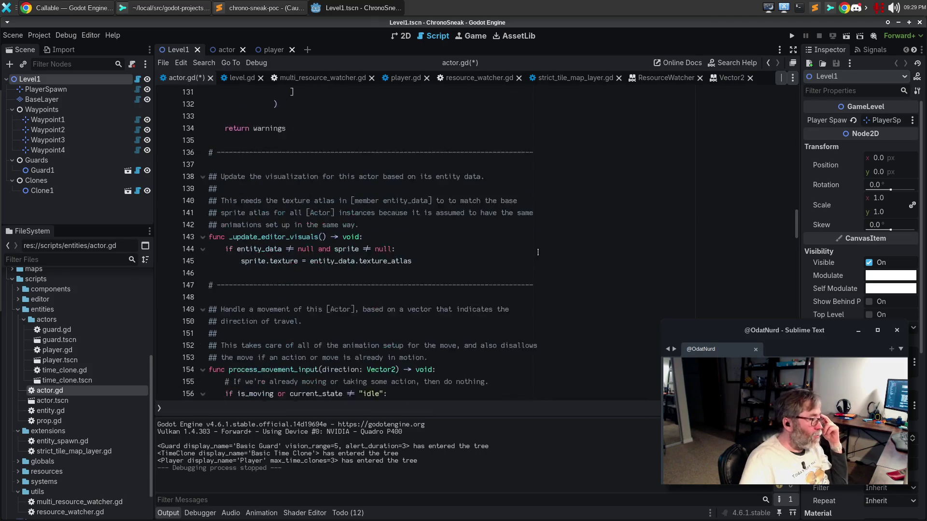
pyautogui.scroll(-17, 538, 248)
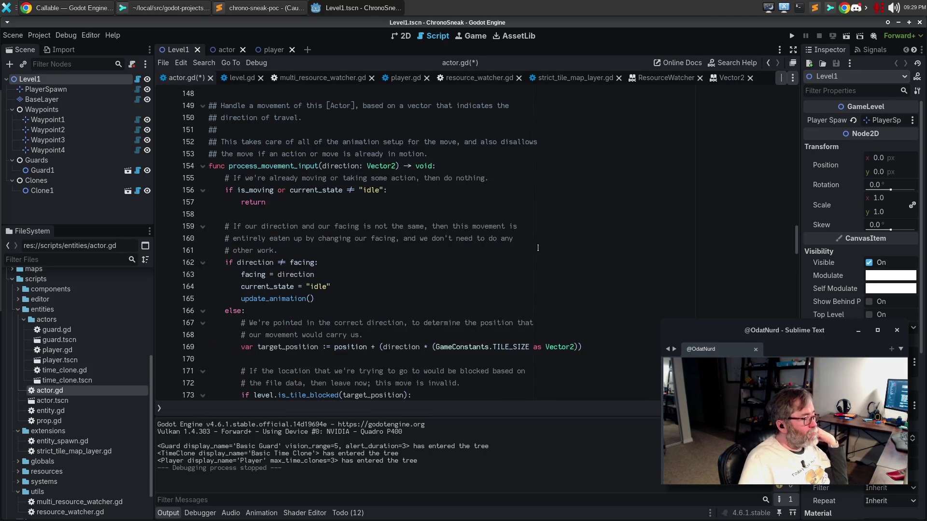
# Save the edited actor.gd script and scene, then switch to Sublime Merge.
pyautogui.hotkey('ctrl', 's')
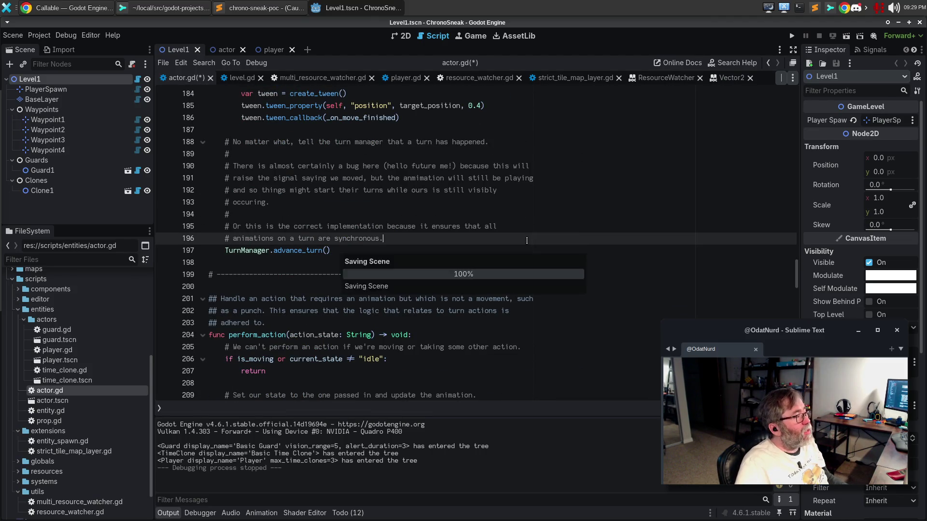
pyautogui.click(184, 8)
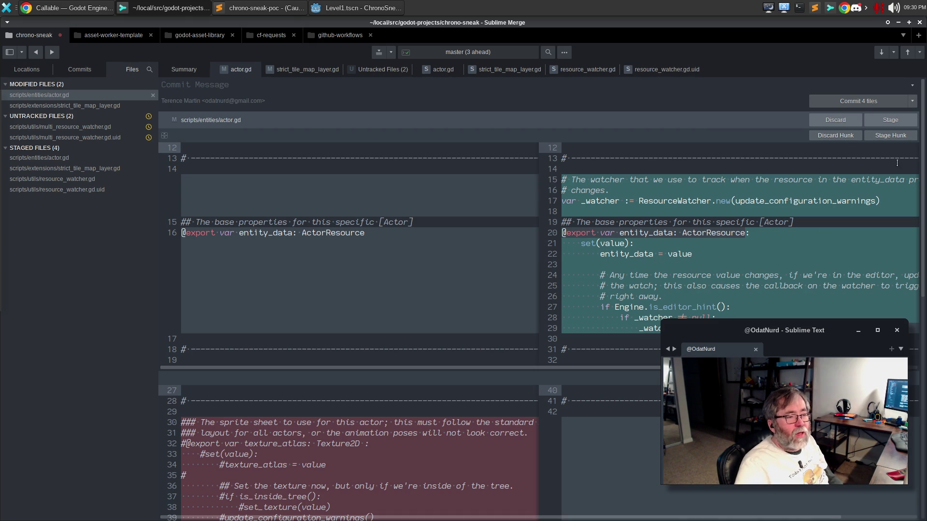
# Stage all actor.gd hunks and strict_tile_map_layer.gd, then view the commit history.
pyautogui.click(890, 137)
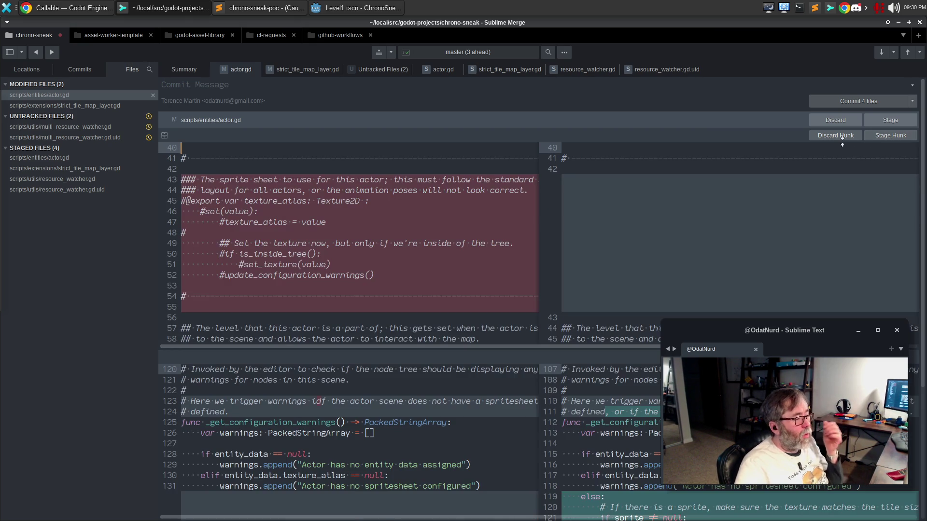
pyautogui.click(887, 135)
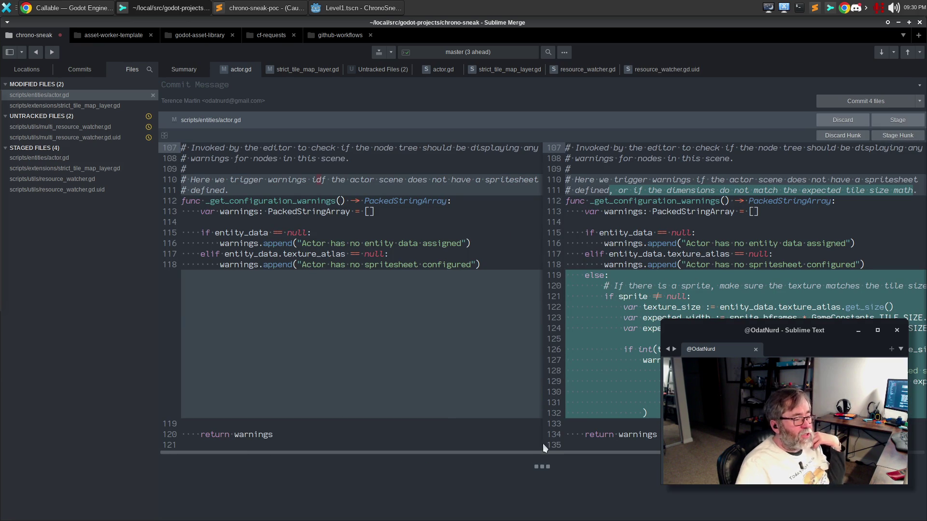
pyautogui.moveTo(535, 453)
pyautogui.mouseDown()
pyautogui.moveTo(712, 468)
pyautogui.moveTo(439, 496)
pyautogui.mouseUp()
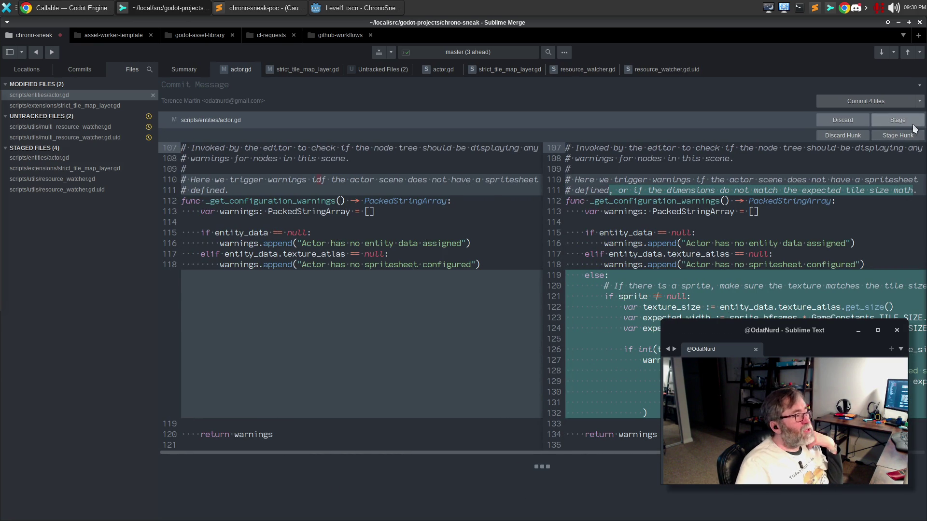
pyautogui.click(898, 121)
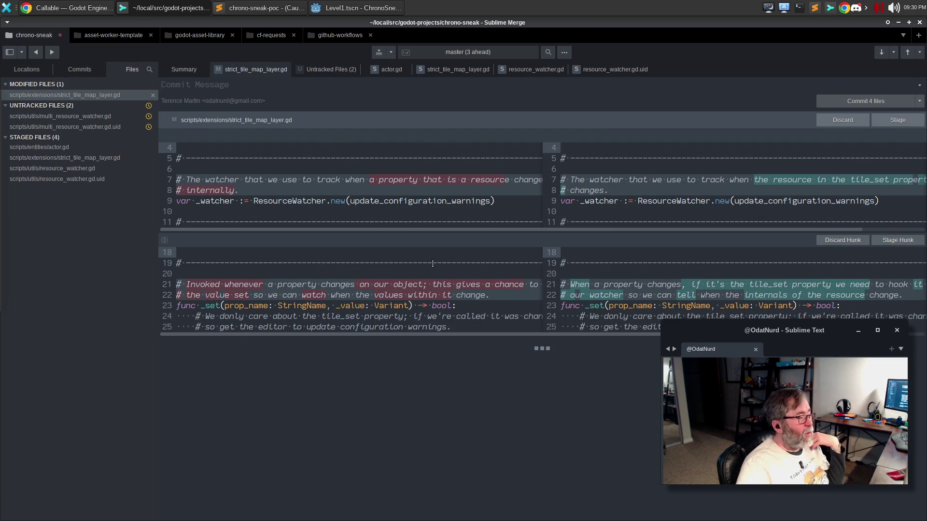
pyautogui.click(890, 120)
pyautogui.click(73, 70)
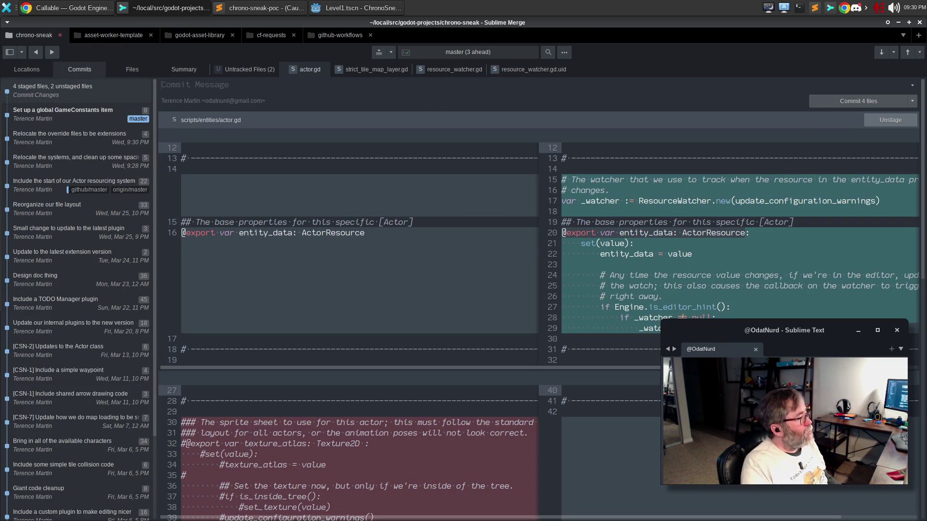
# Write the summary 'Updates to allow better watching resource changes' and begin the body 'In the previous commit'.
pyautogui.click(71, 112)
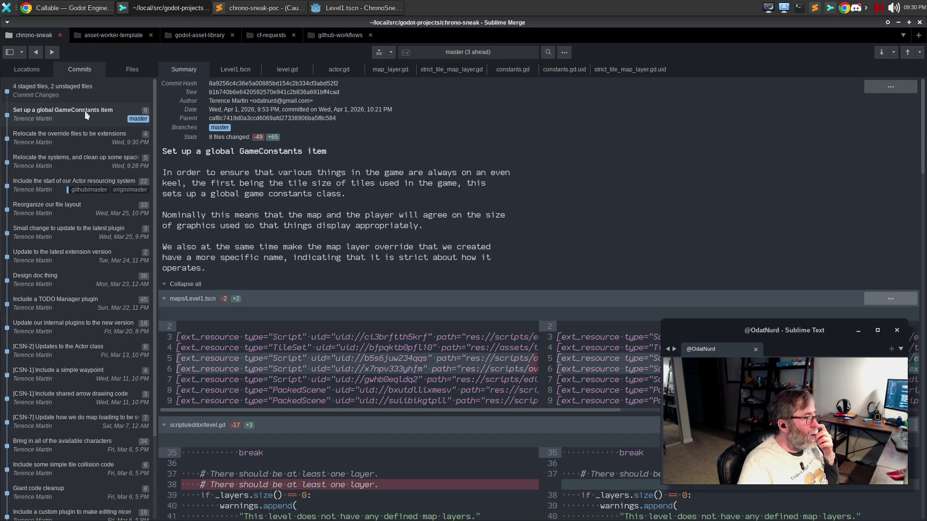
pyautogui.click(95, 97)
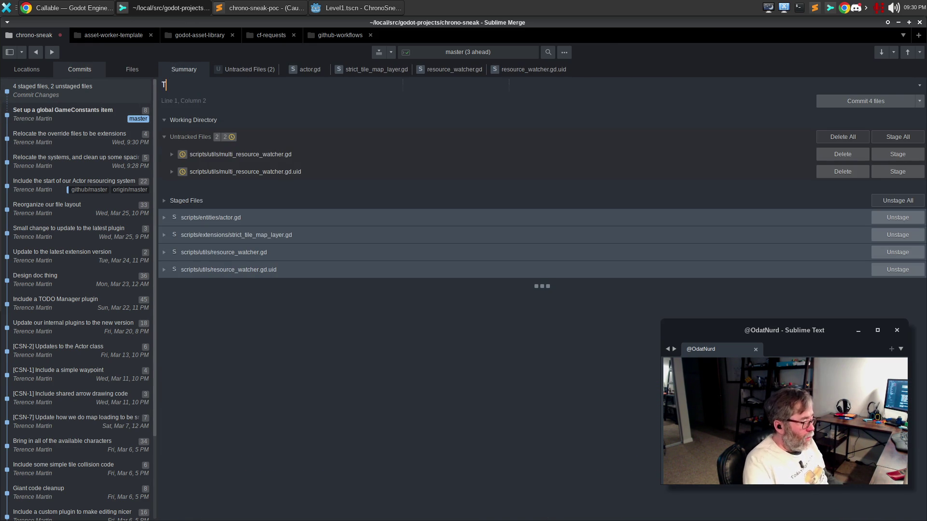
pyautogui.write('Update')
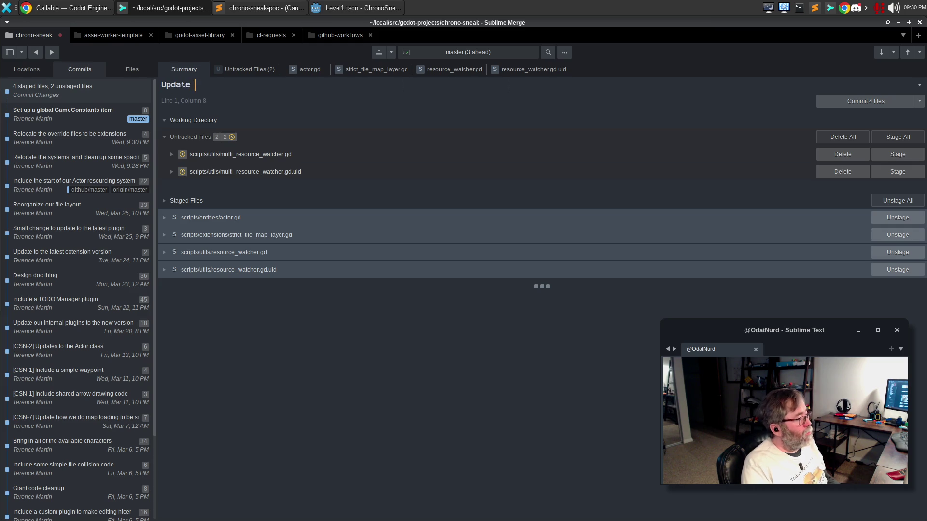
pyautogui.press('BackSpace')
pyautogui.press('BackSpace')
pyautogui.write('s to allow better watching resource changes')
pyautogui.press('Return')
pyautogui.press('Return')
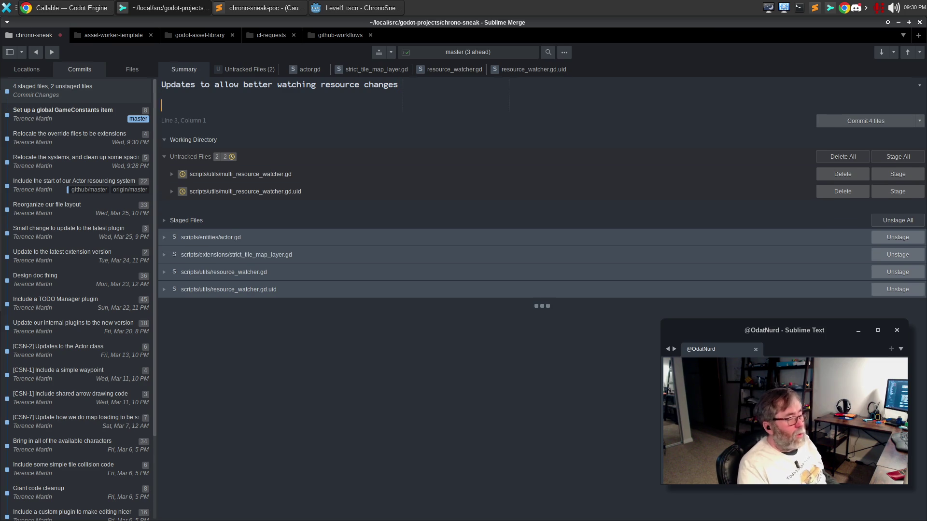
pyautogui.press('BackSpace')
pyautogui.press('BackSpace')
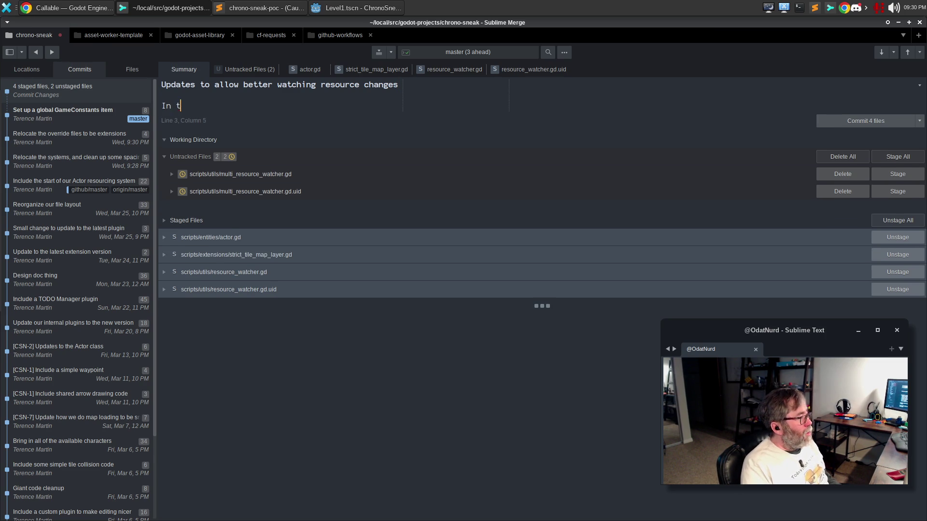
pyautogui.write('evious commit')
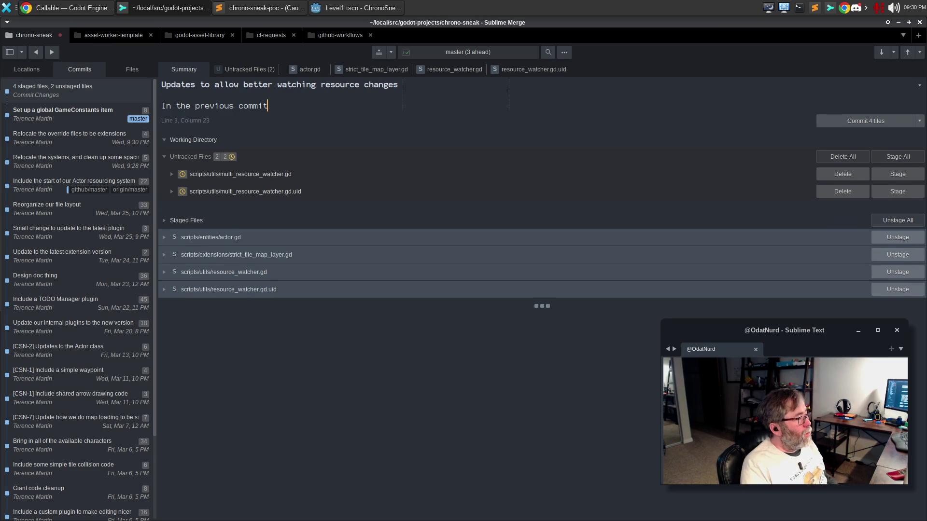
pyautogui.click(96, 113)
pyautogui.click(348, 70)
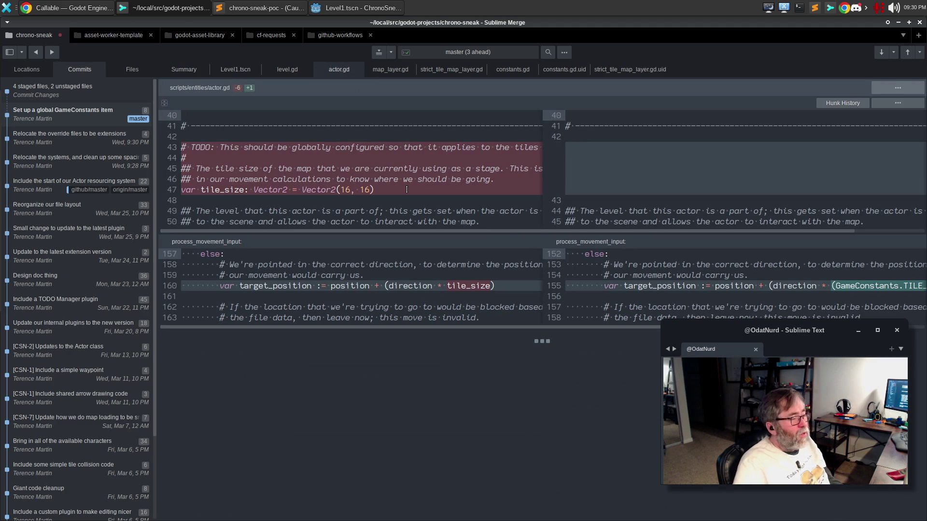
pyautogui.click(396, 73)
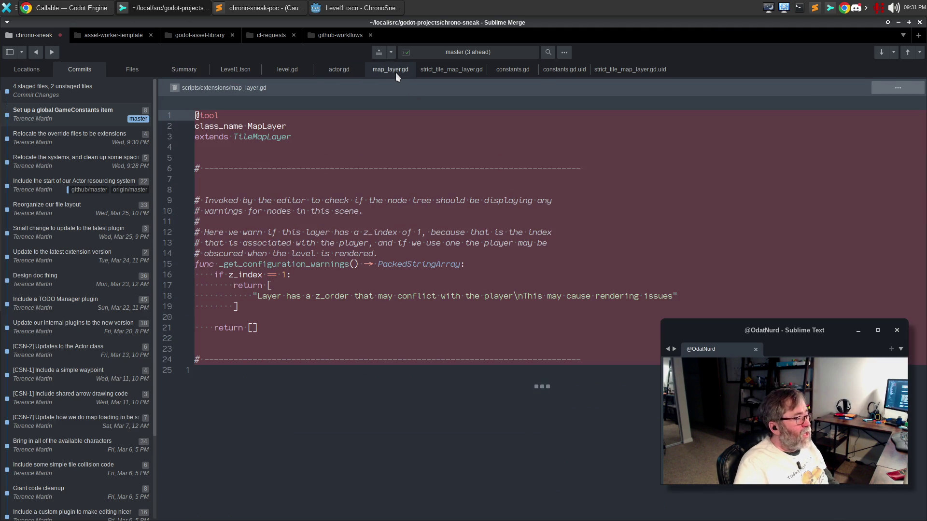
pyautogui.click(443, 71)
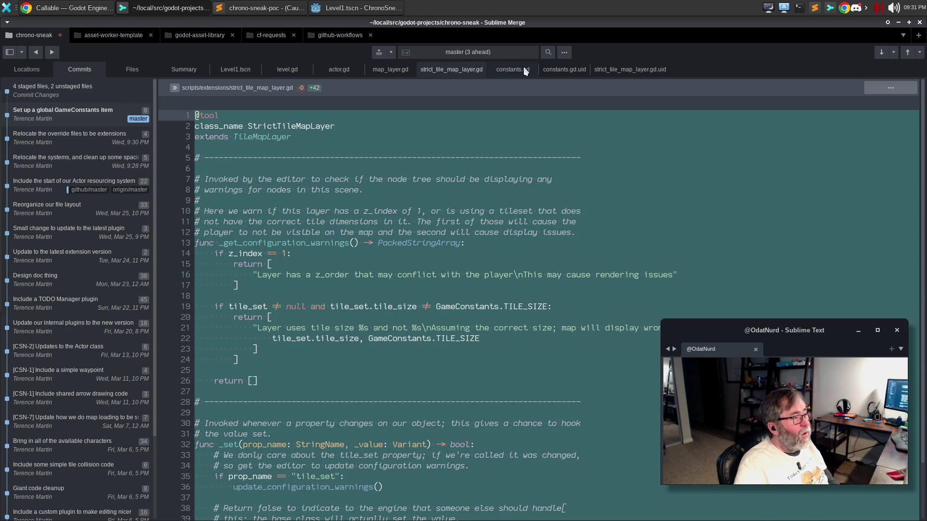
pyautogui.click(521, 70)
pyautogui.click(563, 71)
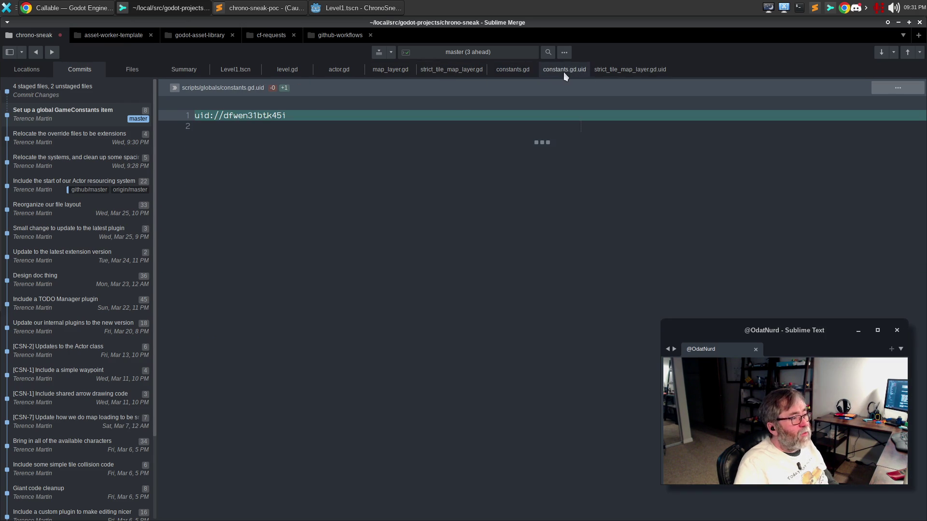
pyautogui.click(626, 72)
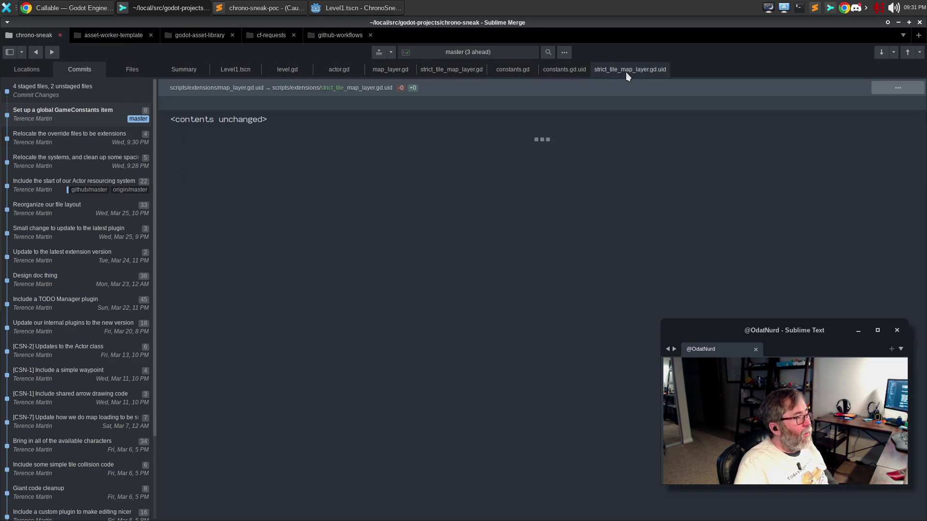
pyautogui.click(473, 75)
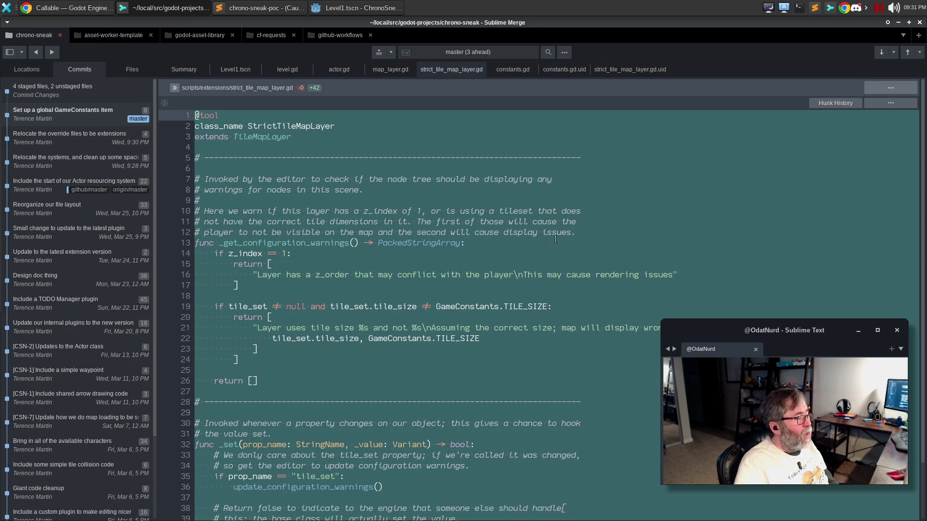
pyautogui.scroll(-2, 610, 258)
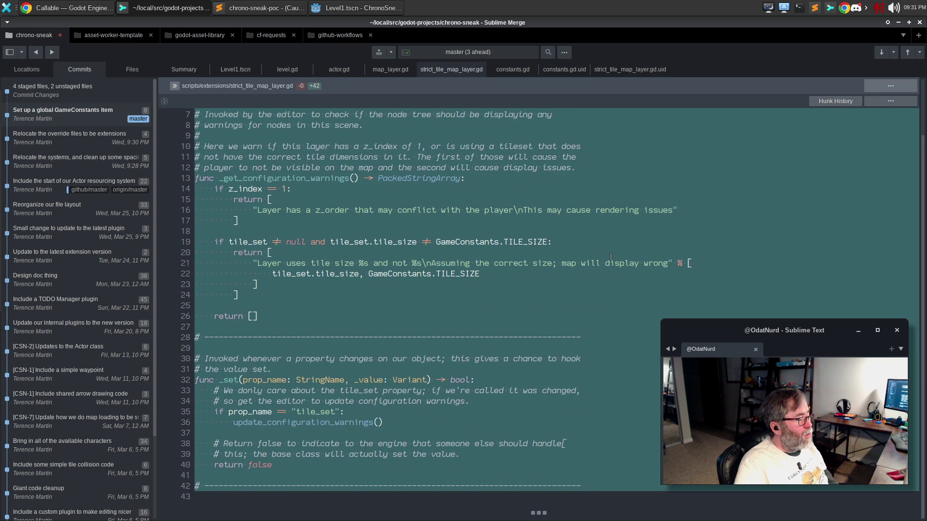
pyautogui.scroll(2, 463, 290)
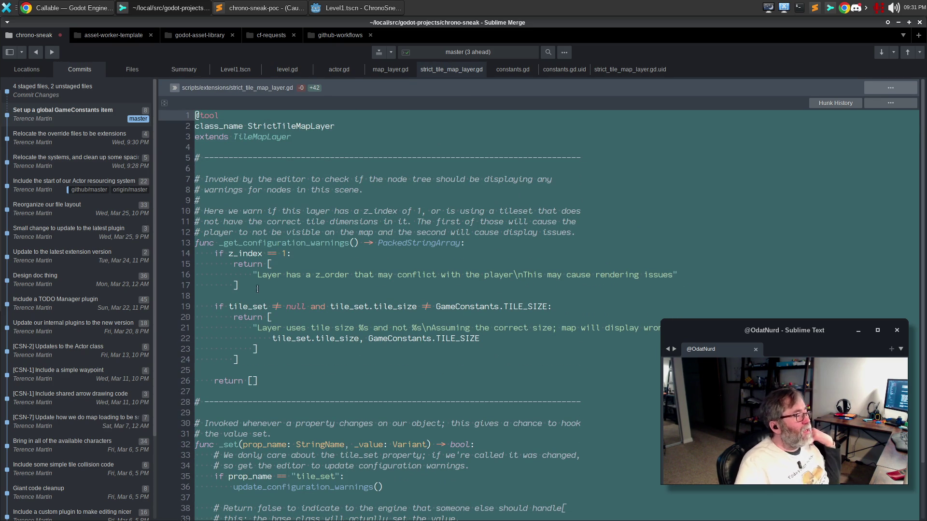
pyautogui.click(54, 90)
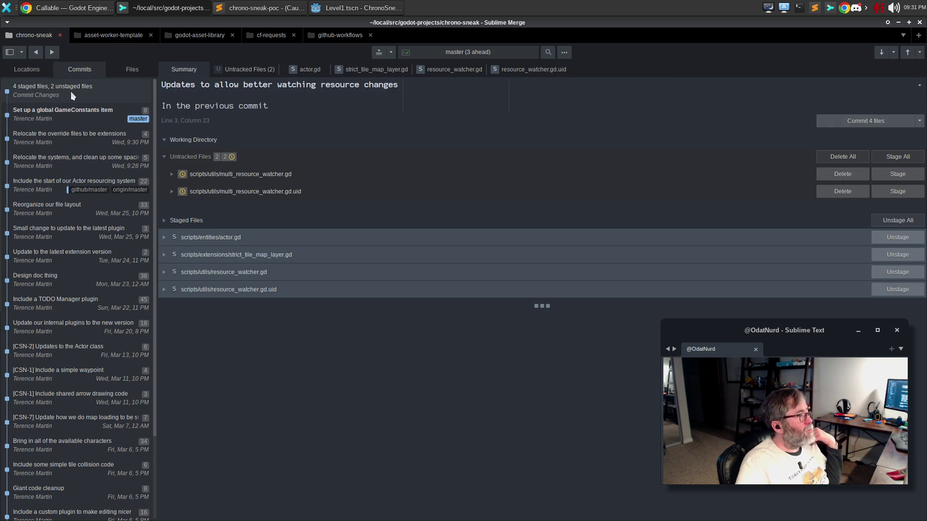
# Replace the commit summary with 'Update classes to better indicator editor errors'.
pyautogui.moveTo(410, 83); pyautogui.dragTo(123, 79)
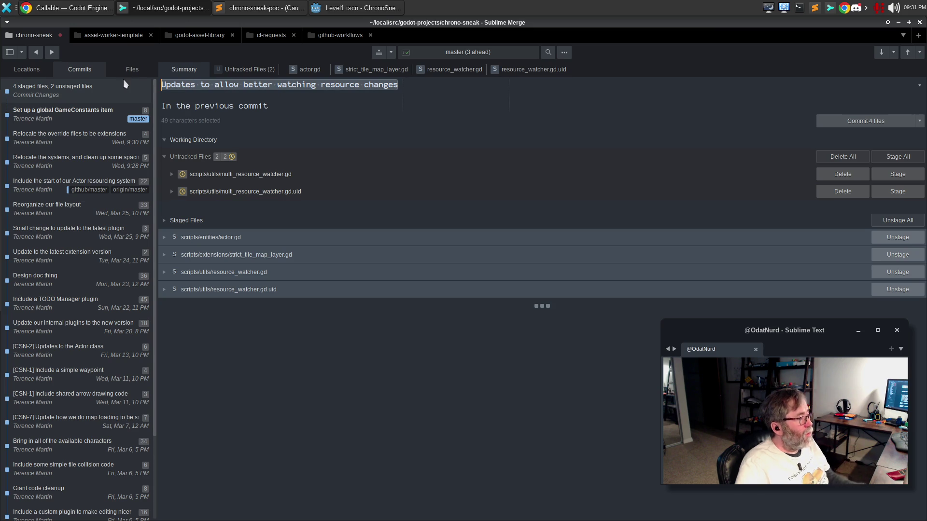
pyautogui.write('Update classes to ')
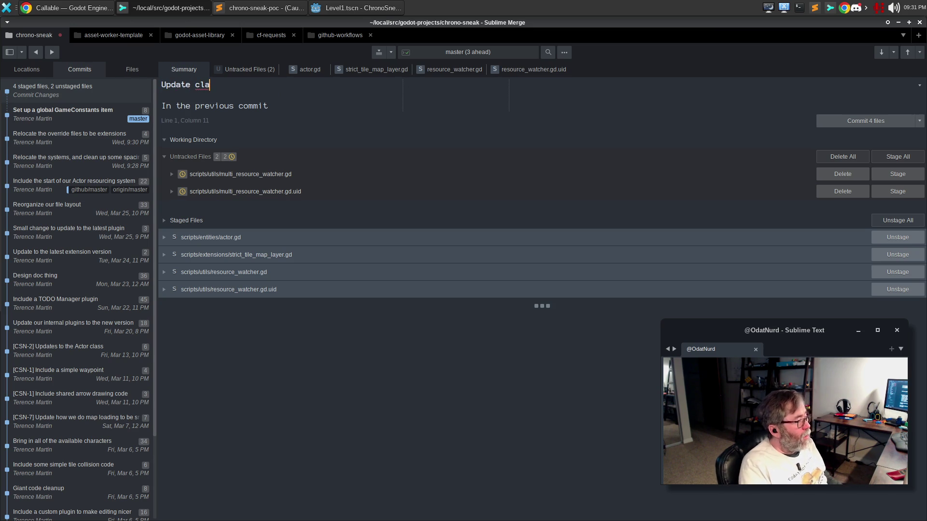
pyautogui.write('better ini')
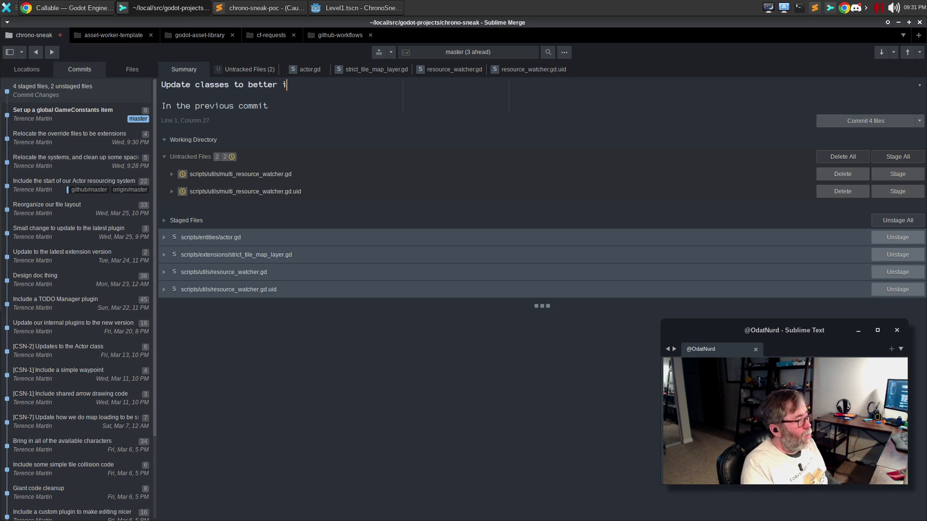
pyautogui.write('icator editor ')
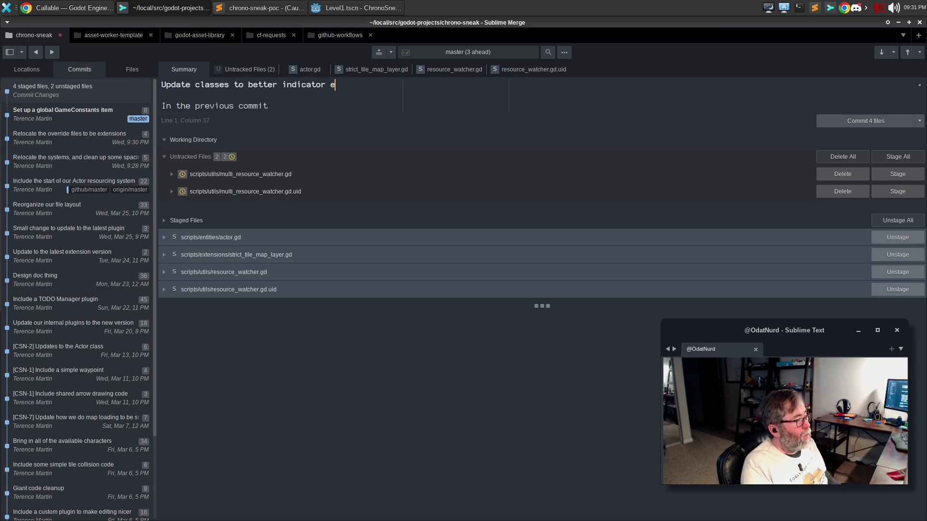
pyautogui.write('rors')
pyautogui.press('Return')
# Write the first body paragraph: the tile map layer extension warned about wrongly sized tiles.
pyautogui.press('Down')
pyautogui.write('THe p')
pyautogui.press('BackSpace')
pyautogui.press('BackSpace')
pyautogui.press('BackSpace')
pyautogui.write('he previou')
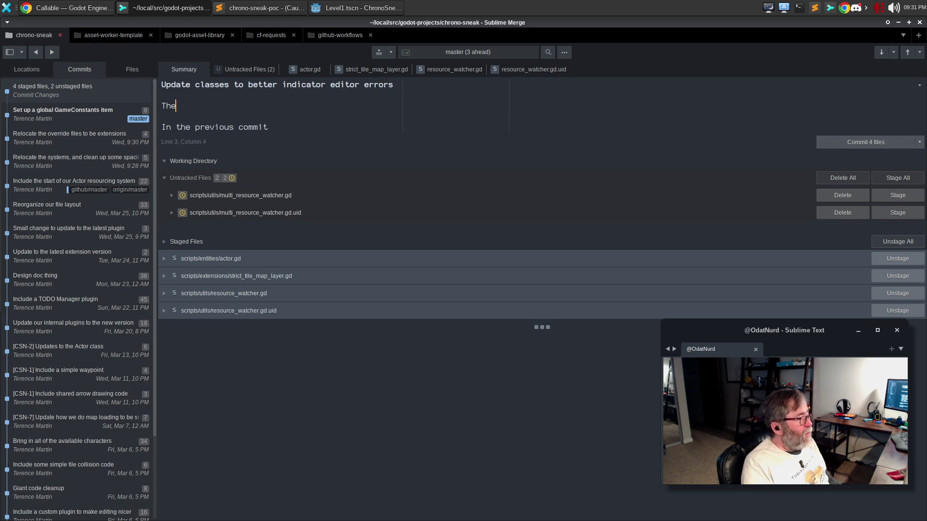
pyautogui.write('s commit includes')
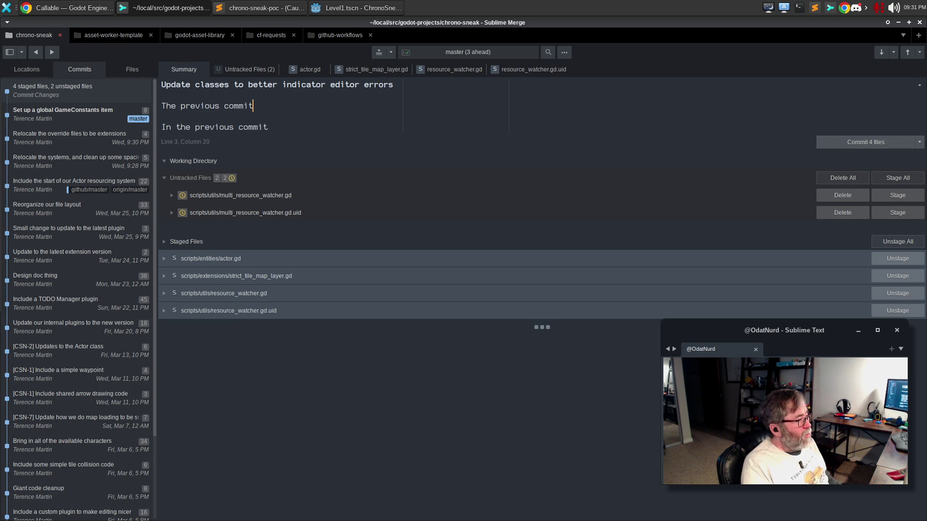
pyautogui.write(' a ch')
pyautogui.press('BackSpace')
pyautogui.press('BackSpace')
pyautogui.press('BackSpace')
pyautogui.write('d a change to the tile map layer override')
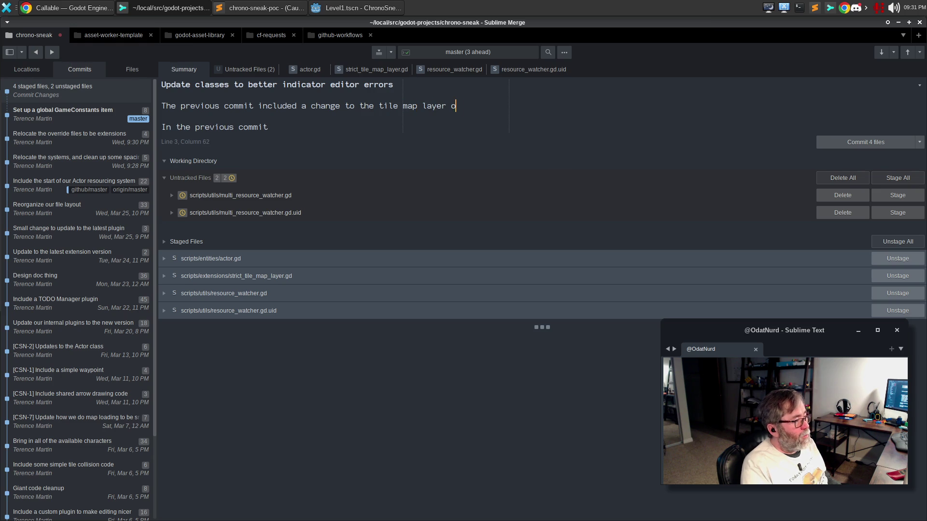
pyautogui.press('BackSpace')
pyautogui.press('BackSpace')
pyautogui.press('BackSpace')
pyautogui.write('exte')
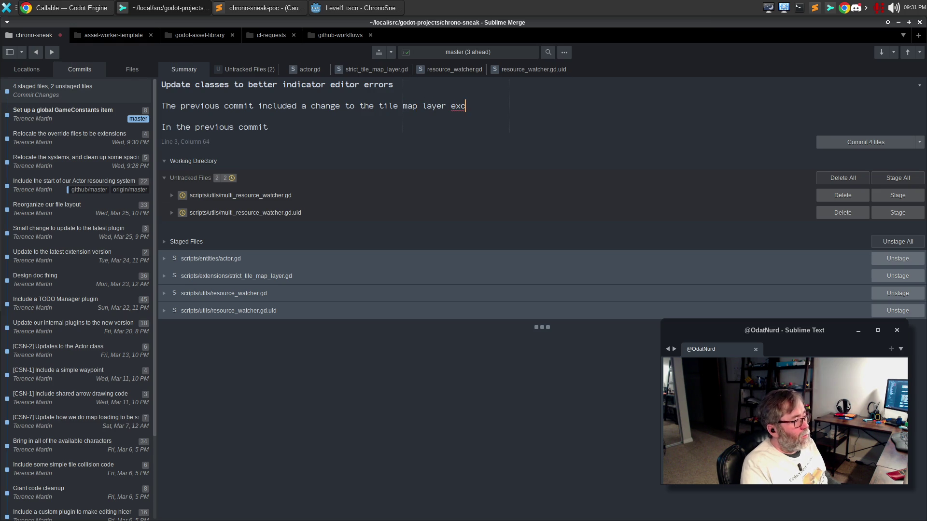
pyautogui.write('nsion')
pyautogui.press('Return')
pyautogui.write('class that ')
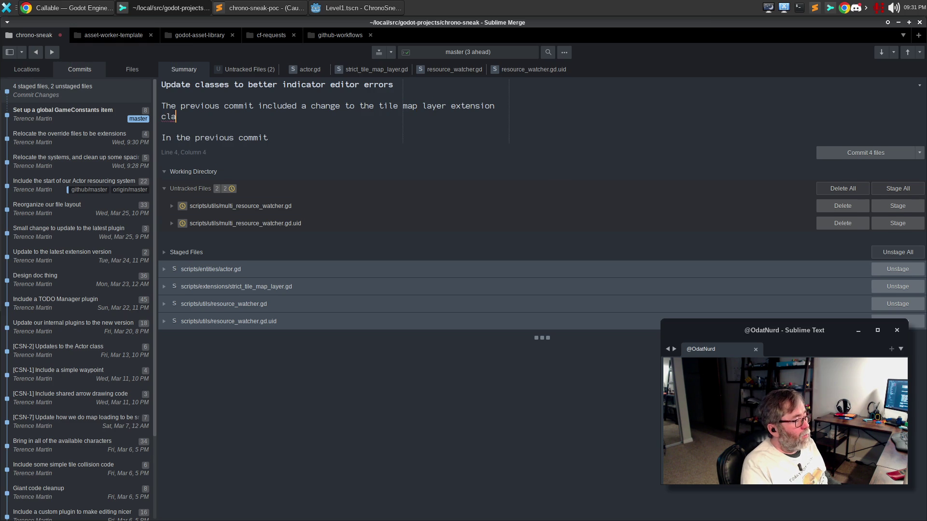
pyautogui.write('cause')
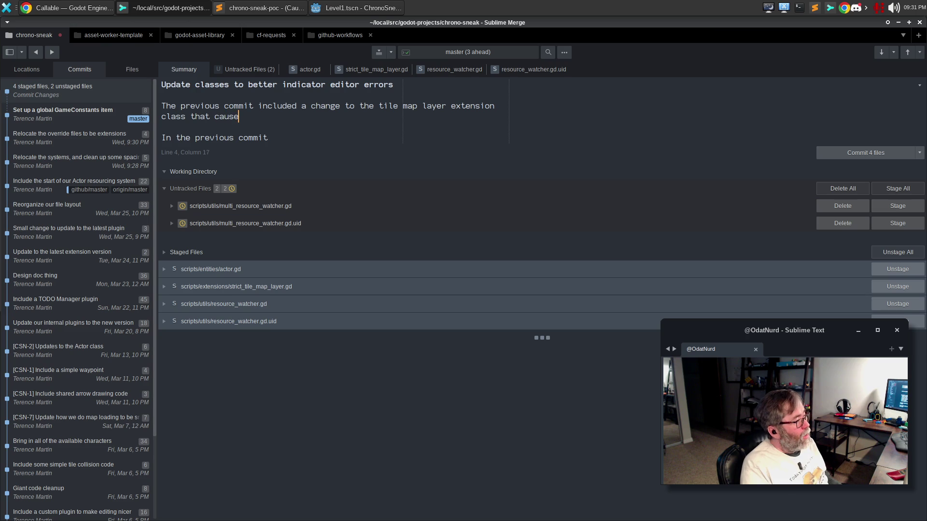
pyautogui.write('to go')
pyautogui.press('BackSpace')
pyautogui.press('BackSpace')
pyautogui.press('BackSpace')
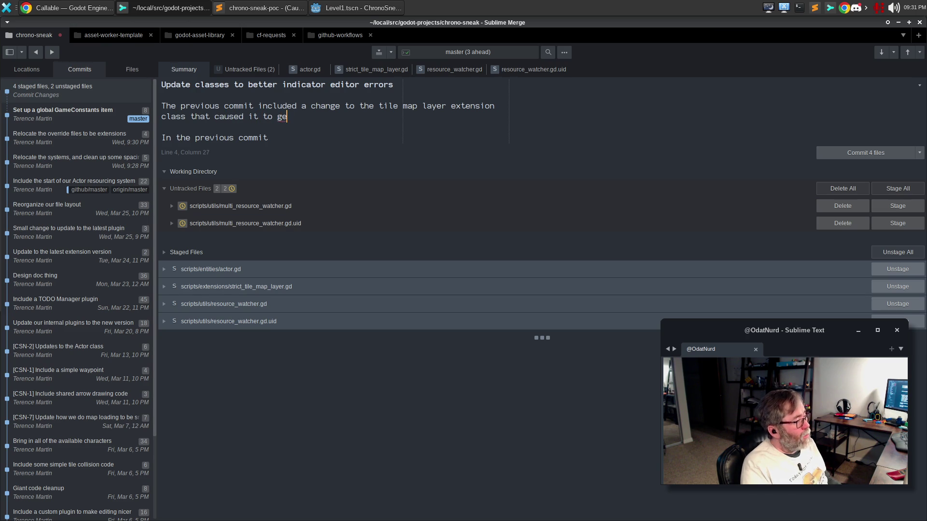
pyautogui.press('BackSpace')
pyautogui.press('BackSpace')
pyautogui.press('BackSpace')
pyautogui.write('s uit')
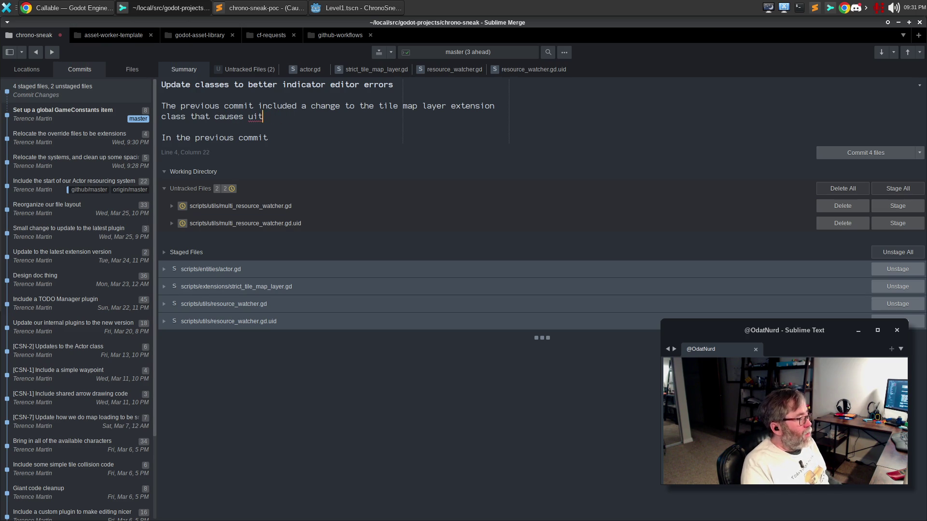
pyautogui.press('BackSpace')
pyautogui.press('BackSpace')
pyautogui.press('BackSpace')
pyautogui.write('to generate a wat')
pyautogui.press('BackSpace')
pyautogui.write('rning when the tileset has tiles')
pyautogui.press('Return')
pyautogui.write('that are the wront g si')
pyautogui.press('BackSpace')
pyautogui.write('ze.')
# Add a paragraph: it only reported whole-property changes, not changes inside the resource.
pyautogui.press('Return')
pyautogui.press('Return')
pyautogui.write('This works')
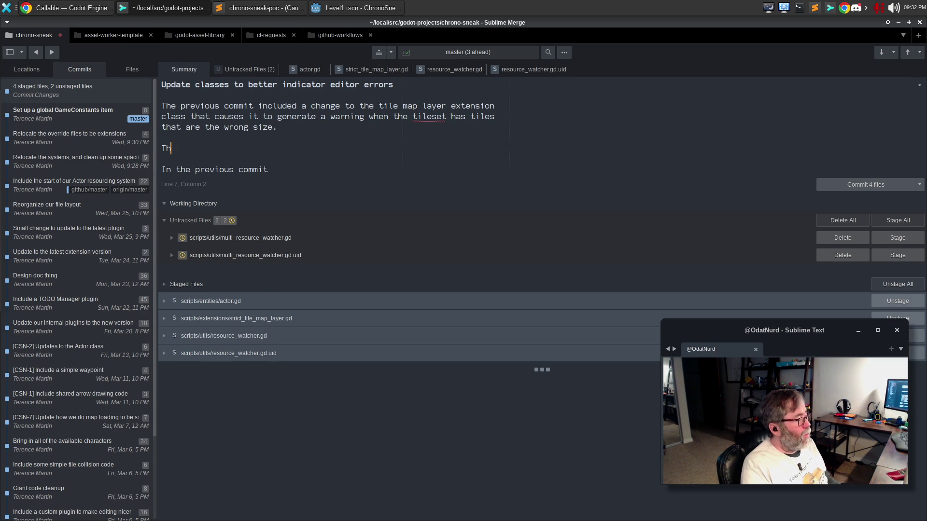
pyautogui.press('BackSpace')
pyautogui.press('BackSpace')
pyautogui.write('ed but ')
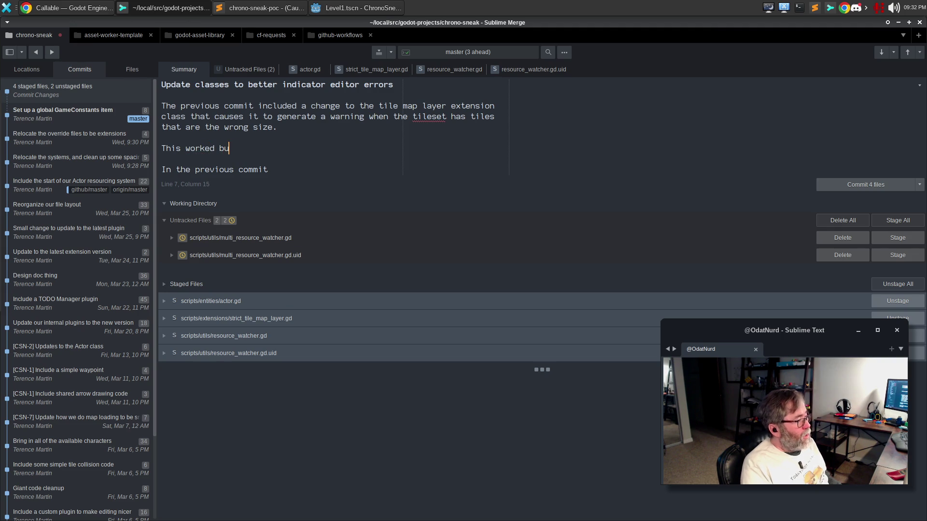
pyautogui.write('has')
pyautogui.press('BackSpace')
pyautogui.write('d i')
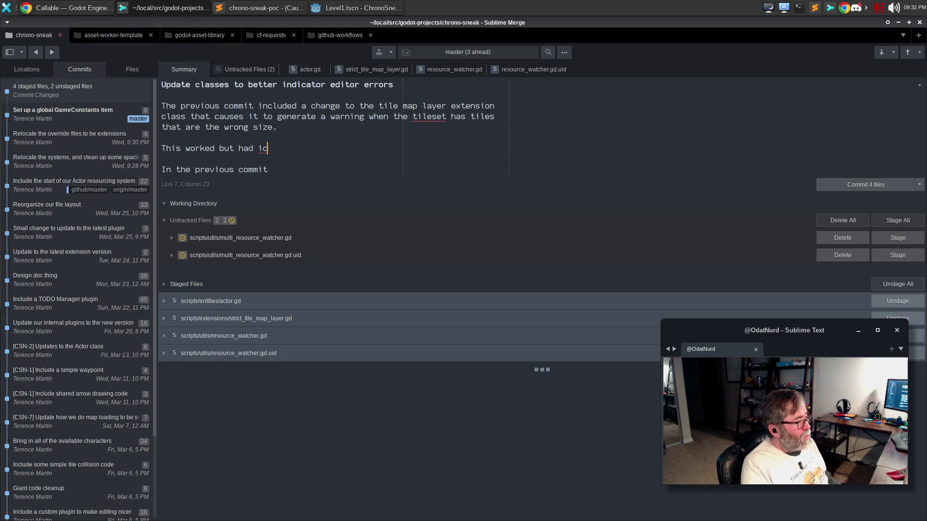
pyautogui.write('sues because it o')
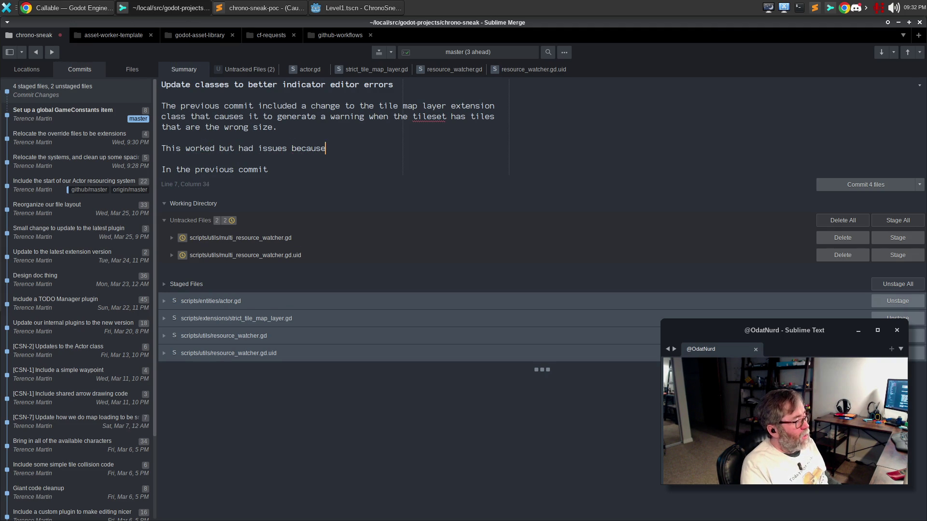
pyautogui.write('nly tellsyou when the')
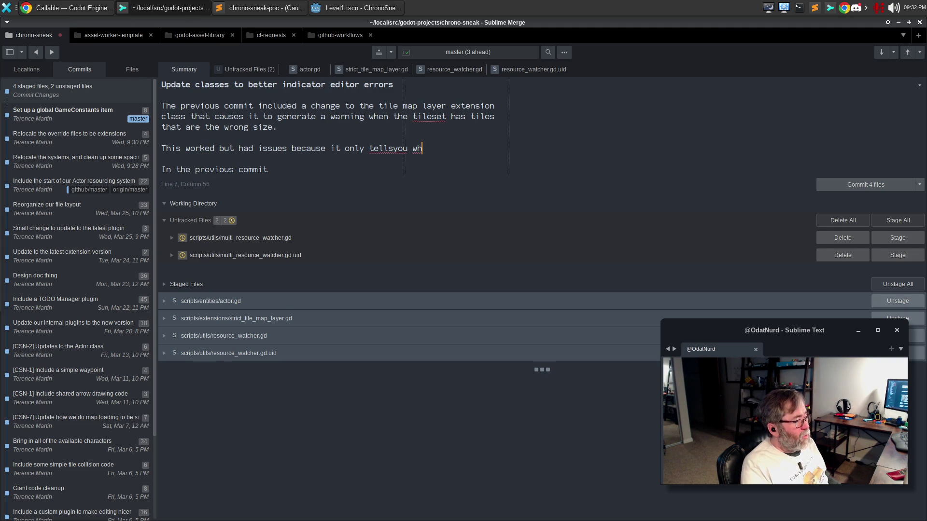
pyautogui.write(' property as a h')
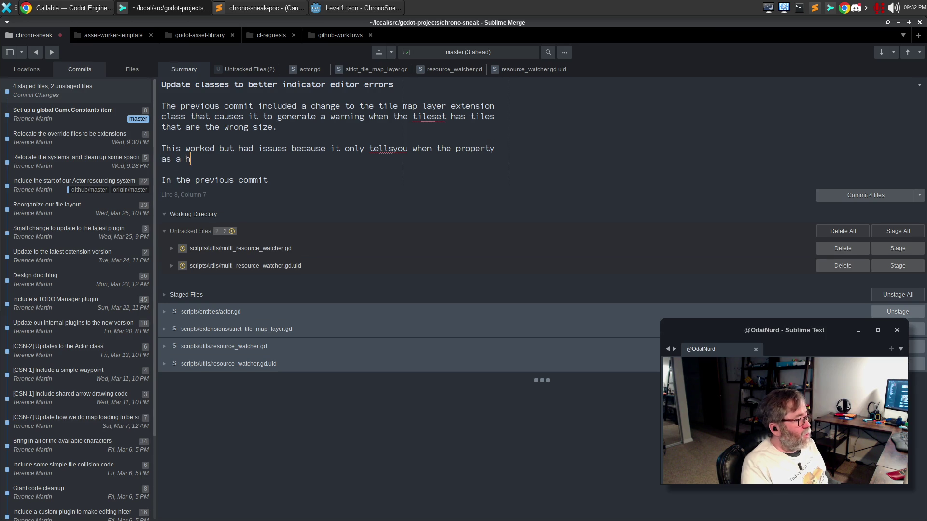
pyautogui.press('BackSpace')
pyautogui.write('whole changes, a')
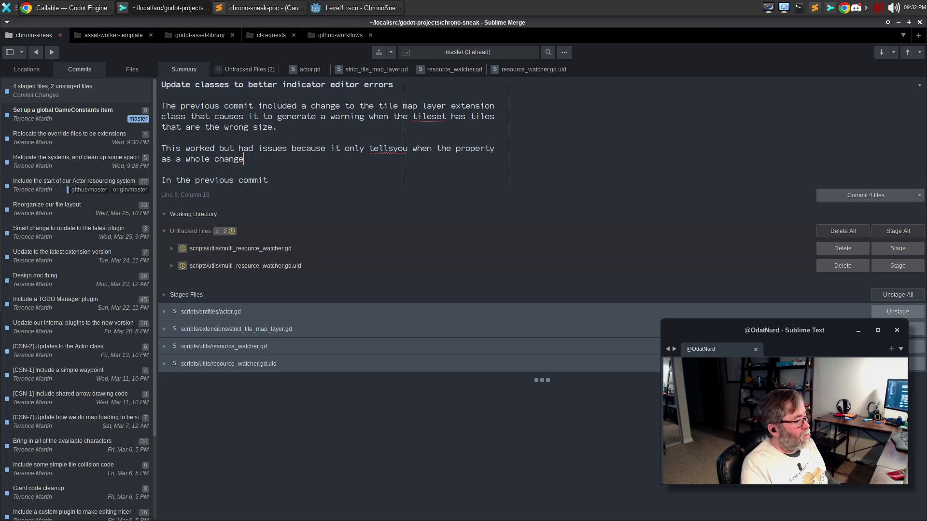
pyautogui.write('nd not when the propert')
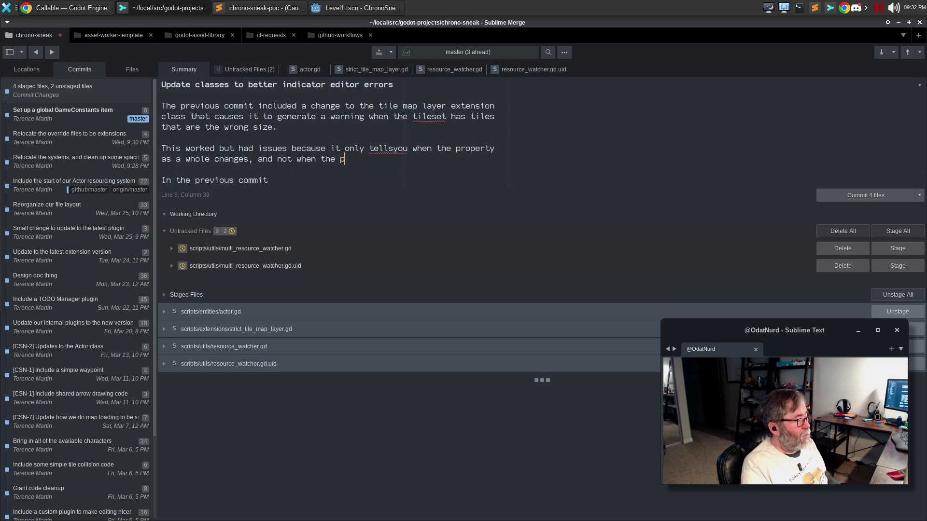
pyautogui.write('ies inside of t')
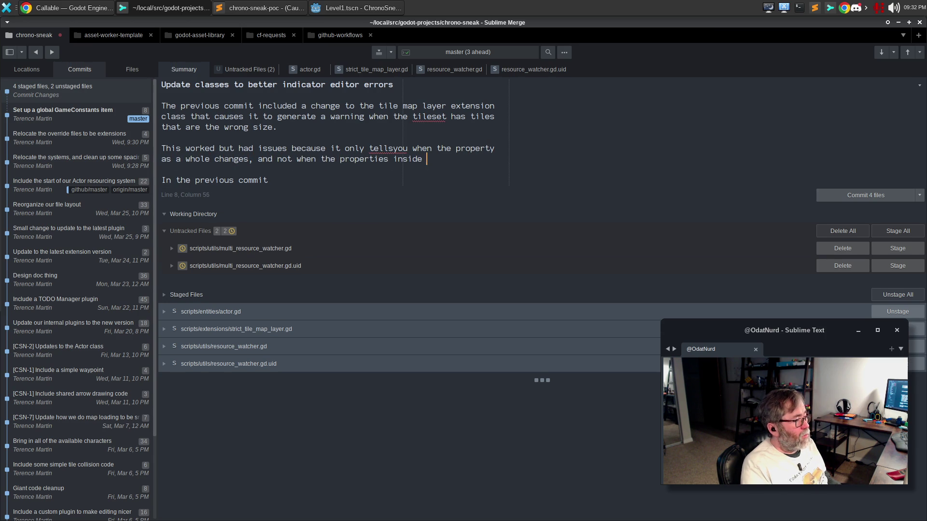
pyautogui.write('he resource its')
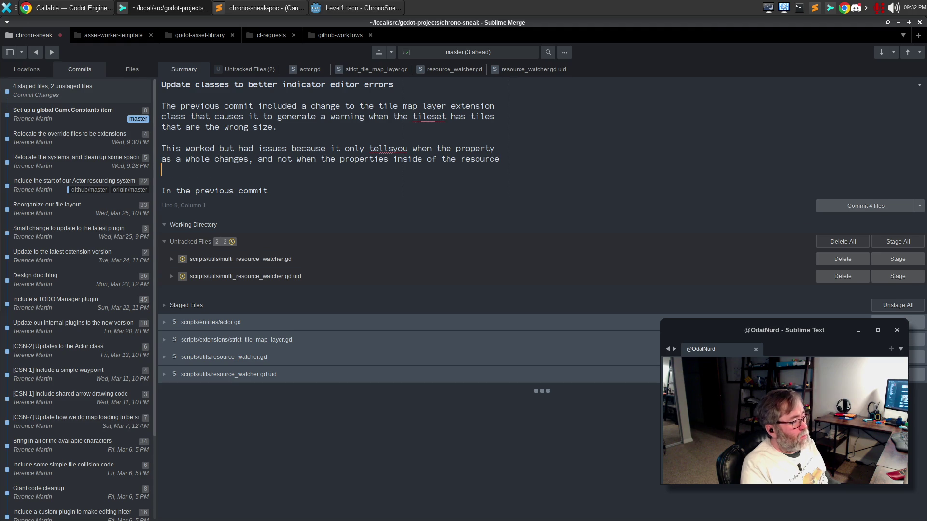
pyautogui.write('elf changte')
pyautogui.press('BackSpace')
pyautogui.press('BackSpace')
pyautogui.write('e')
pyautogui.hotkey('alt', 'Tab')
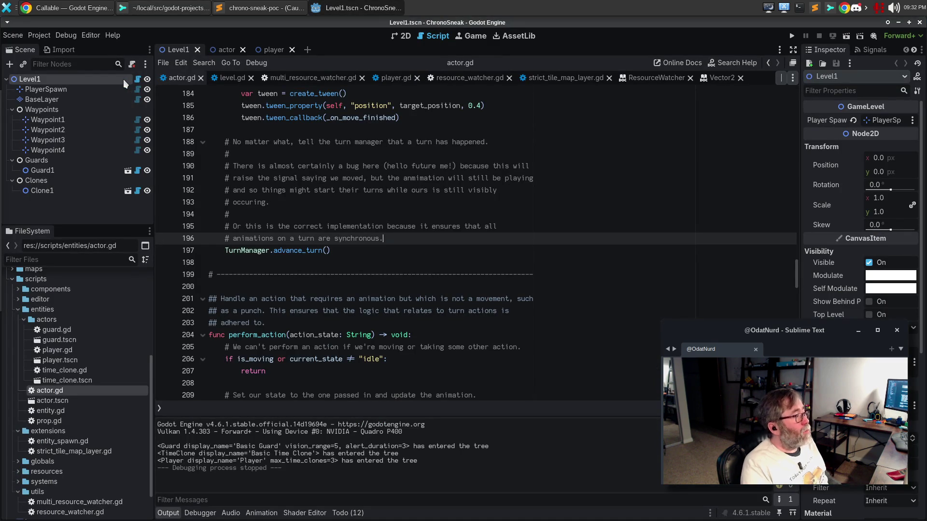
pyautogui.click(169, 10)
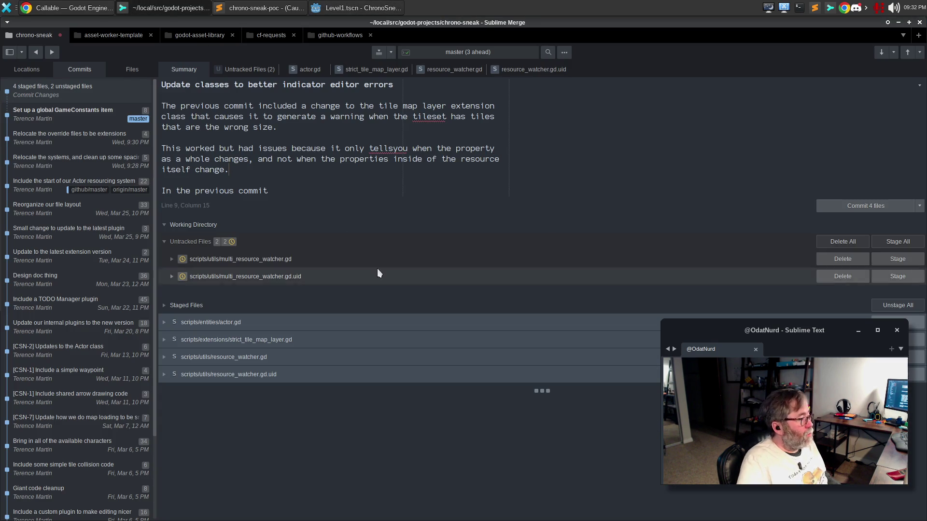
# Add a paragraph introducing the new resource watcher class that listens for resource changes.
pyautogui.press('Return')
pyautogui.press('Return')
pyautogui.write('Tp tha')
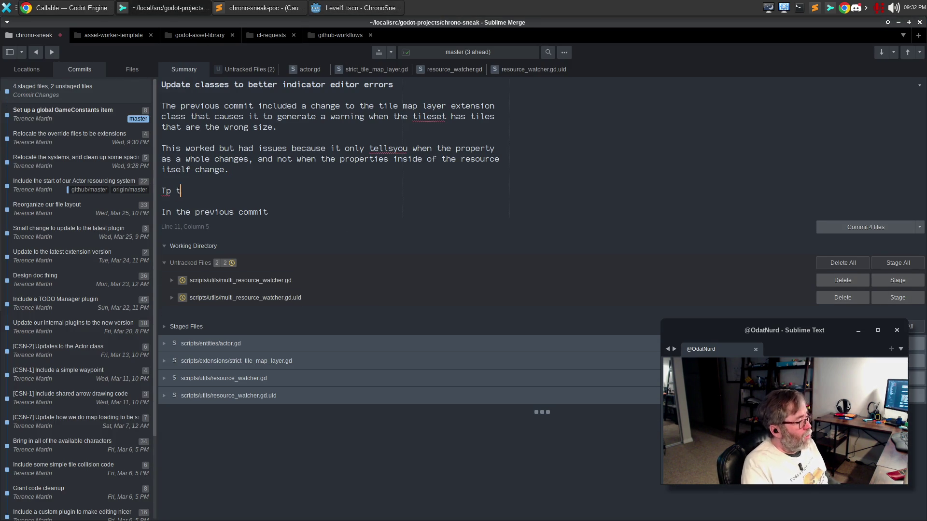
pyautogui.press('BackSpace')
pyautogui.press('BackSpace')
pyautogui.press('BackSpace')
pyautogui.write('o fix that, thi')
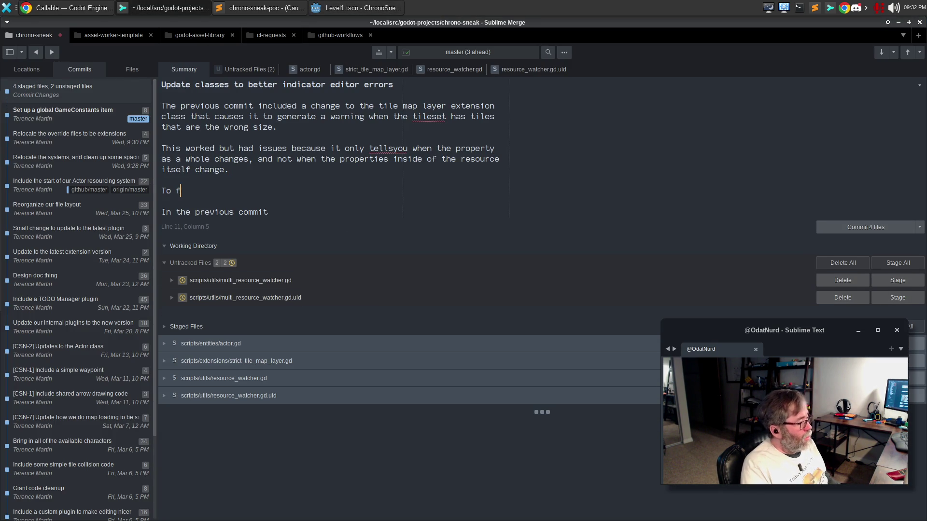
pyautogui.press('BackSpace')
pyautogui.press('BackSpace')
pyautogui.press('BackSpace')
pyautogui.write('we have a new r')
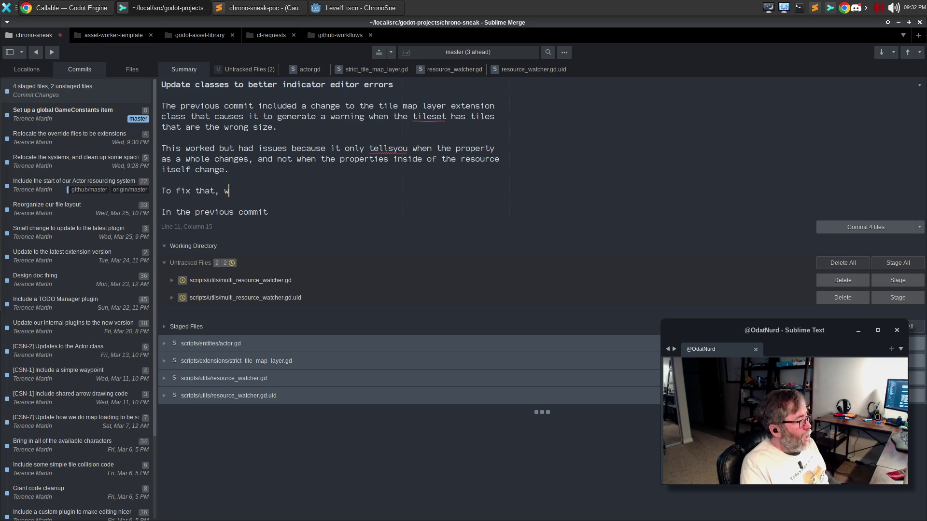
pyautogui.write('esource watchercl')
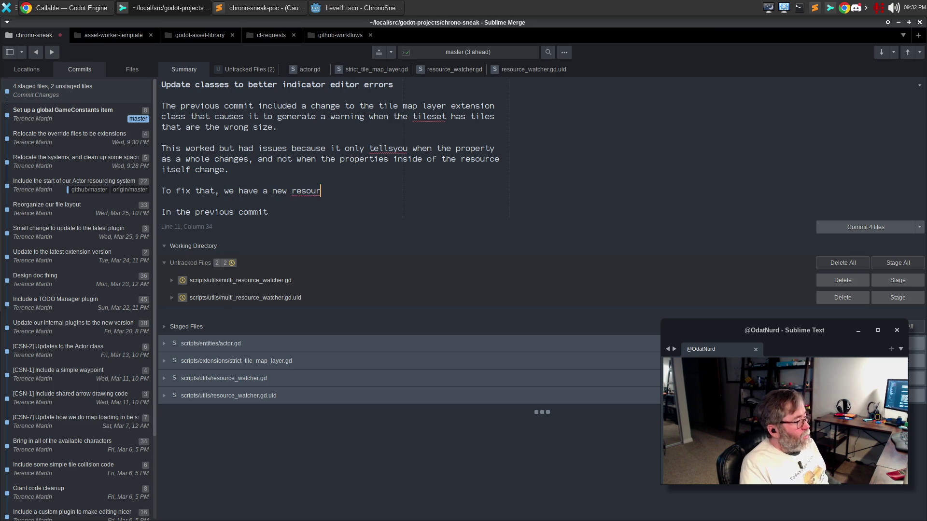
pyautogui.write('ass')
pyautogui.press('BackSpace')
pyautogui.press('BackSpace')
pyautogui.press('BackSpace')
pyautogui.write('class that c')
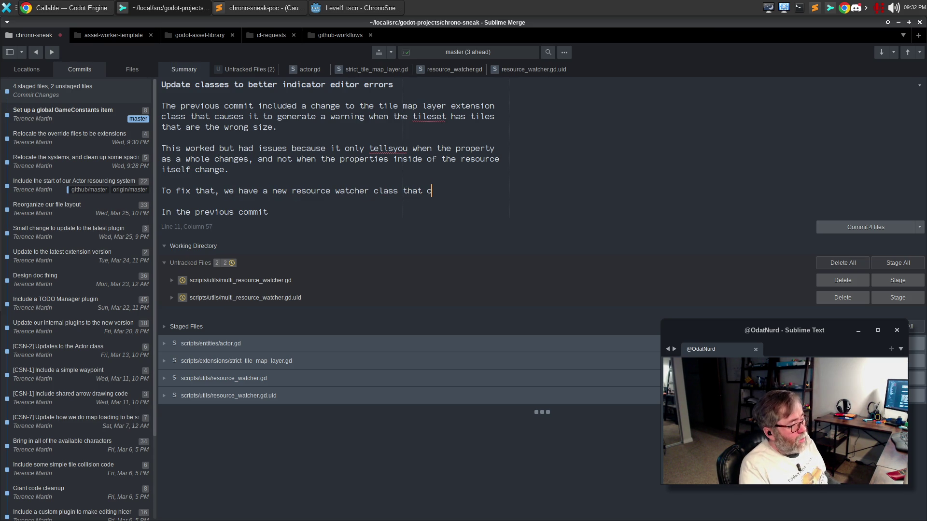
pyautogui.press('BackSpace')
pyautogui.write('nnects up to a')
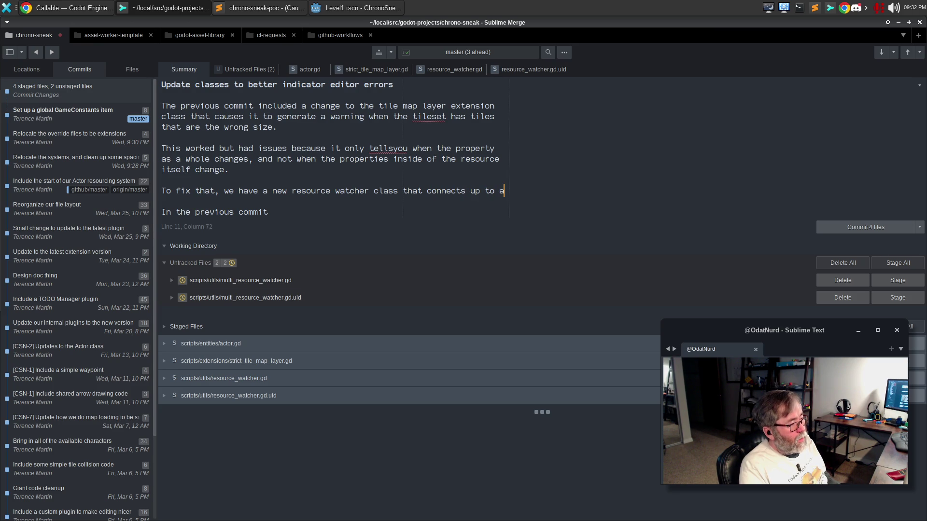
pyautogui.write(' resou5rce')
pyautogui.press('BackSpace')
pyautogui.press('BackSpace')
pyautogui.press('BackSpace')
pyautogui.write('rce to listen for changes, and c')
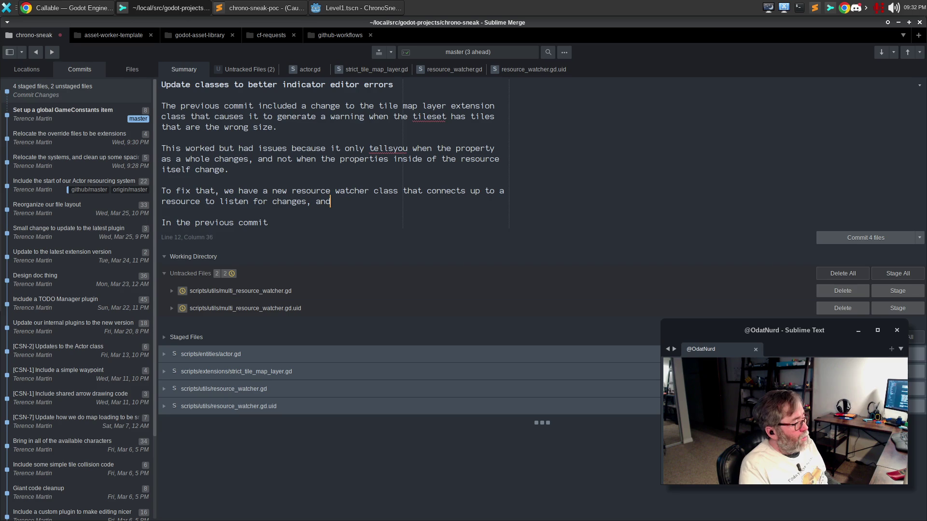
pyautogui.write('auses updatesd')
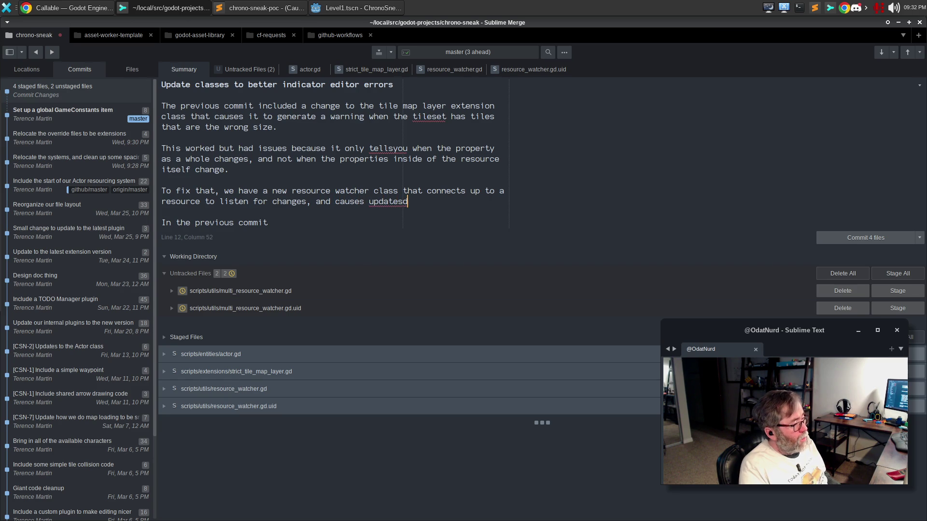
pyautogui.write('.')
# Explain that the tile layer and Actor class now use it to warn about spritesheet dimensions.
pyautogui.press('Return')
pyautogui.press('Return')
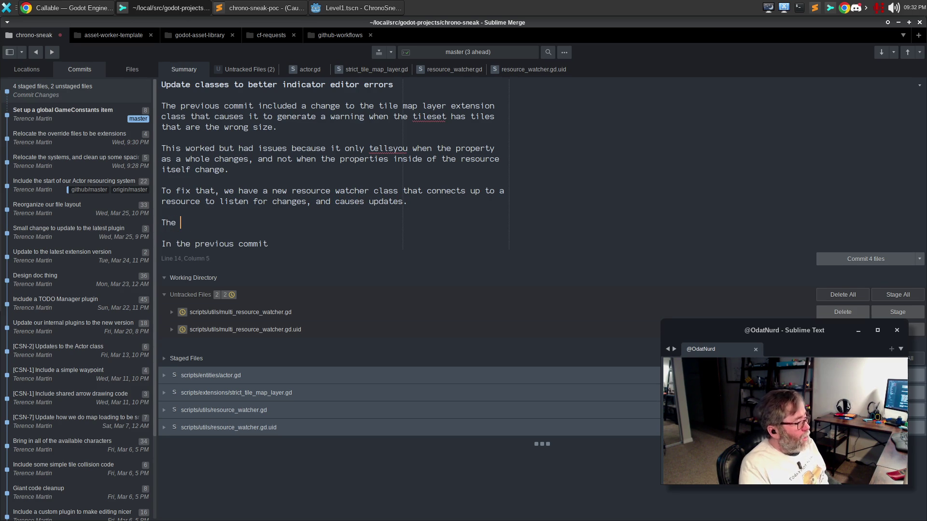
pyautogui.write('aforementioned ')
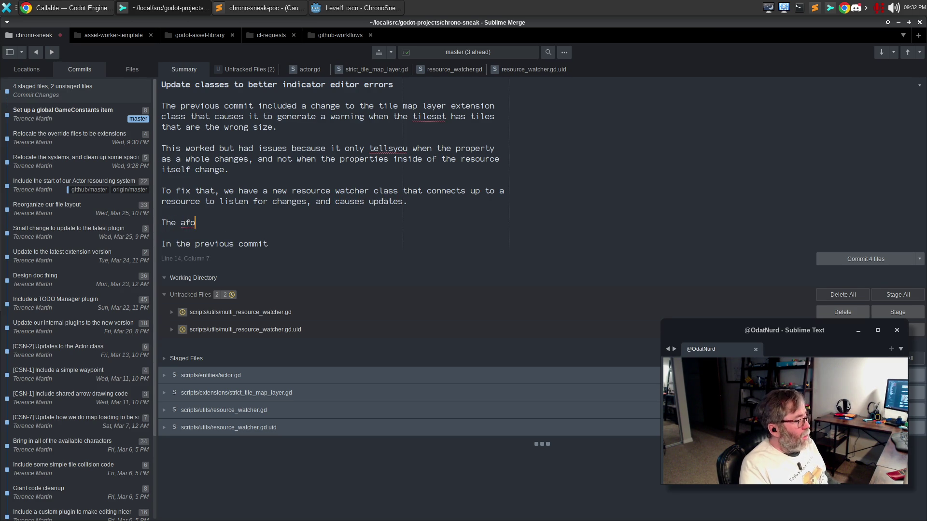
pyautogui.write('tile layer')
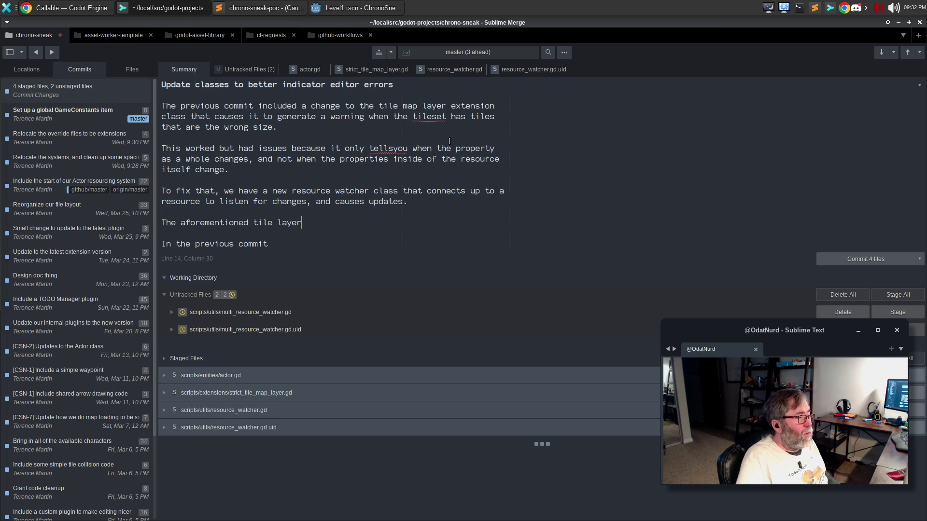
pyautogui.write(' nmow')
pyautogui.write(' us')
pyautogui.press('BackSpace')
pyautogui.press('BackSpace')
pyautogui.press('BackSpace')
pyautogui.write('now uses this,')
pyautogui.write('and the A')
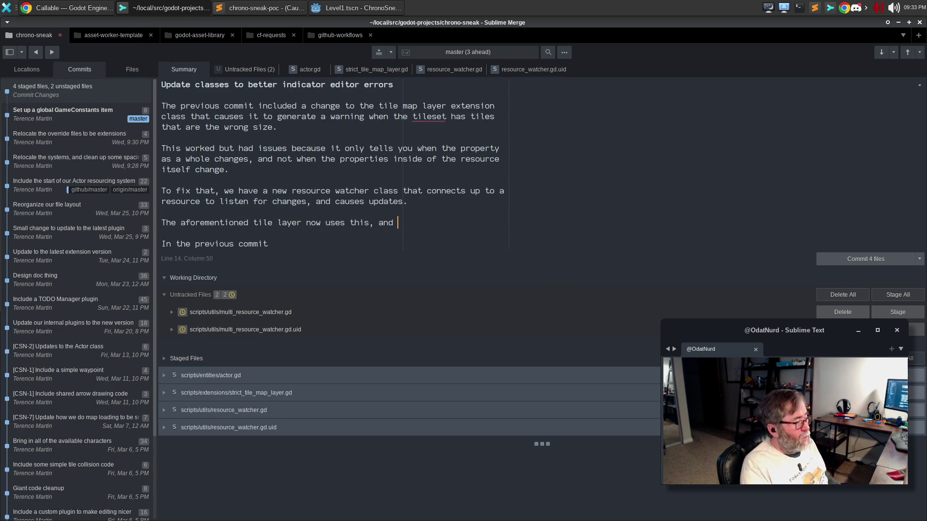
pyautogui.write('ctor class d')
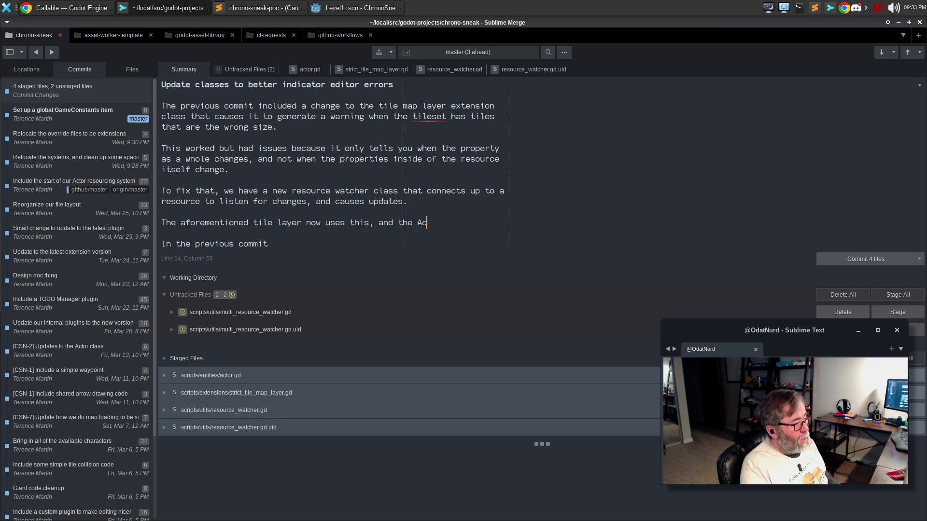
pyautogui.write('oes too,')
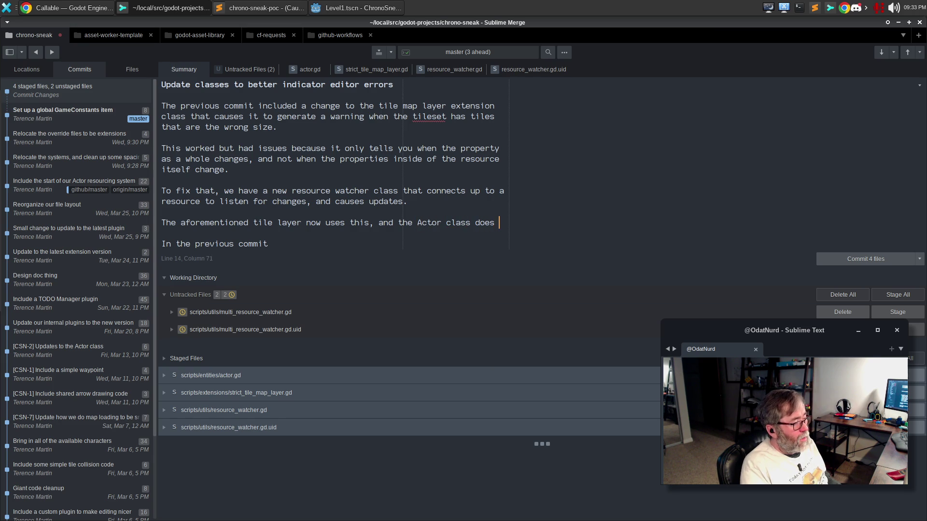
pyautogui.press('Return')
pyautogui.write('in order to warn you whe')
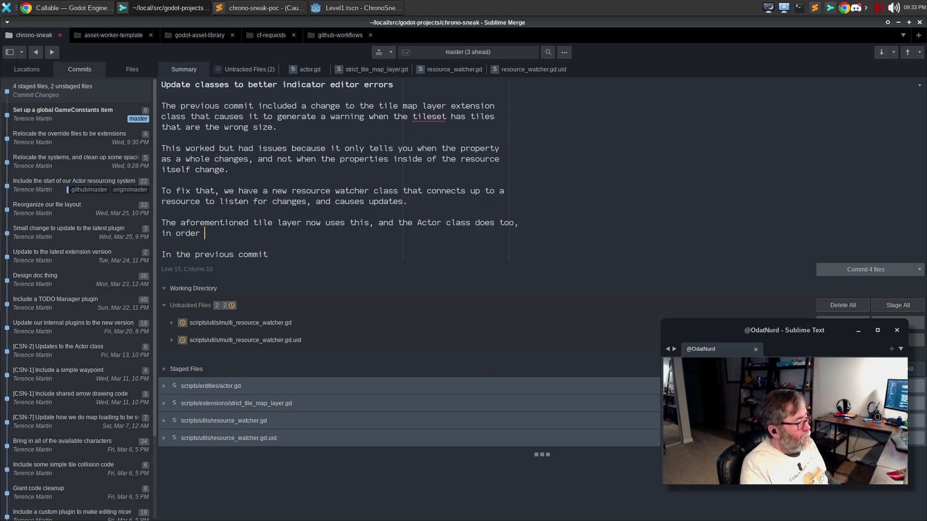
pyautogui.write('n the spriteashee')
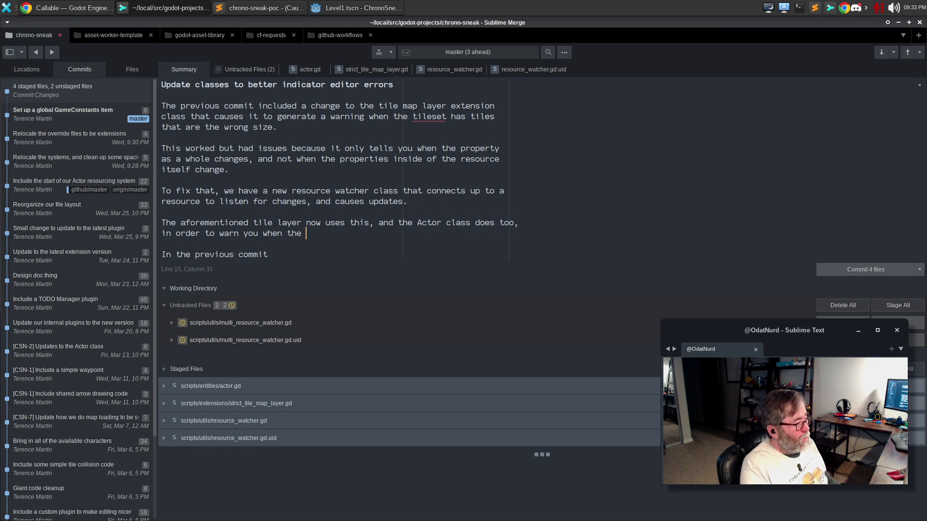
pyautogui.hotkey('ctrl', 'BackSpace')
pyautogui.write('spritesheet is not the correc')
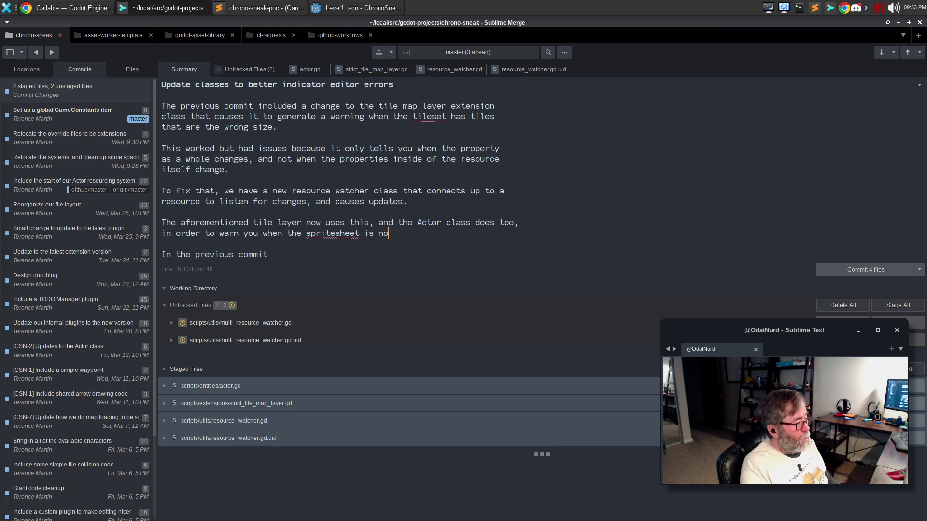
pyautogui.write('t dimensions')
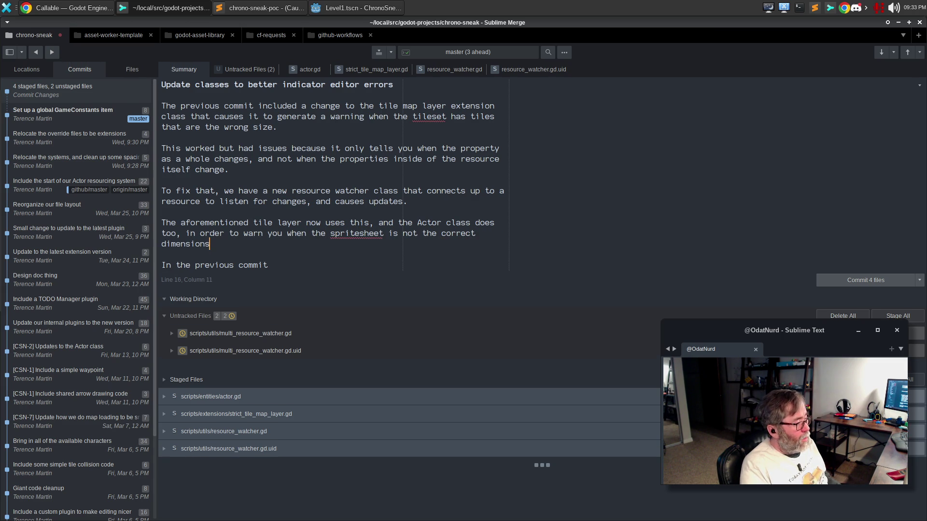
# Delete the leftover 'In the previous commit' line and commit the 4 staged files.
pyautogui.moveTo(162, 255); pyautogui.dragTo(271, 265)
pyautogui.press('BackSpace')
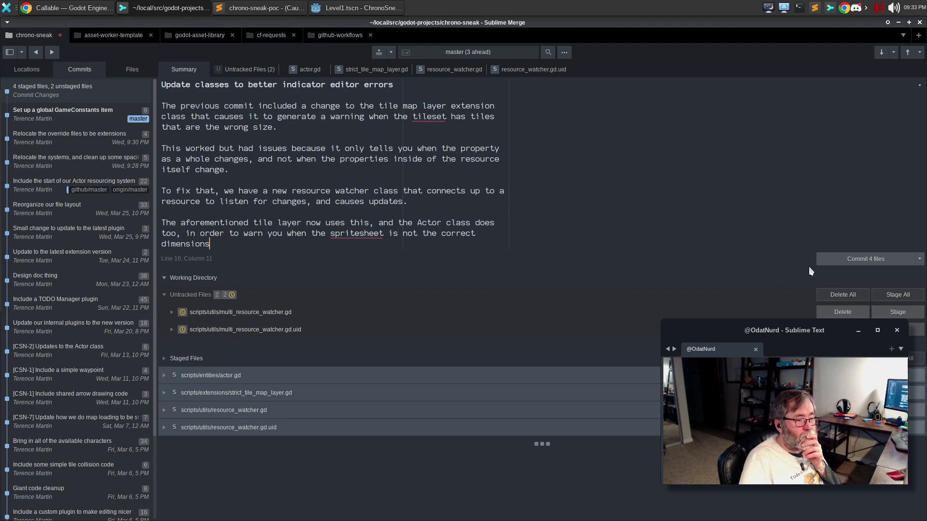
pyautogui.click(862, 258)
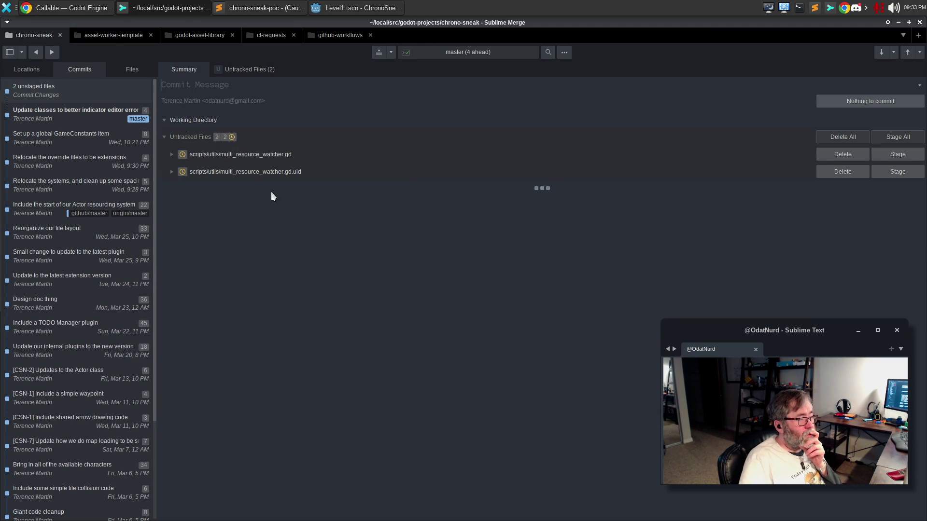
# Back in Godot, review and close the level.gd script.
pyautogui.click(338, 8)
pyautogui.click(422, 254)
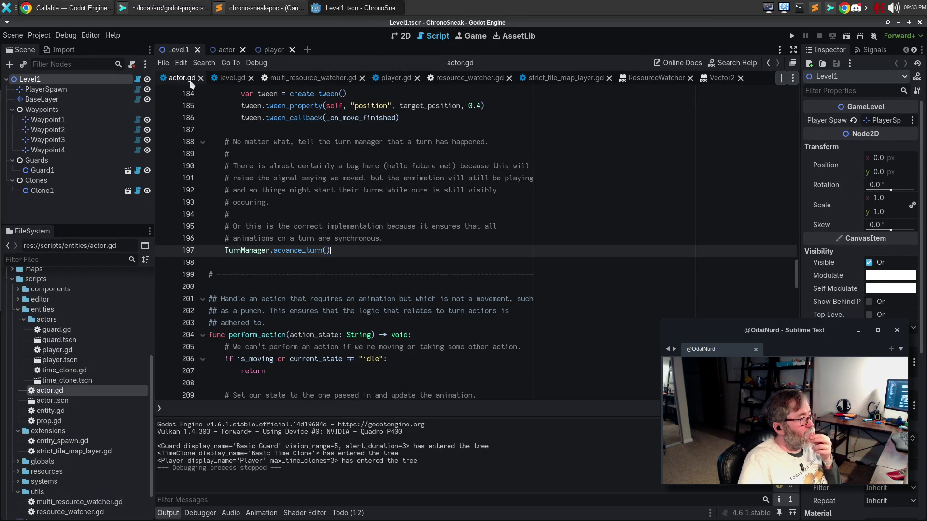
pyautogui.click(239, 78)
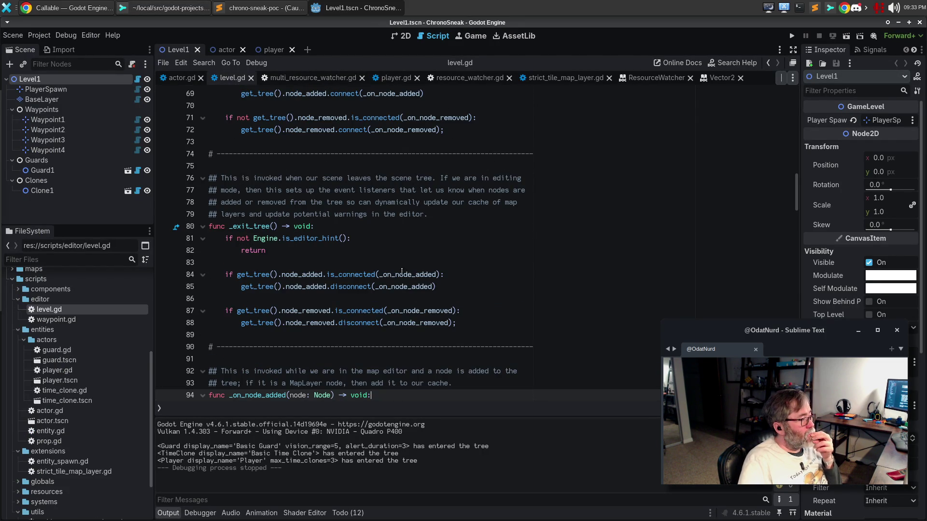
pyautogui.scroll(20, 419, 265)
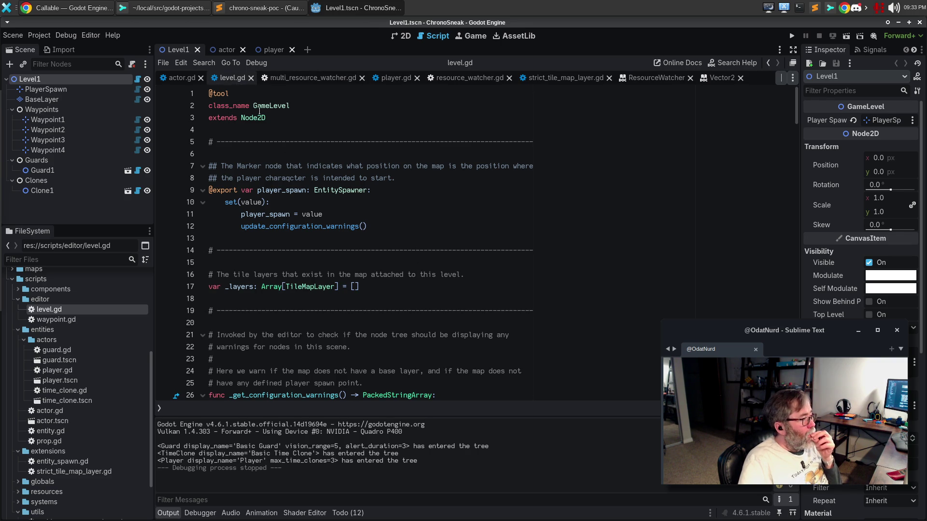
pyautogui.click(251, 78)
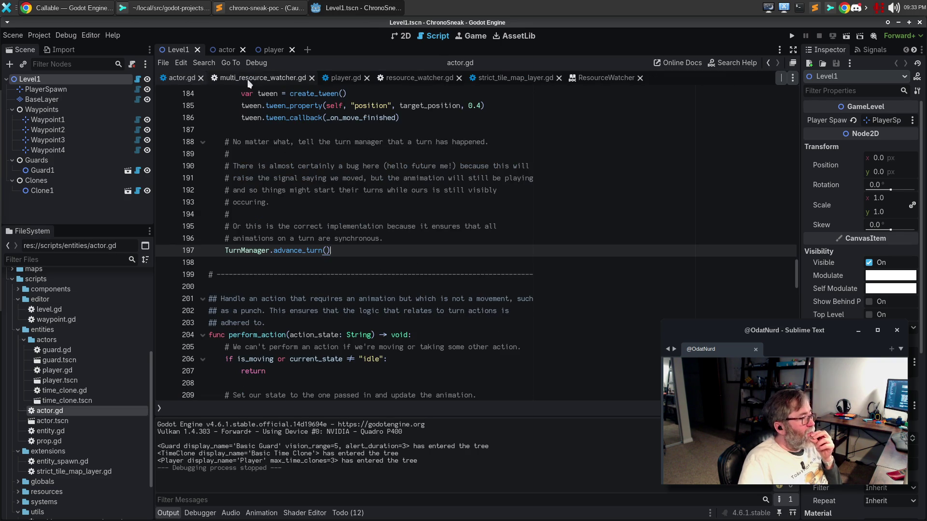
# Close player.gd and drag the strict_tile_map_layer.gd tab beside actor.gd.
pyautogui.click(341, 78)
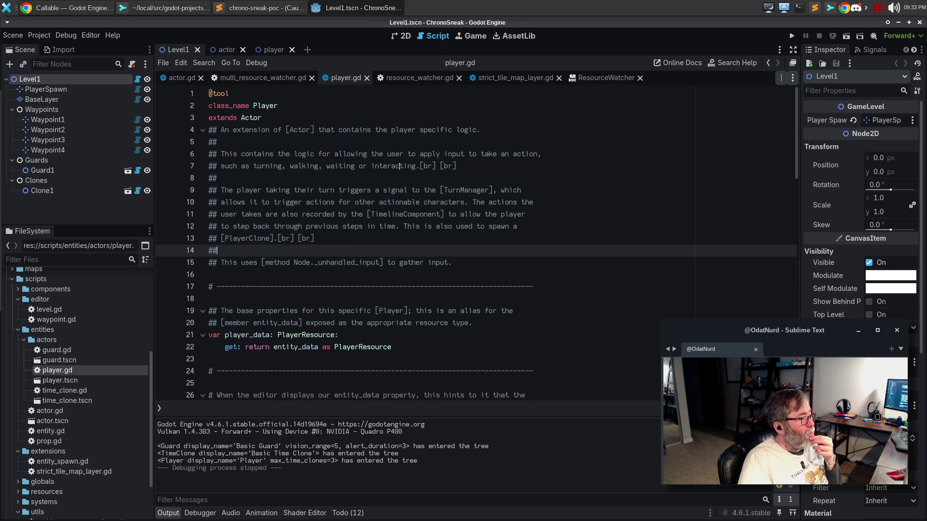
pyautogui.scroll(-10, 404, 169)
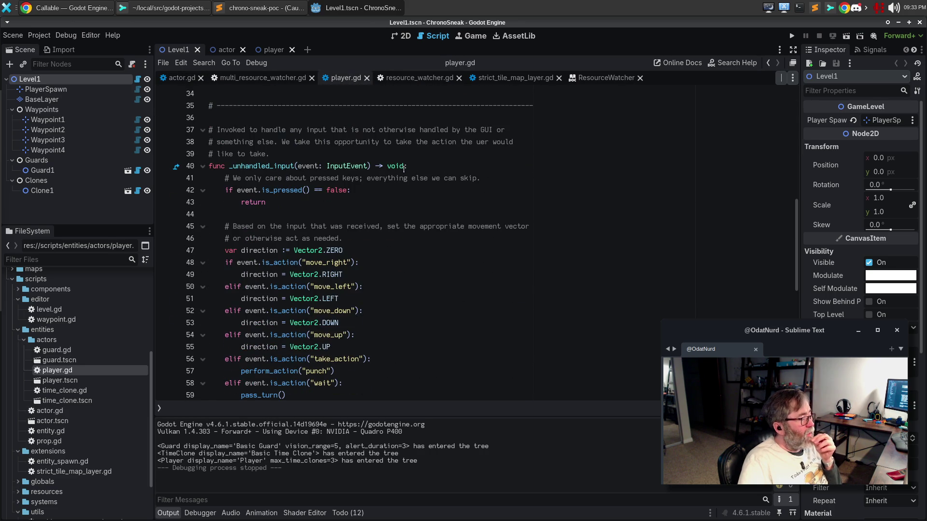
pyautogui.scroll(6, 374, 111)
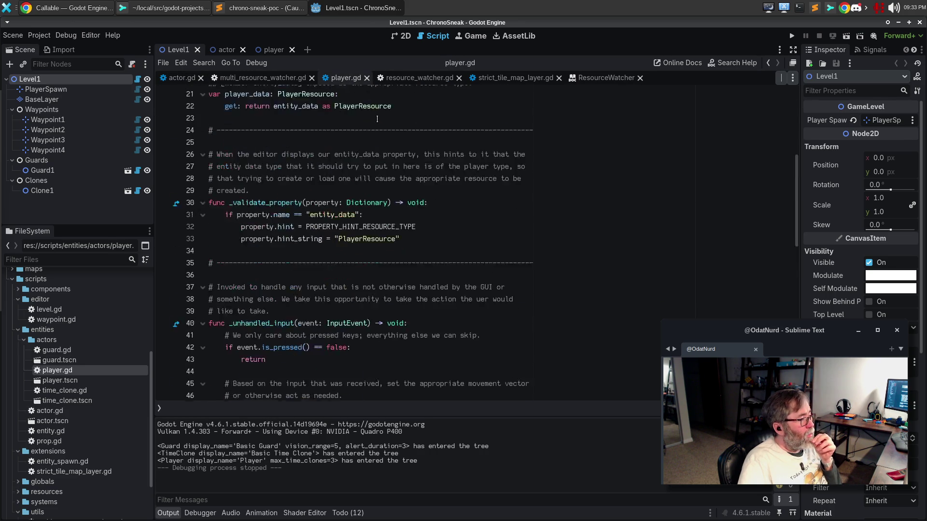
pyautogui.click(366, 79)
pyautogui.click(366, 81)
pyautogui.moveTo(459, 78)
pyautogui.mouseDown()
pyautogui.moveTo(294, 89)
pyautogui.moveTo(213, 80)
pyautogui.mouseUp()
# Close the ResourceWatcher and Vector2 help pages.
pyautogui.click(576, 80)
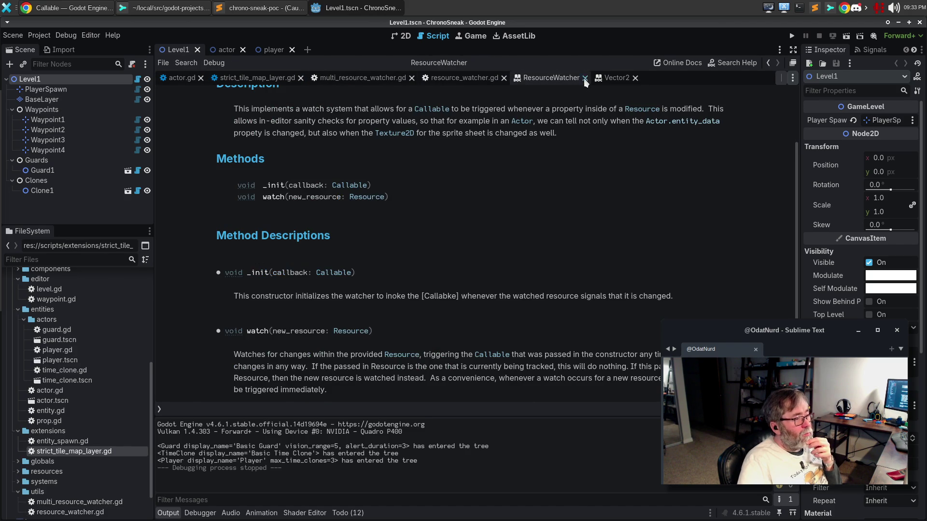
pyautogui.click(585, 79)
pyautogui.click(555, 79)
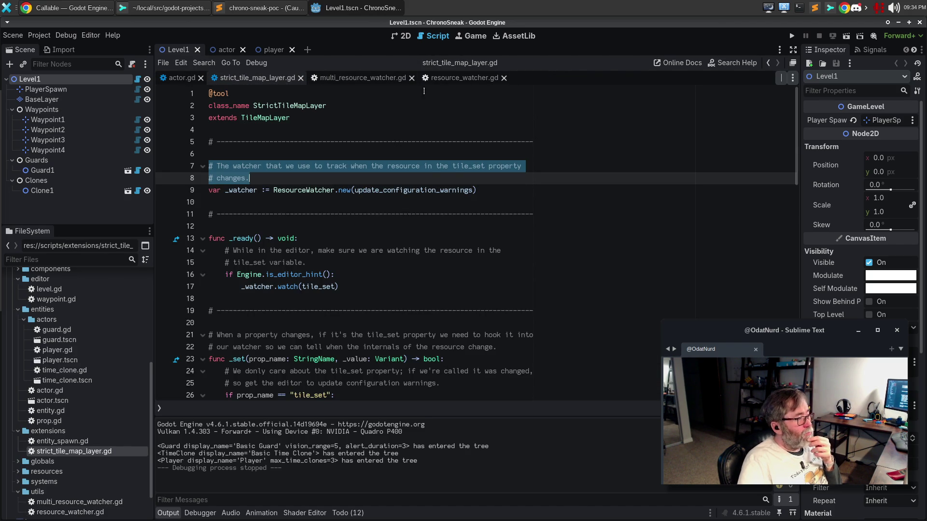
pyautogui.click(355, 89)
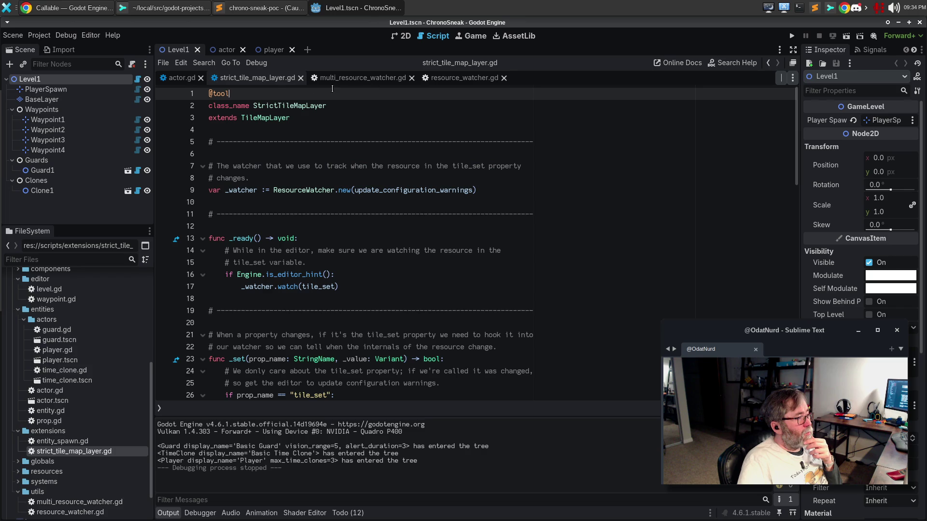
# Review actor.gd, then return to strict_tile_map_layer.gd at line 17.
pyautogui.click(183, 80)
pyautogui.scroll(10, 421, 243)
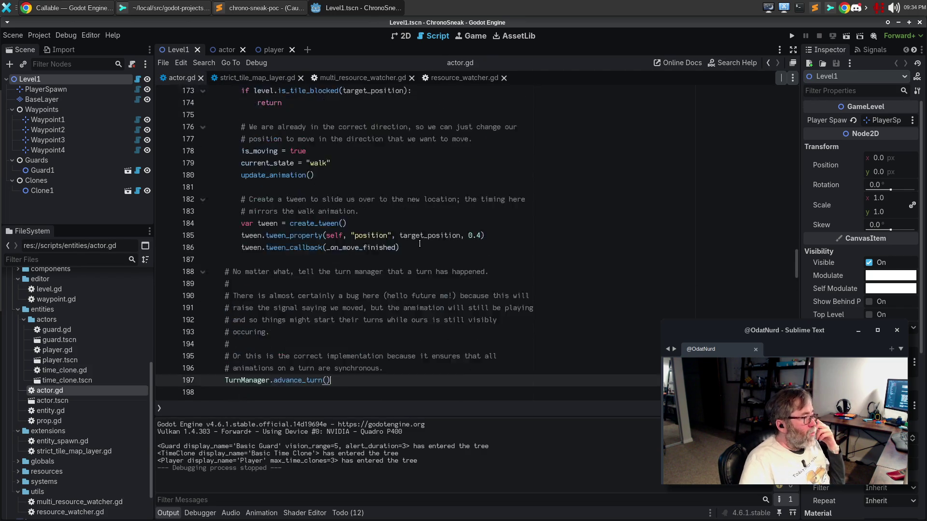
pyautogui.scroll(20, 420, 242)
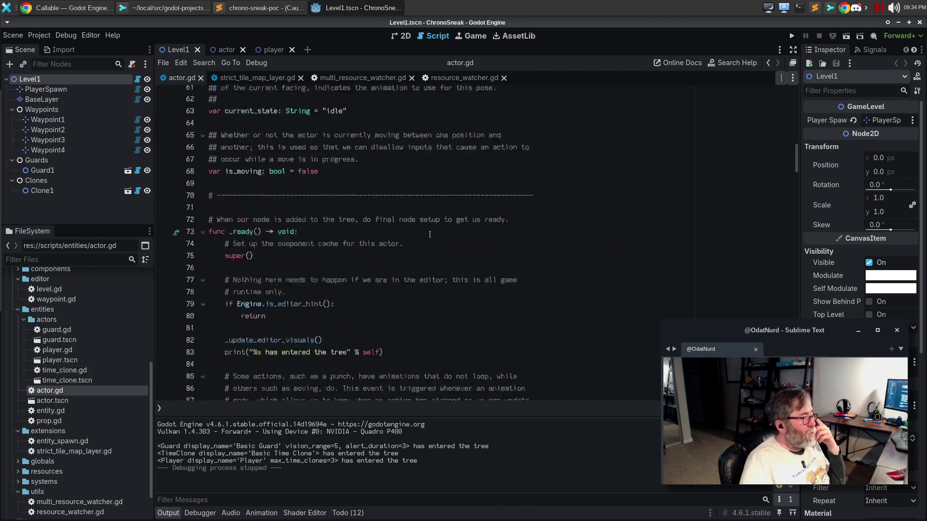
pyautogui.scroll(10, 432, 231)
pyautogui.scroll(-4, 438, 226)
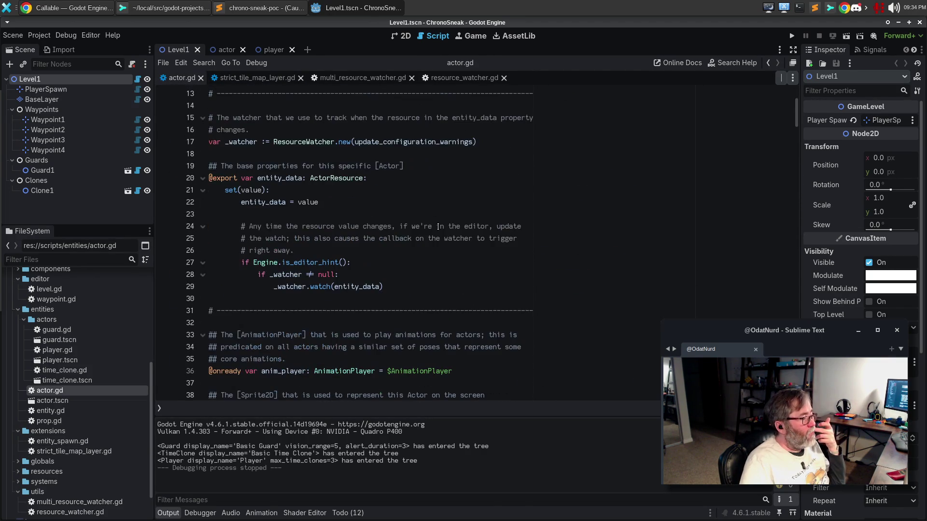
pyautogui.click(462, 287)
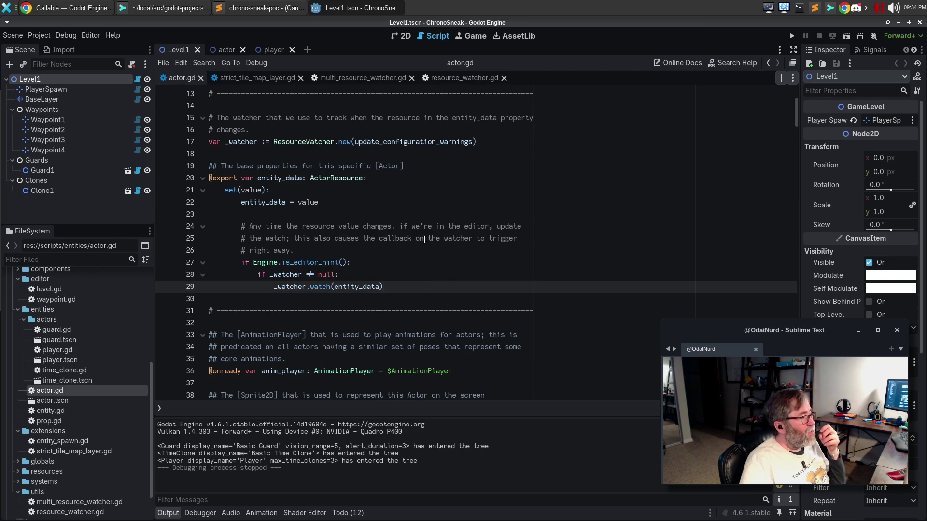
pyautogui.click(245, 80)
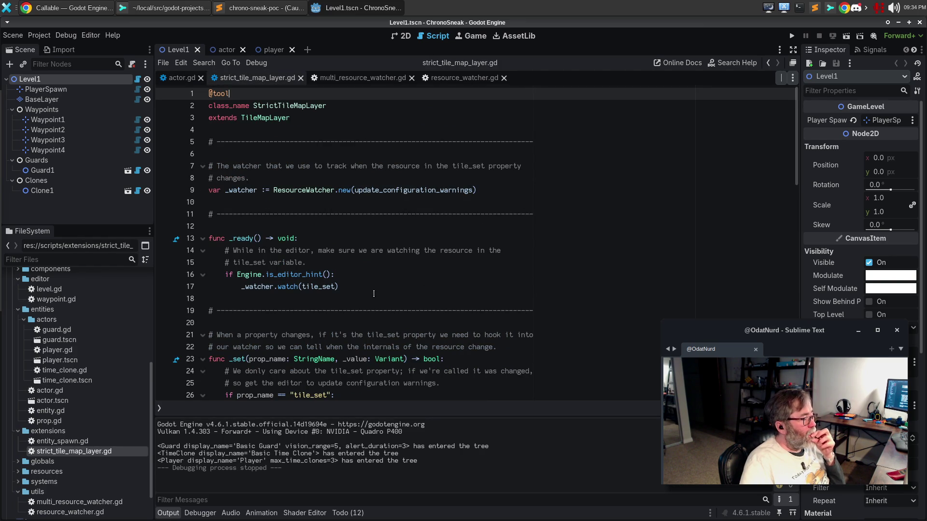
pyautogui.click(369, 290)
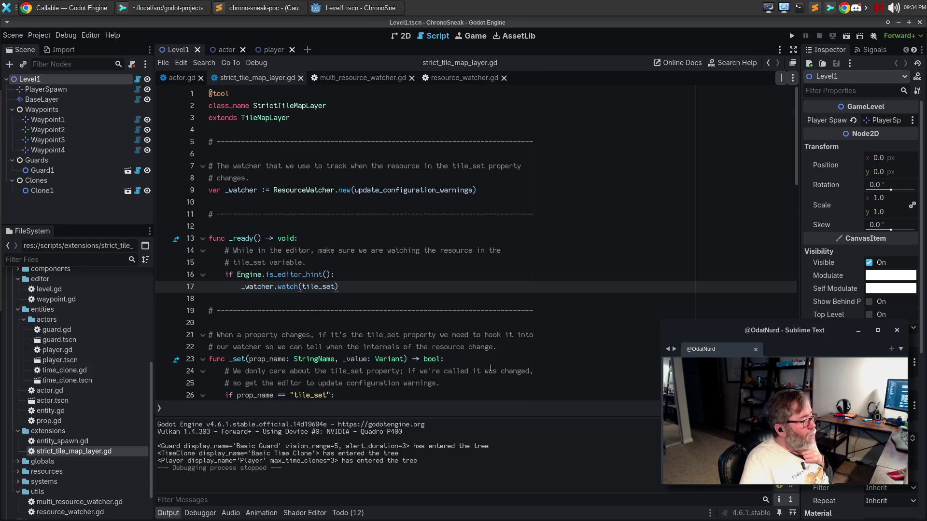
# Finish reviewing strict_tile_map_layer.gd and open multi_resource_watcher.gd with its watch() and unwatch() functions.
pyautogui.scroll(-2, 476, 363)
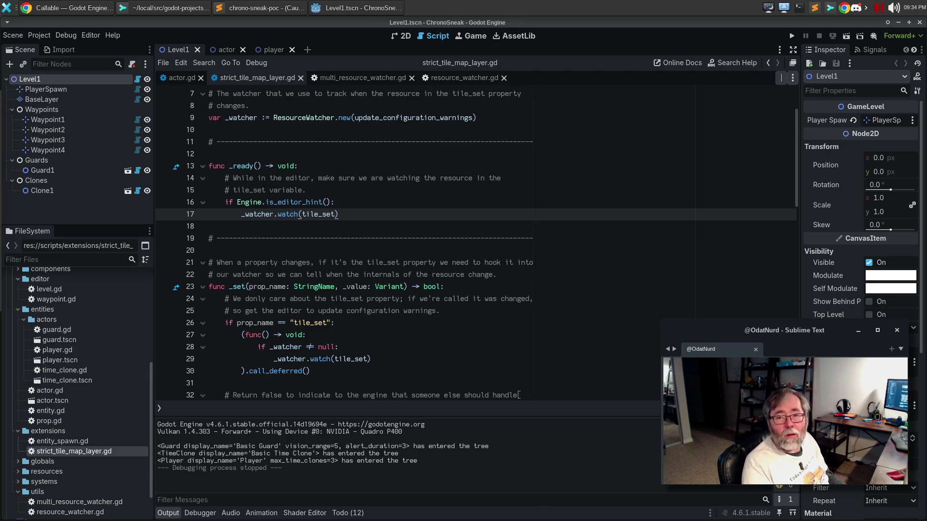
pyautogui.click(504, 220)
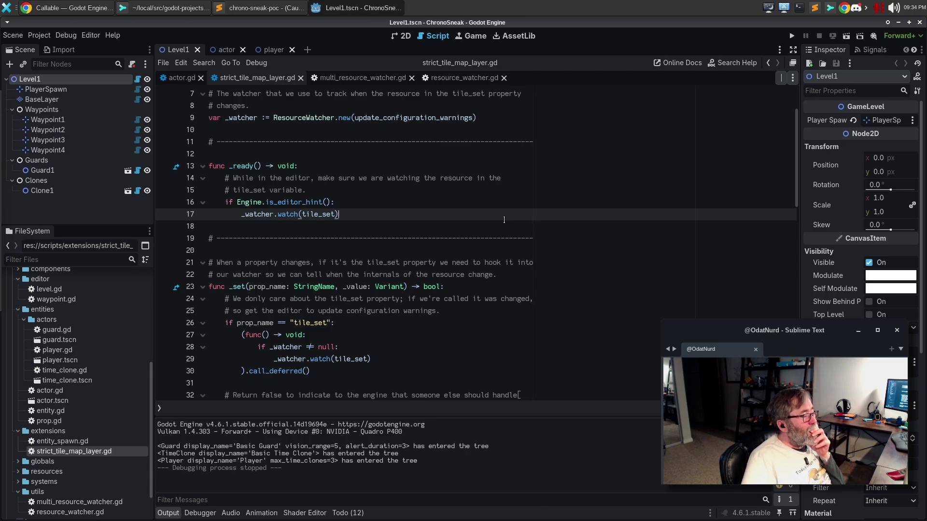
pyautogui.click(362, 77)
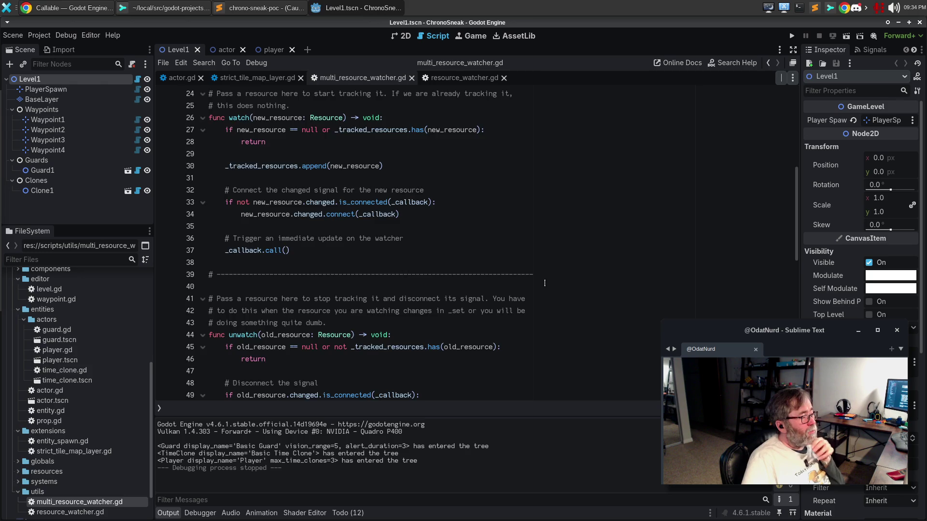
pyautogui.scroll(10, 543, 275)
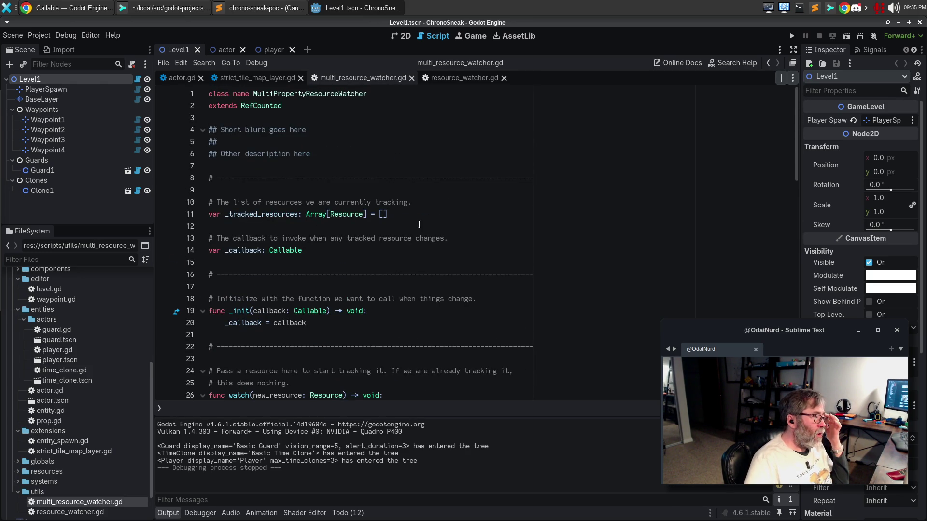
pyautogui.doubleClick(277, 214)
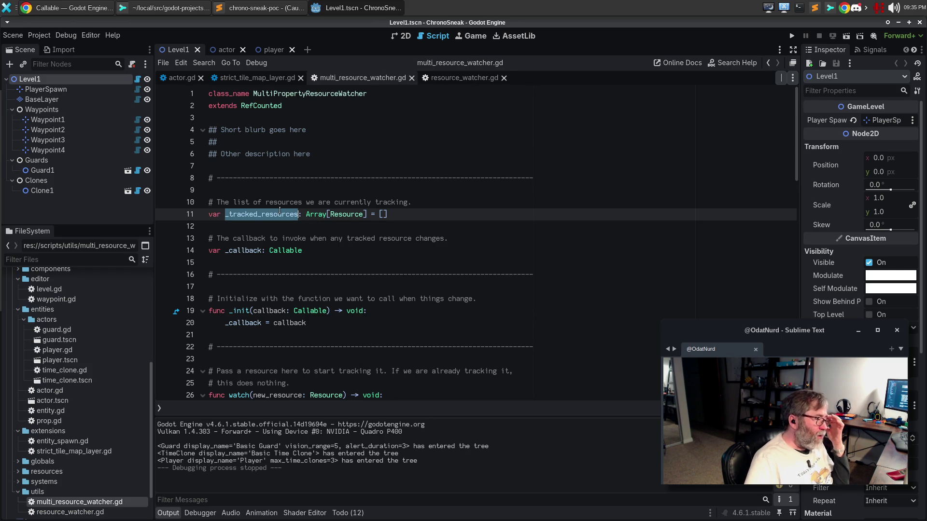
pyautogui.scroll(-3, 494, 278)
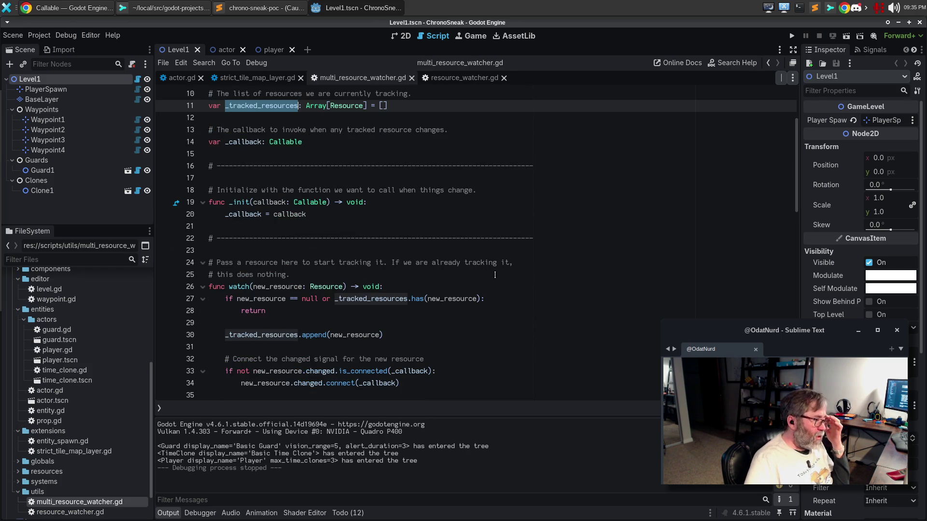
pyautogui.click(341, 311)
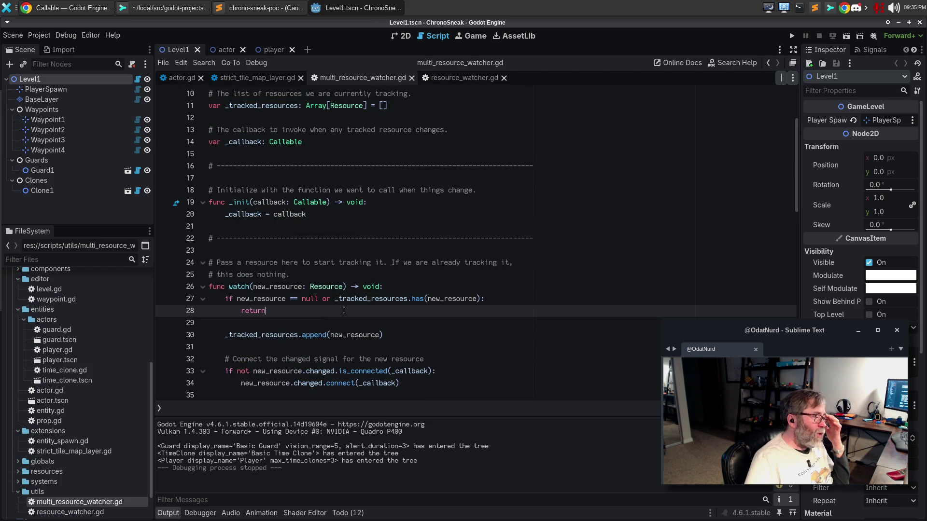
pyautogui.scroll(-1, 349, 304)
pyautogui.scroll(-1, 348, 305)
pyautogui.moveTo(356, 293)
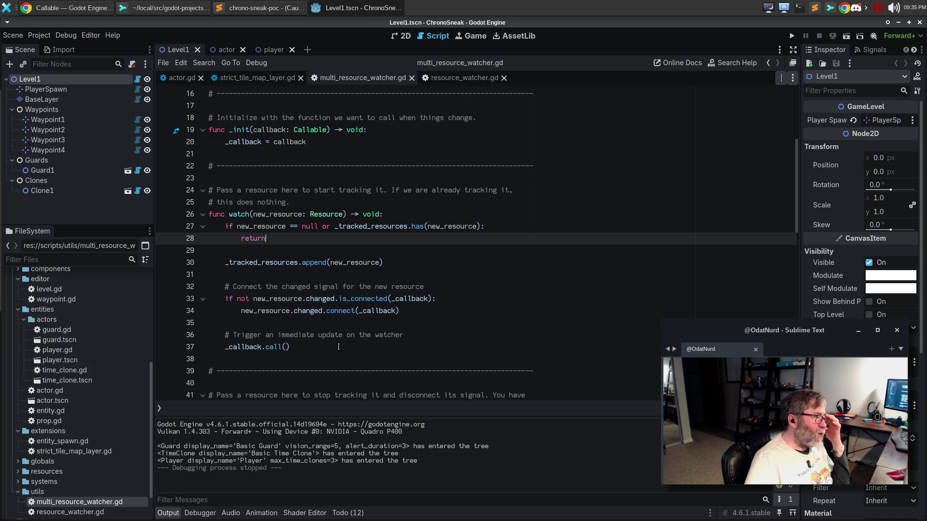
pyautogui.scroll(-4, 347, 337)
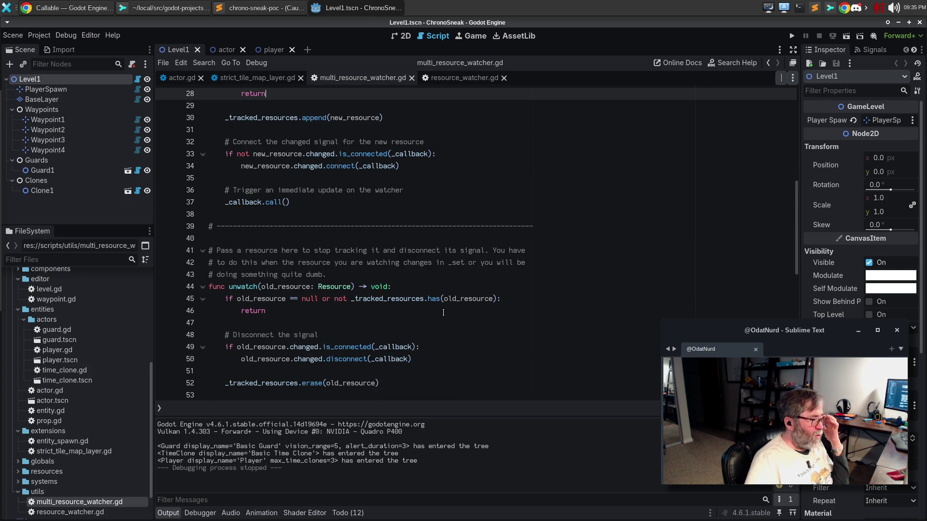
pyautogui.scroll(-2, 493, 313)
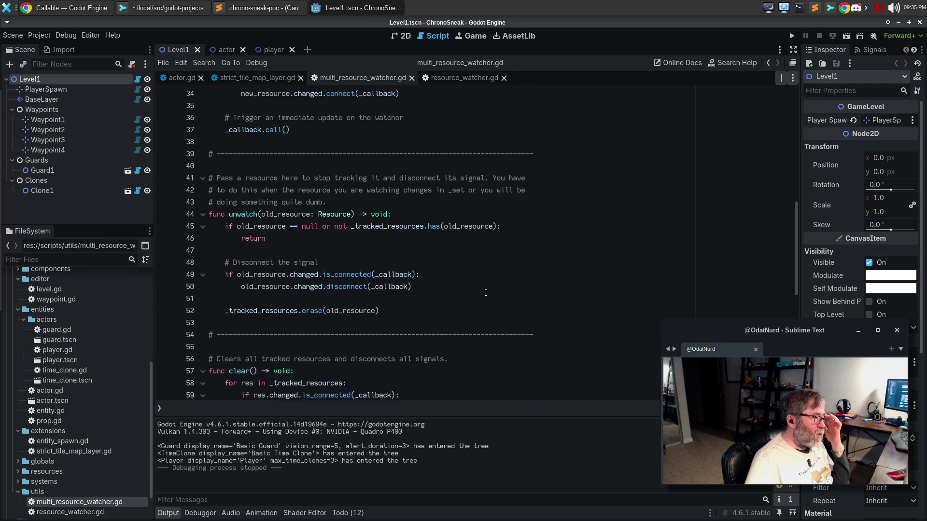
pyautogui.scroll(-3, 485, 293)
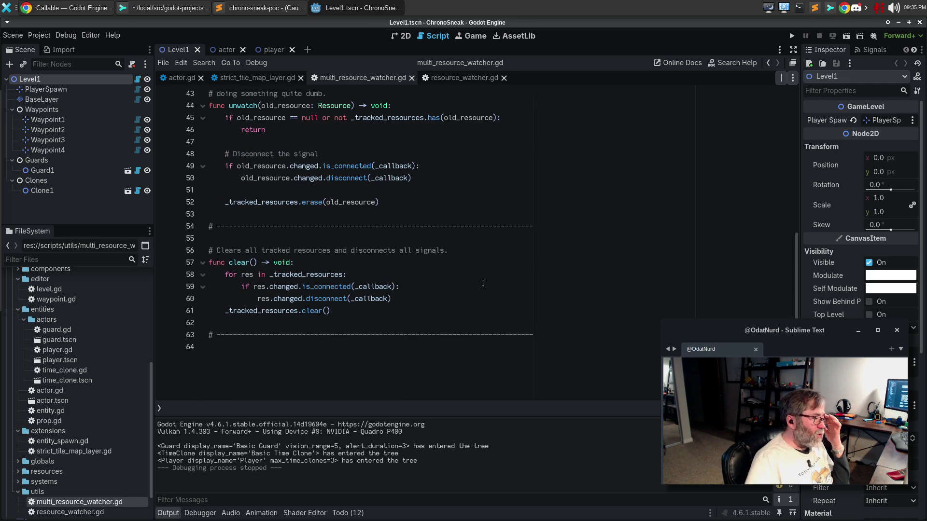
pyautogui.scroll(3, 483, 283)
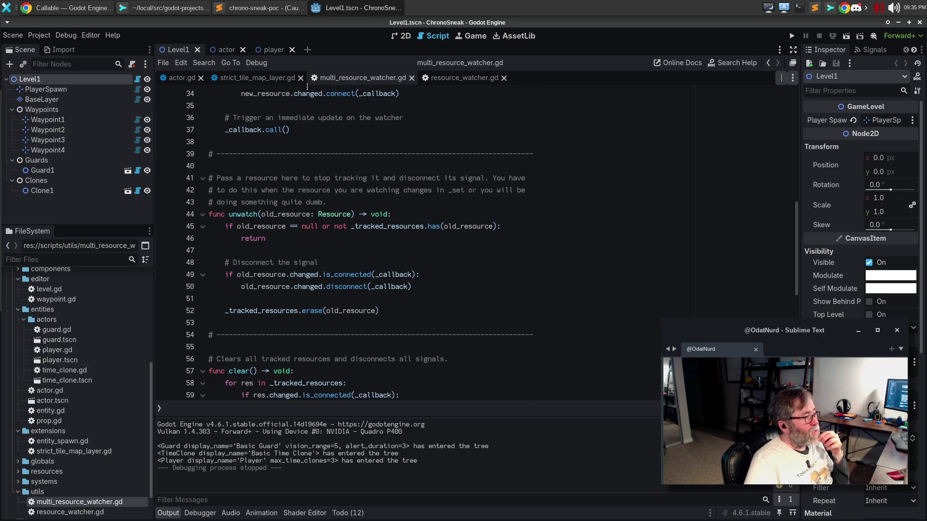
pyautogui.click(462, 78)
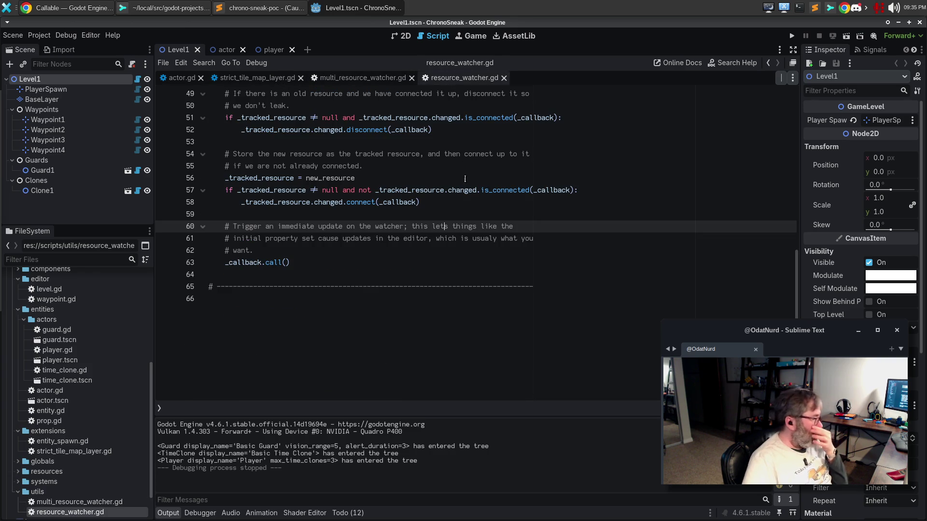
pyautogui.scroll(7, 461, 166)
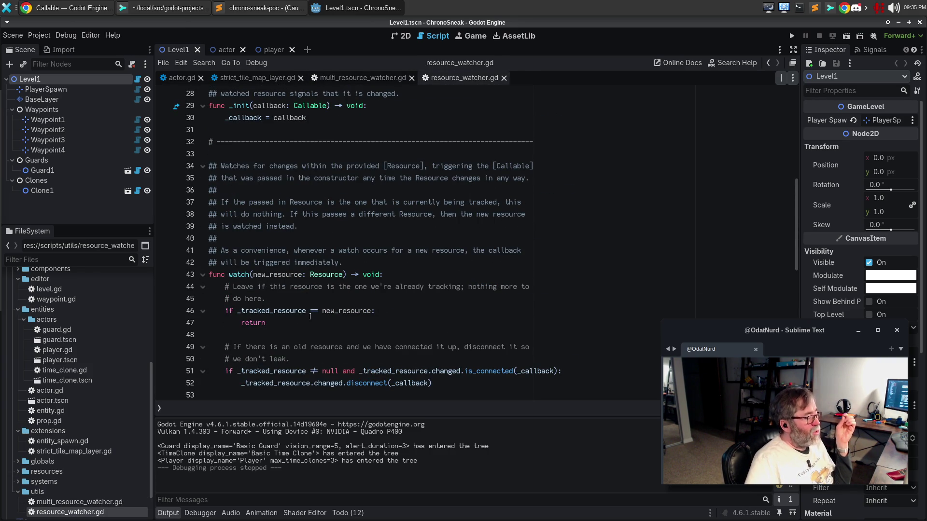
pyautogui.scroll(-2, 315, 287)
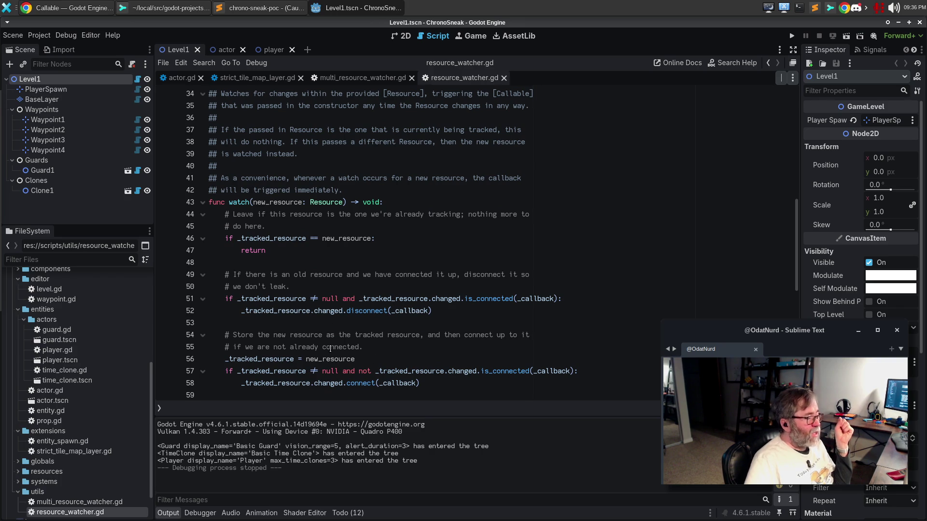
pyautogui.click(371, 80)
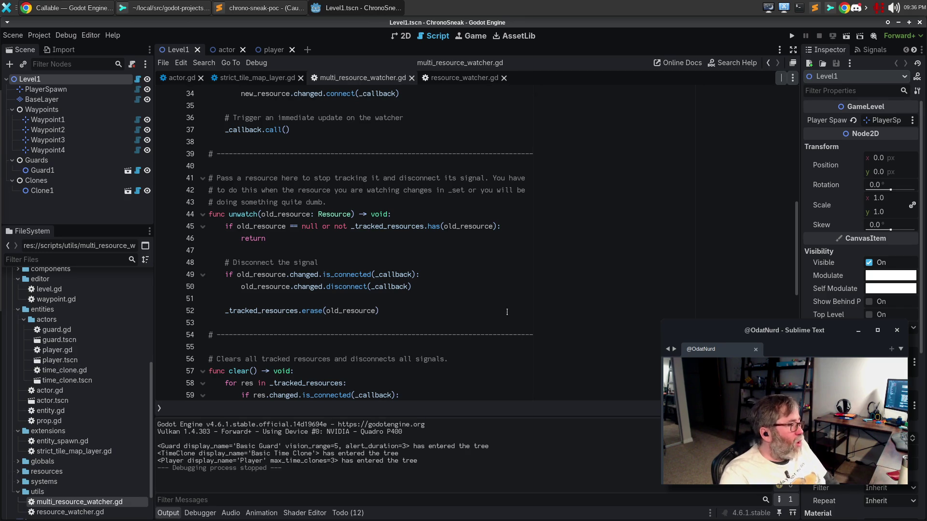
# Read through multi_resource_watcher.gd, then show resource_watcher.gd from line 1.
pyautogui.scroll(5, 471, 299)
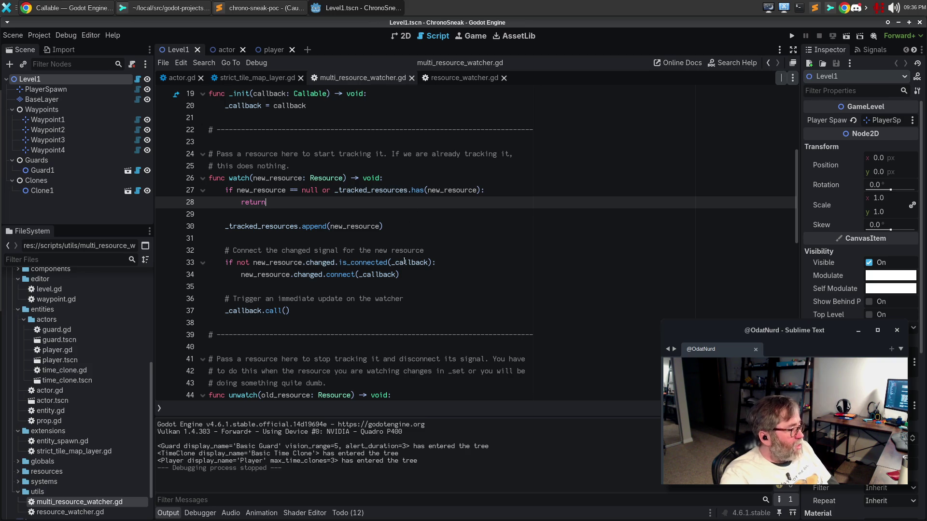
pyautogui.scroll(-3, 404, 261)
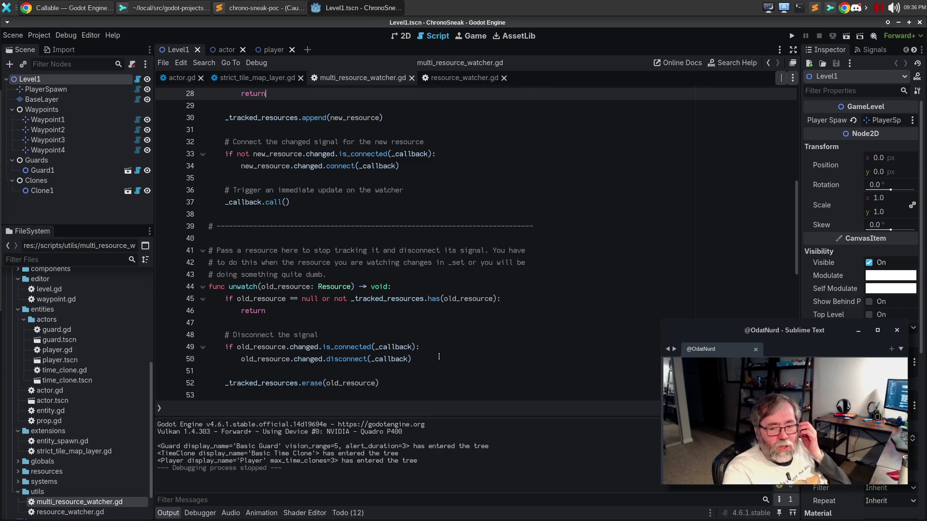
pyautogui.scroll(-4, 466, 222)
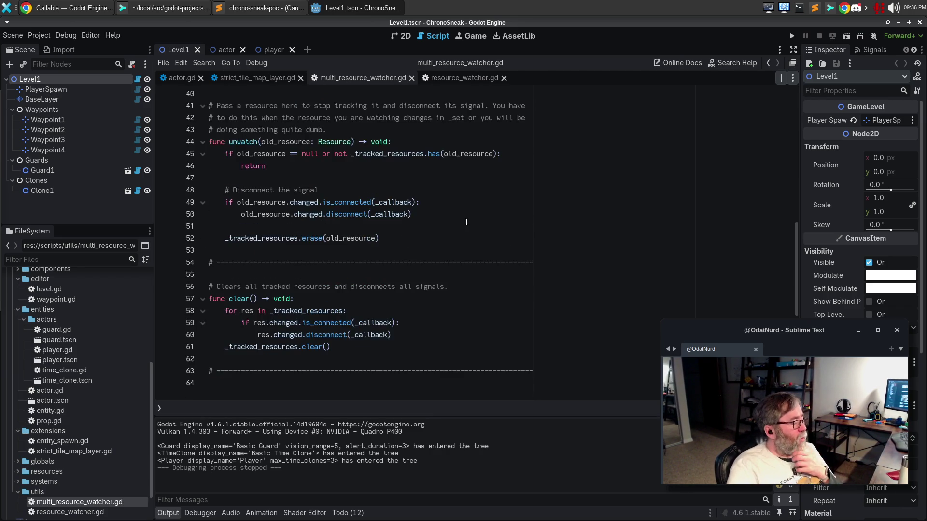
pyautogui.scroll(-3, 468, 219)
pyautogui.scroll(6, 480, 206)
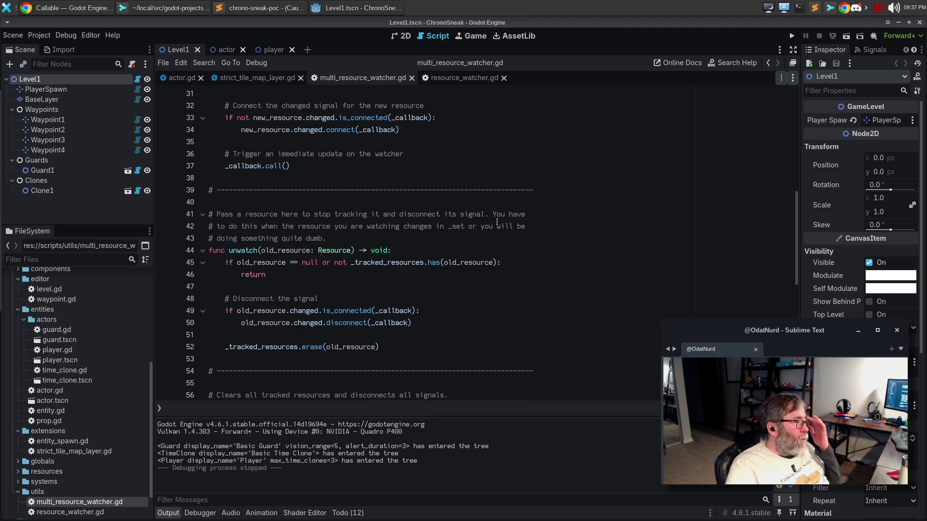
pyautogui.scroll(10, 497, 187)
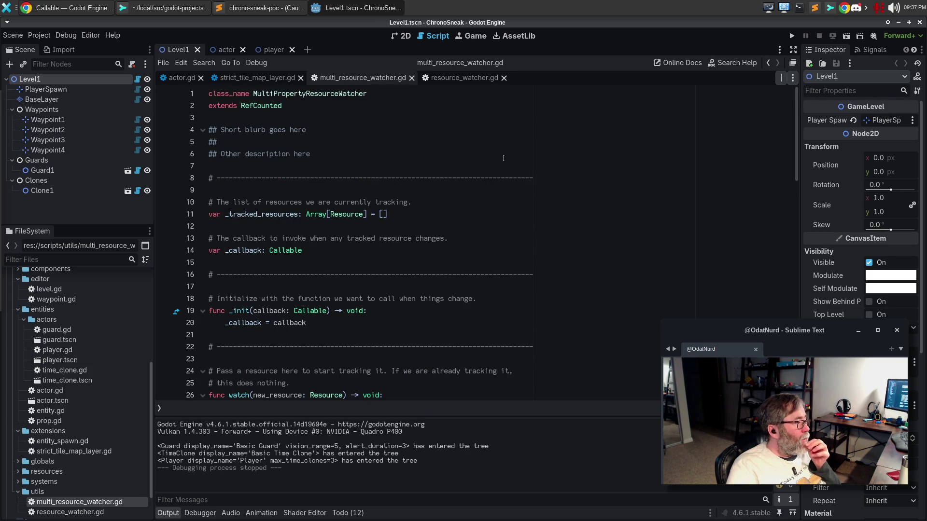
pyautogui.click(451, 80)
pyautogui.scroll(10, 334, 148)
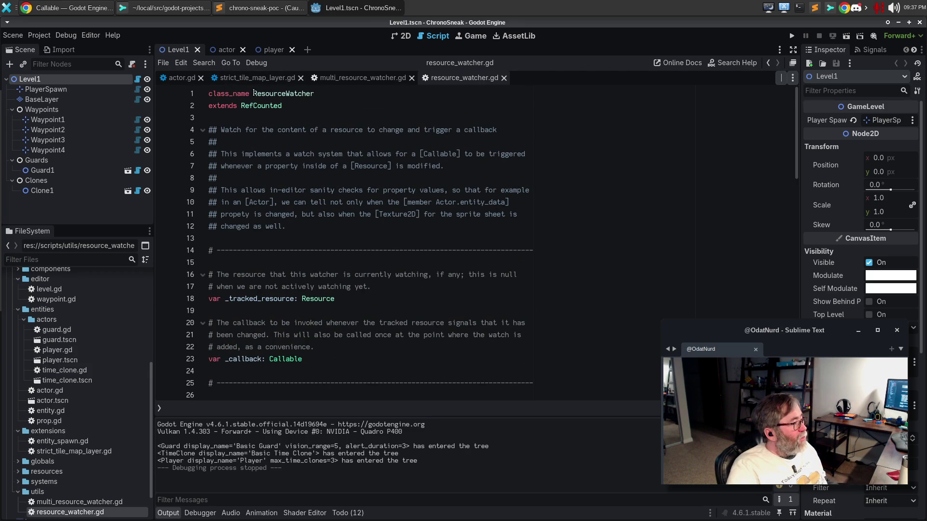
# Rename the class in resource_watcher.gd to OldResourceWatcher and save.
pyautogui.click(253, 93)
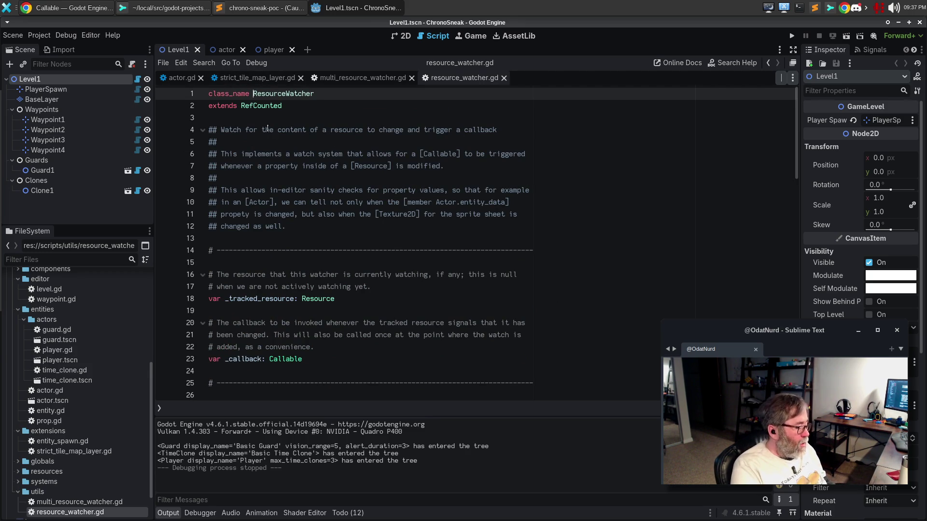
pyautogui.write('Old')
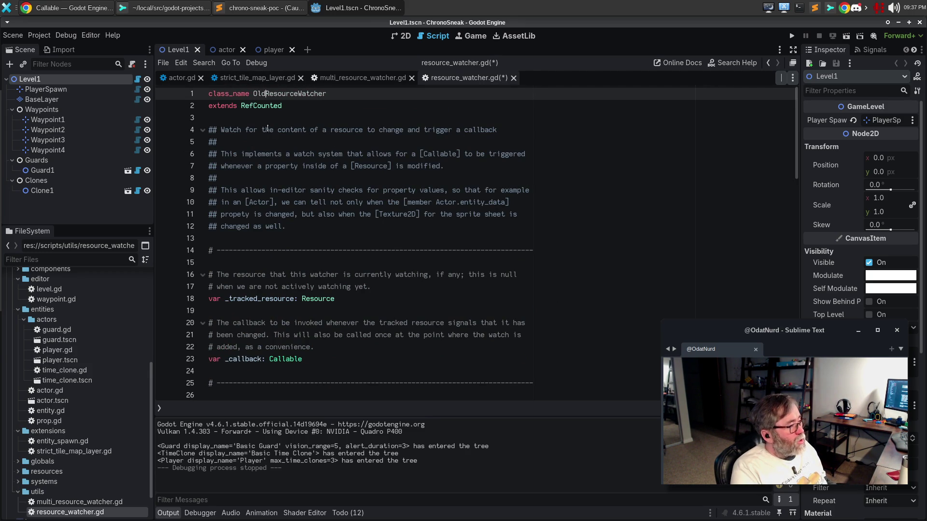
pyautogui.hotkey('ctrl', 's')
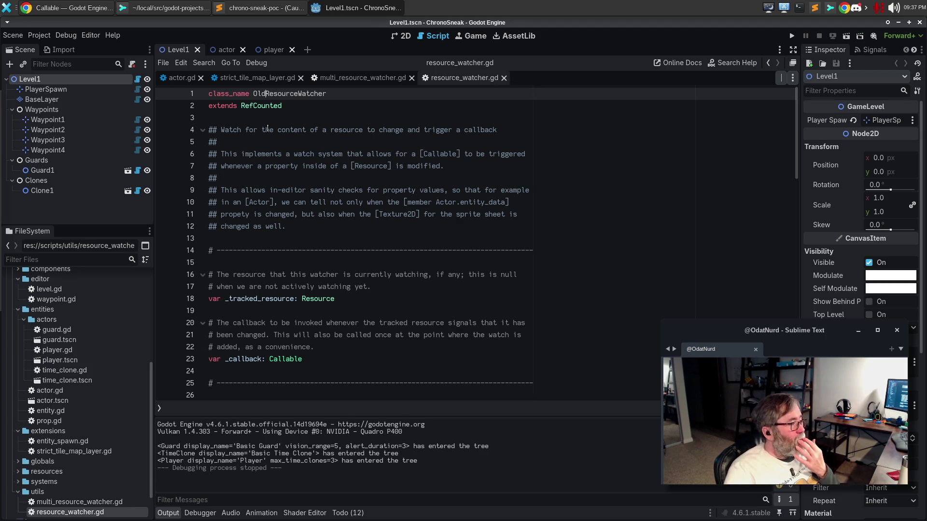
# Remove 'MultiProperty' so multi_resource_watcher.gd's class name becomes ResourceWatcher.
pyautogui.click(348, 82)
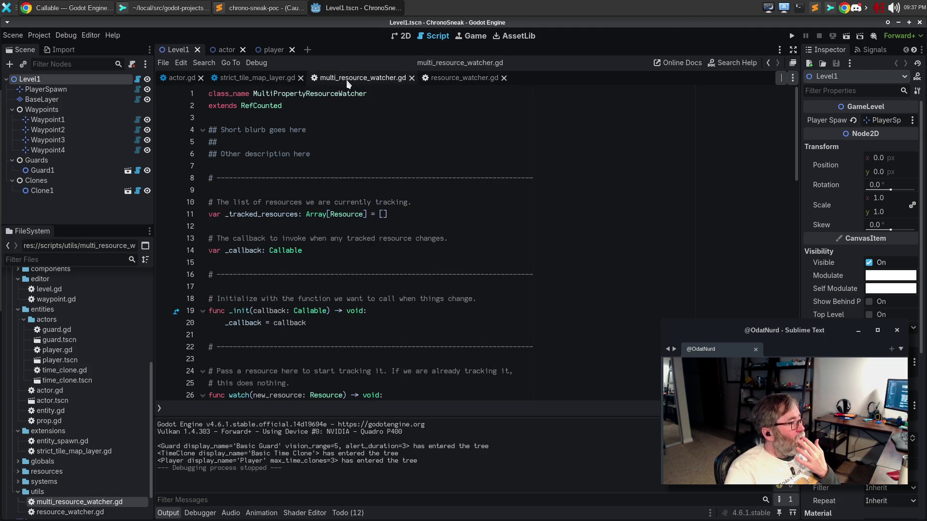
pyautogui.click(434, 81)
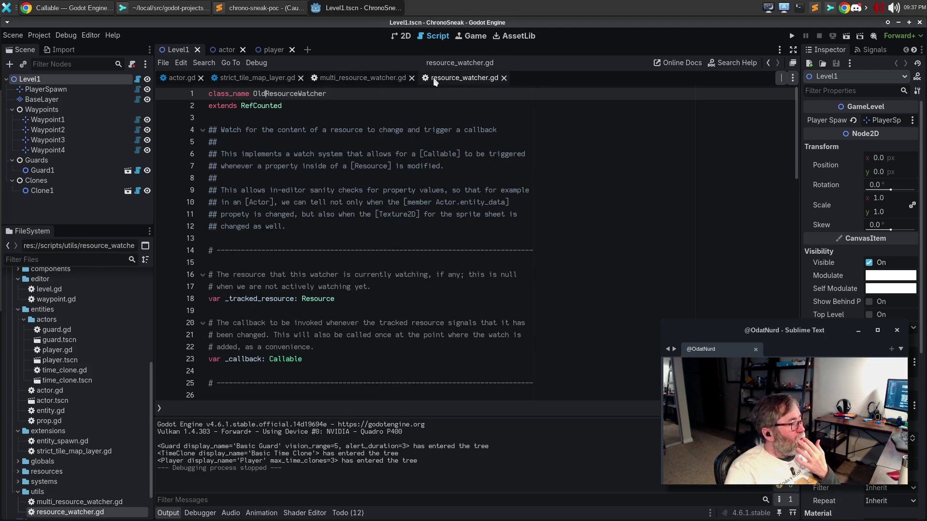
pyautogui.click(352, 80)
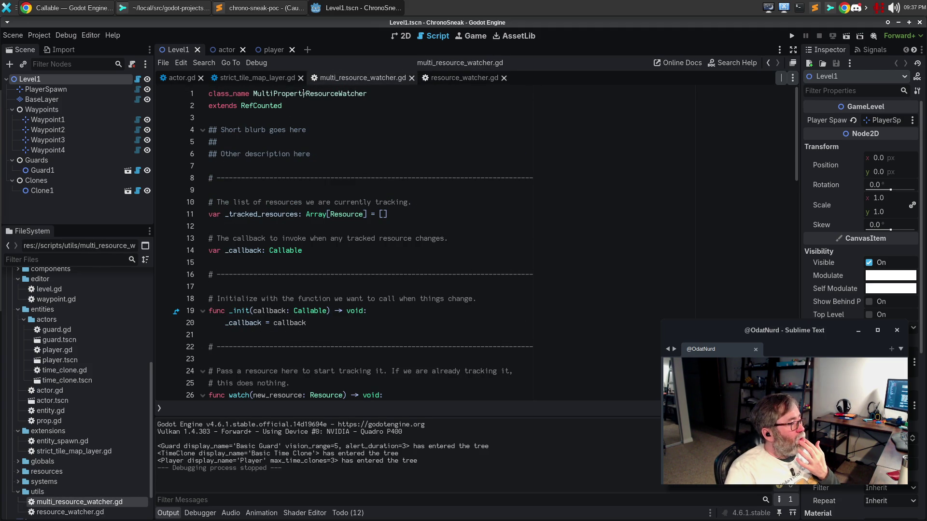
pyautogui.moveTo(305, 94); pyautogui.dragTo(253, 93)
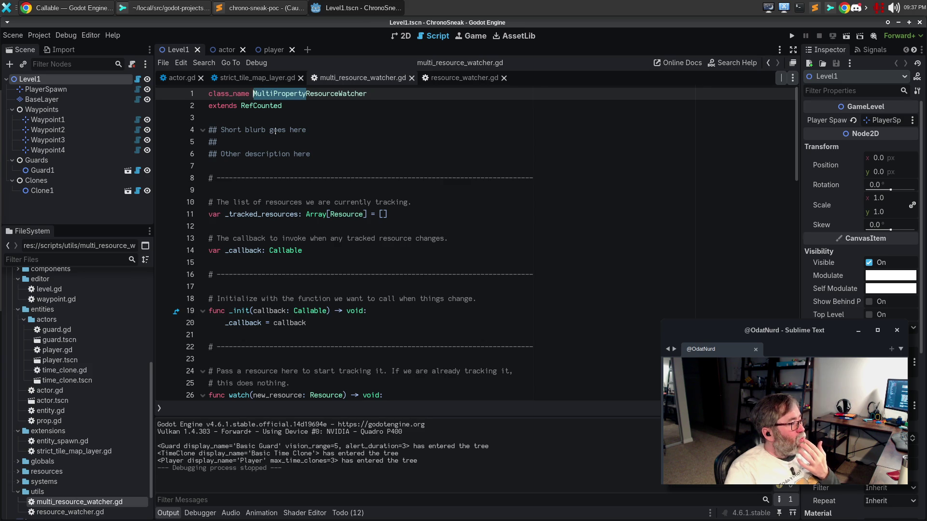
pyautogui.press('BackSpace')
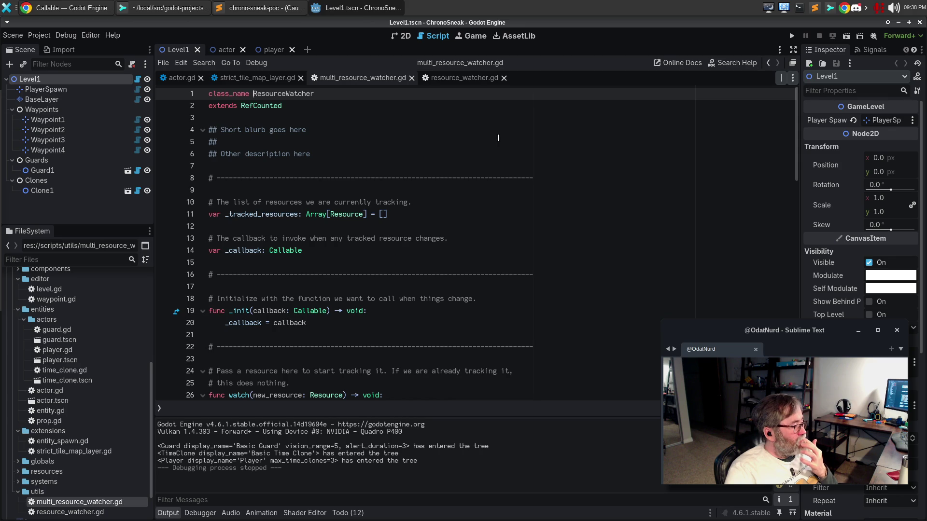
# Run the game with F5 to test the renamed classes, then close it.
pyautogui.scroll(-5, 498, 138)
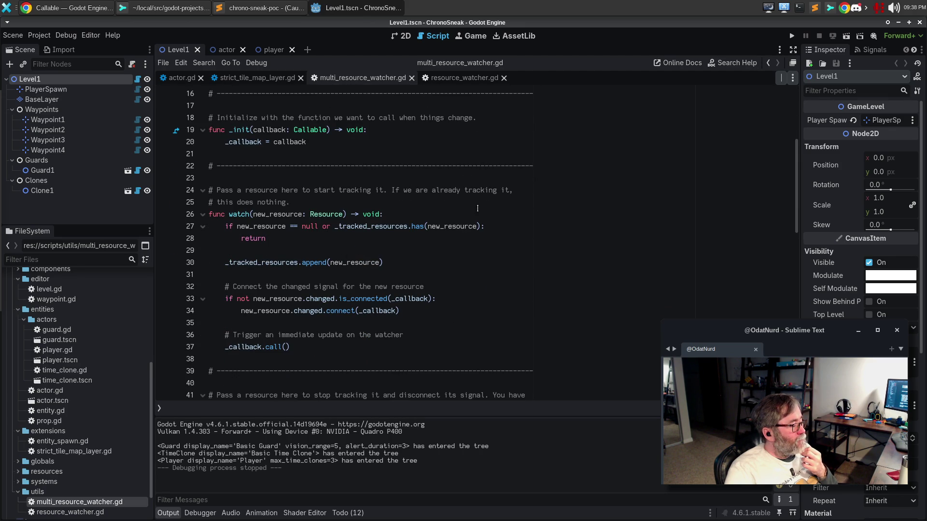
pyautogui.click(480, 200)
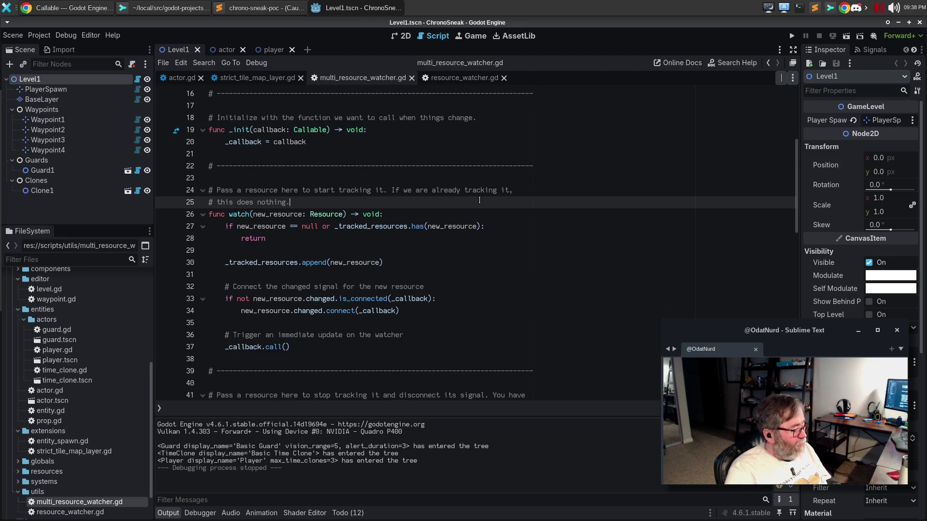
pyautogui.press('F5')
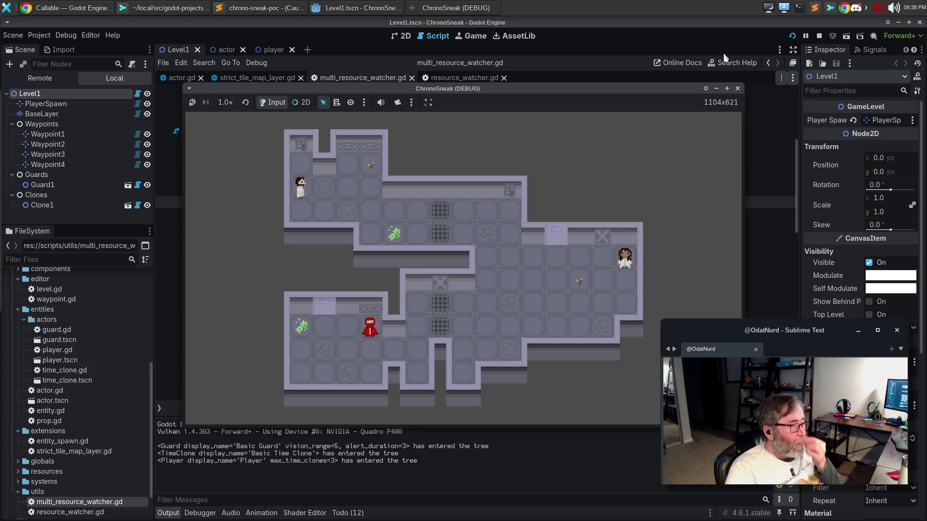
pyautogui.click(737, 88)
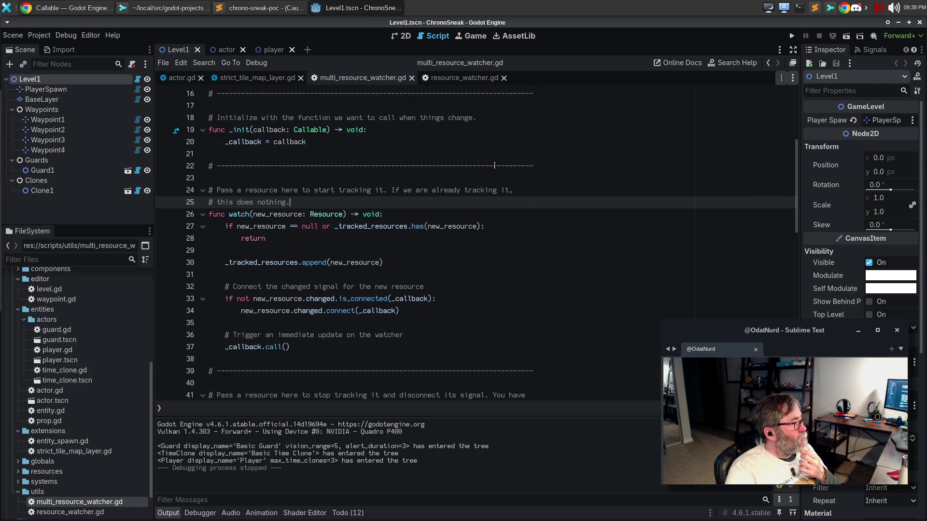
# Reload the ChronoSneak project via Project > Reload Current Project.
pyautogui.click(38, 36)
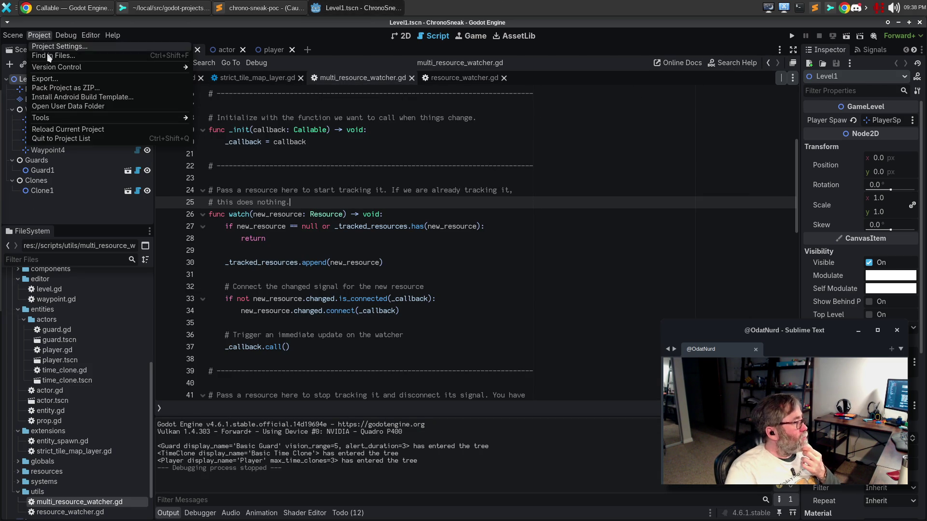
pyautogui.click(56, 130)
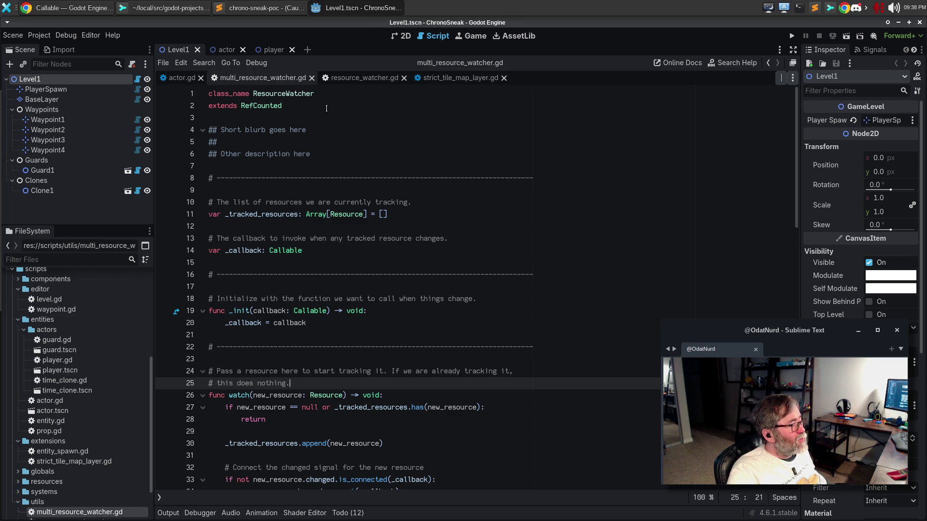
# Delete the old resource_watcher.gd from the utils folder and remove it from the project.
pyautogui.click(352, 79)
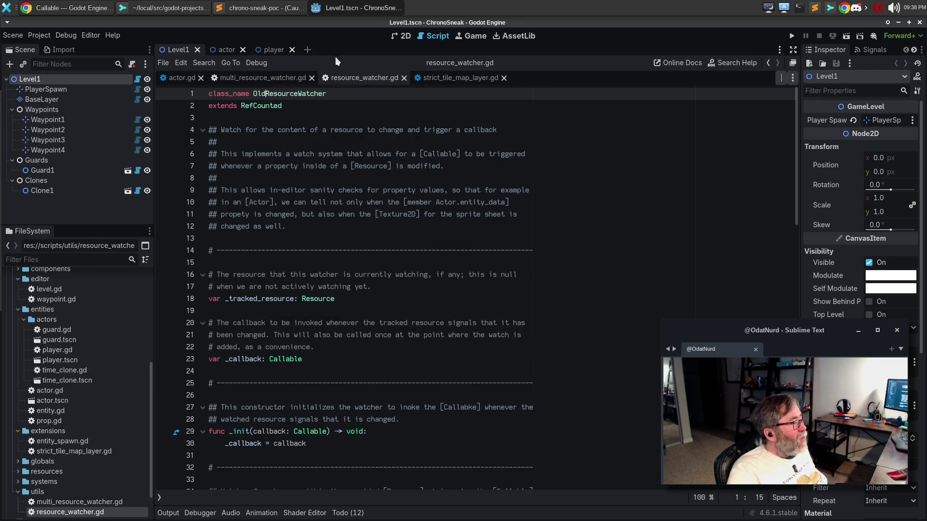
pyautogui.click(272, 10)
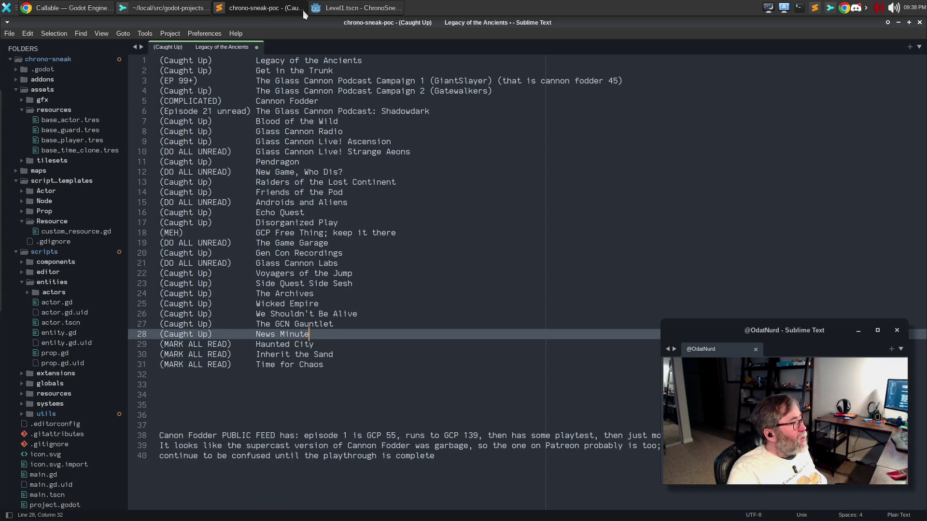
pyautogui.click(329, 10)
pyautogui.scroll(-2, 88, 434)
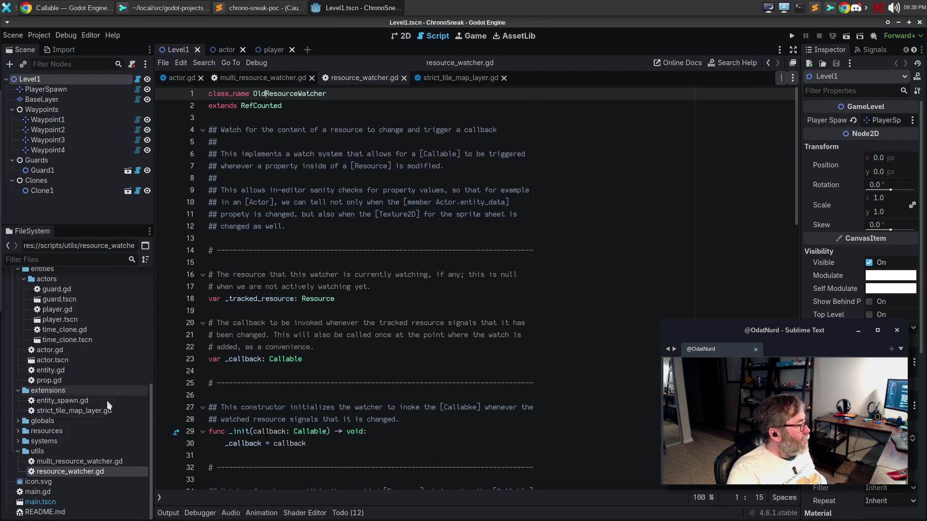
pyautogui.rightClick(78, 472)
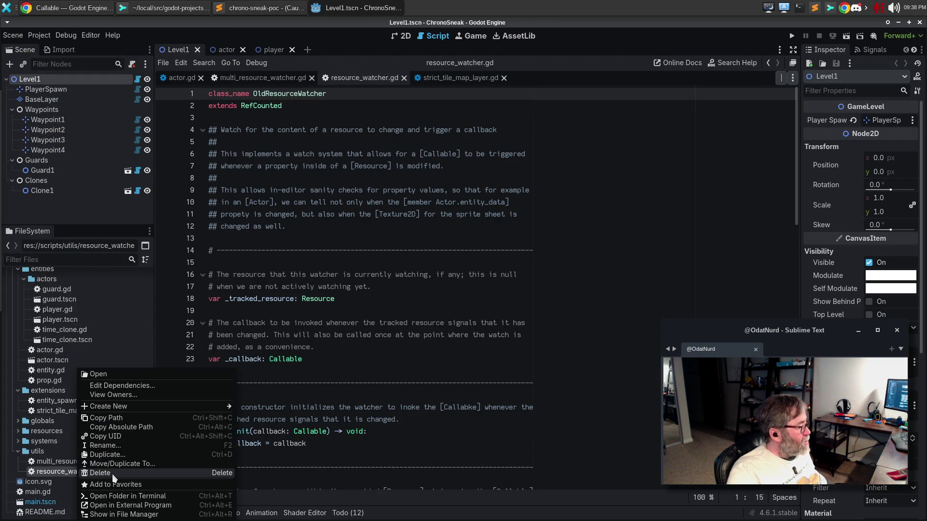
pyautogui.click(114, 474)
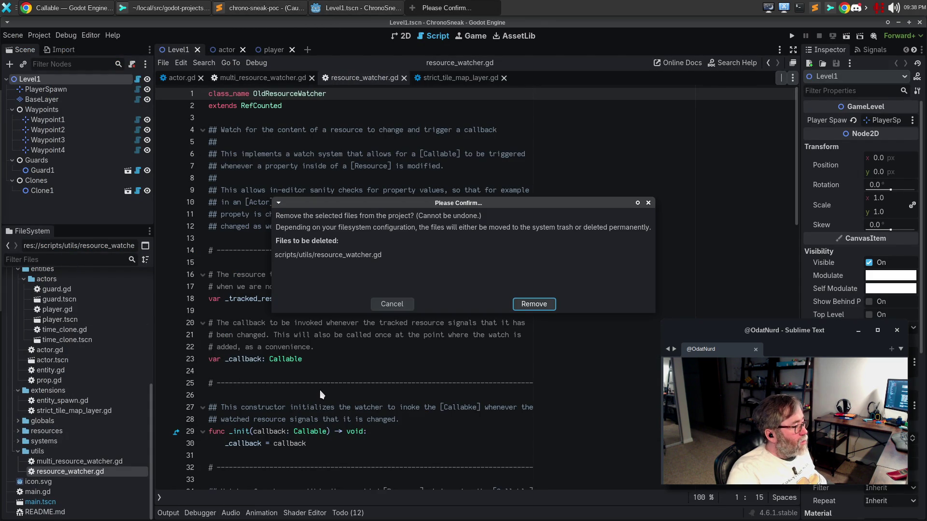
pyautogui.click(535, 305)
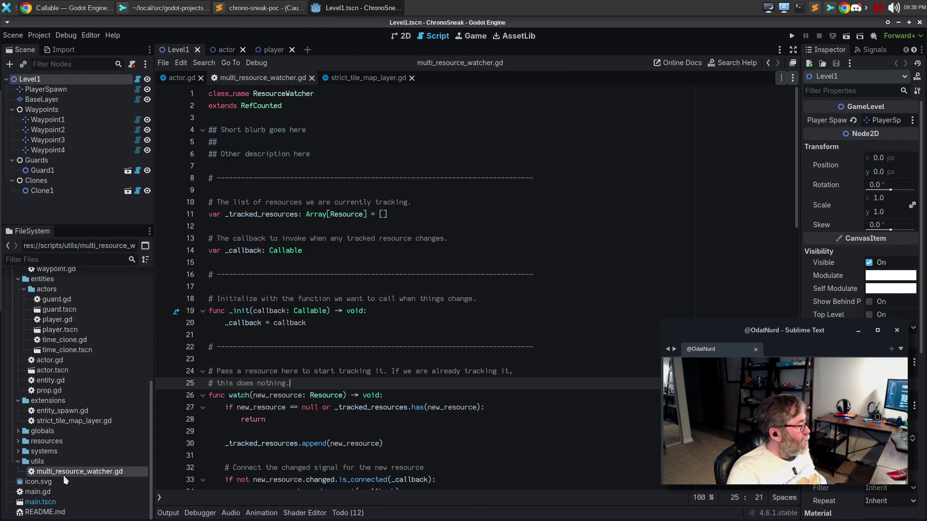
# Rename multi_resource_watcher.gd to resource_watcher.gd by dropping the multi_ prefix.
pyautogui.rightClick(86, 476)
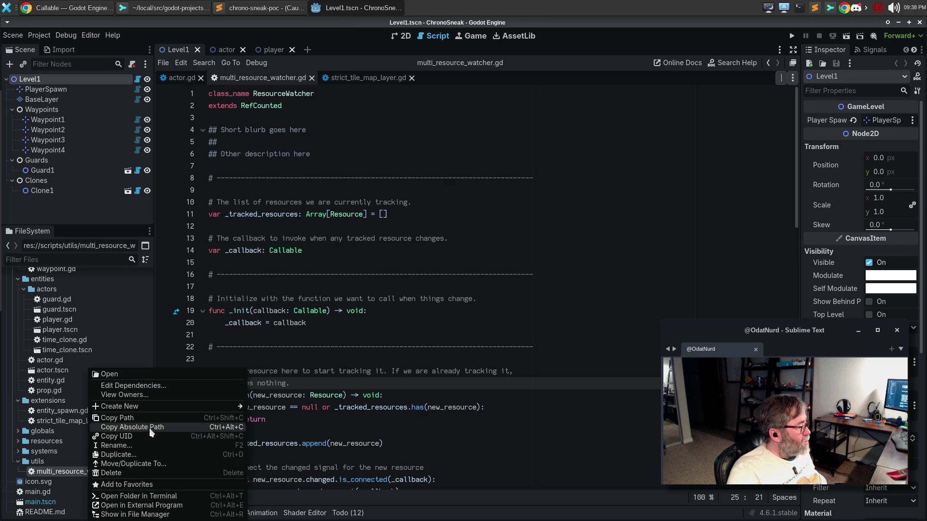
pyautogui.click(146, 442)
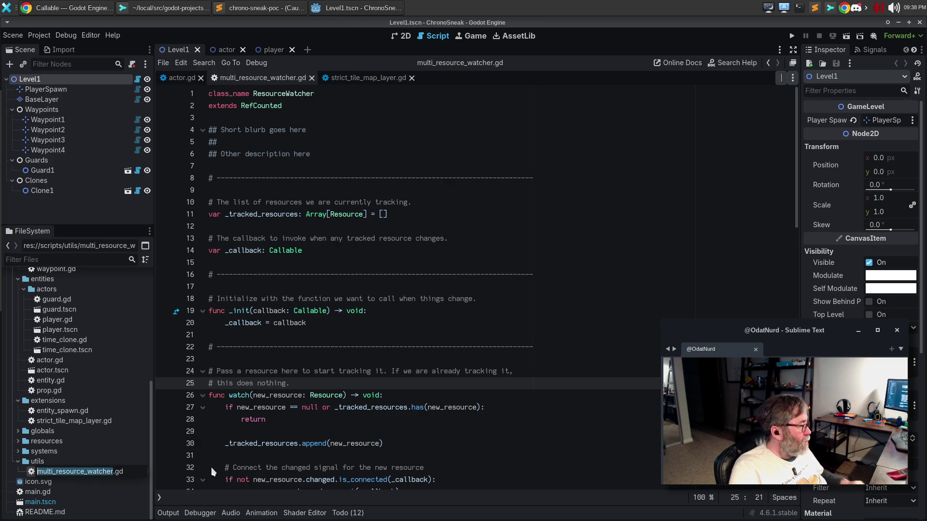
pyautogui.press('Home')
pyautogui.hotkey('shift', 'Right')
pyautogui.hotkey('shift', 'Right')
pyautogui.hotkey('shift', 'Right')
pyautogui.press('Delete')
pyautogui.press('Return')
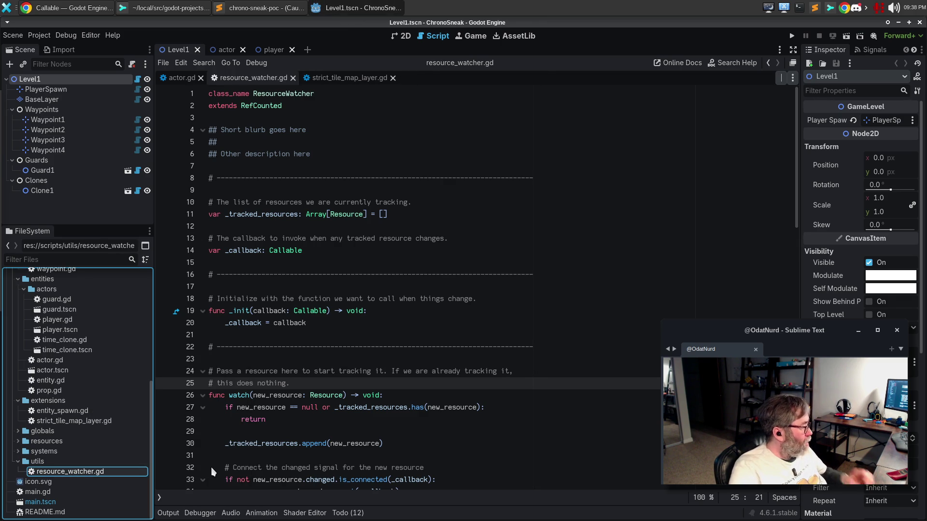
pyautogui.click(173, 8)
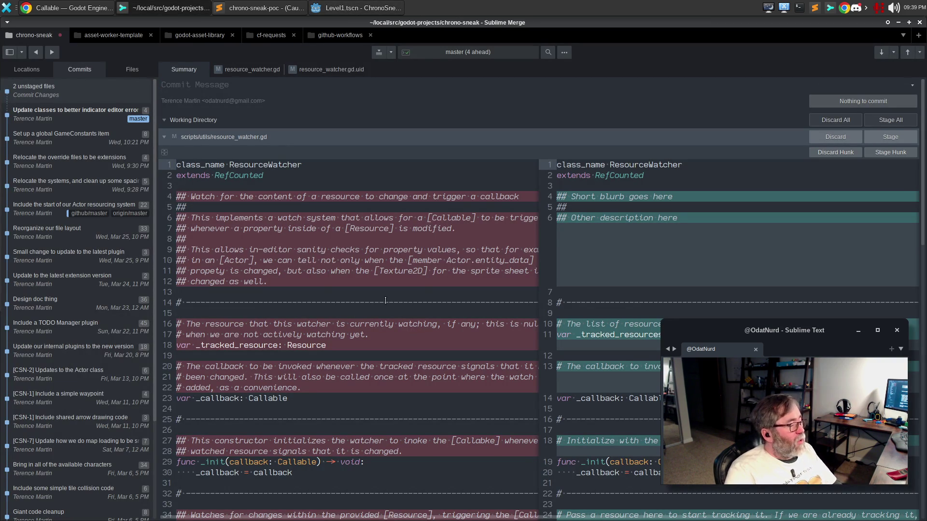
# Discard the placeholder "Short blurb goes here" description lines 3–6 in the diff.
pyautogui.moveTo(265, 197); pyautogui.dragTo(270, 284)
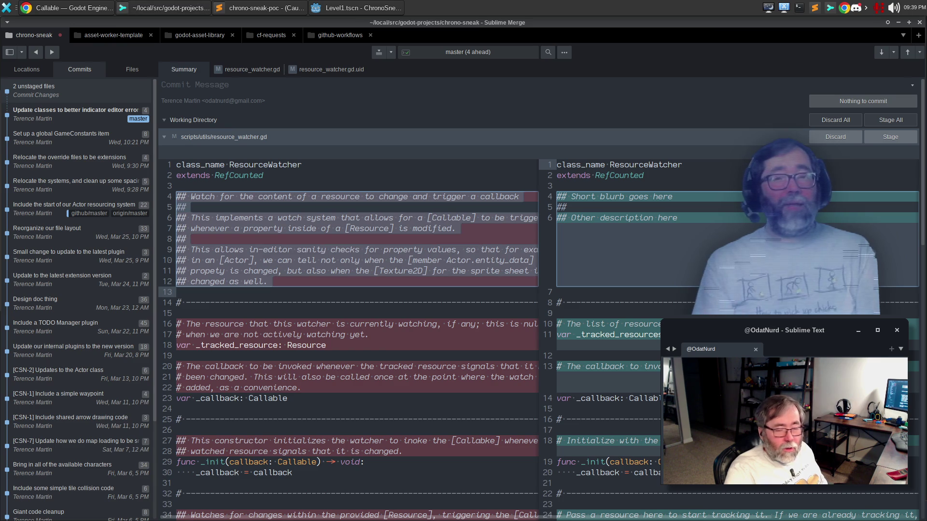
pyautogui.click(602, 197)
pyautogui.rightClick(555, 198)
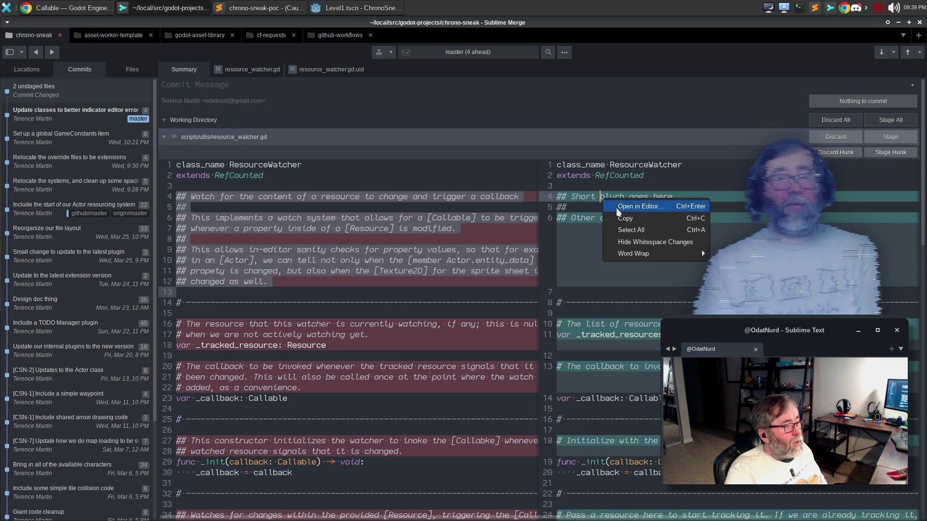
pyautogui.click(579, 204)
pyautogui.moveTo(280, 112); pyautogui.dragTo(159, 92)
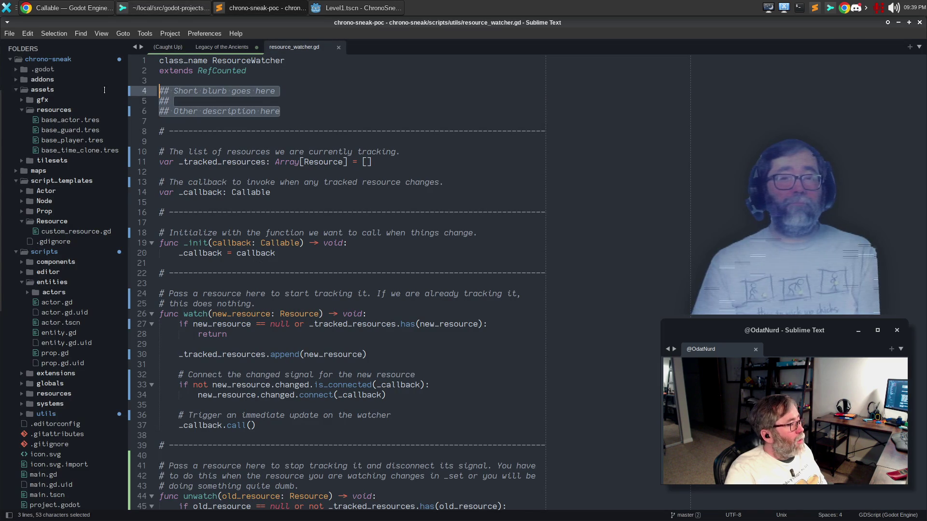
pyautogui.hotkey('alt', 'Tab')
pyautogui.press('Down')
pyautogui.press('Down')
pyautogui.press('Down')
pyautogui.hotkey('shift', 'Up')
pyautogui.hotkey('shift', 'Up')
pyautogui.hotkey('shift', 'Up')
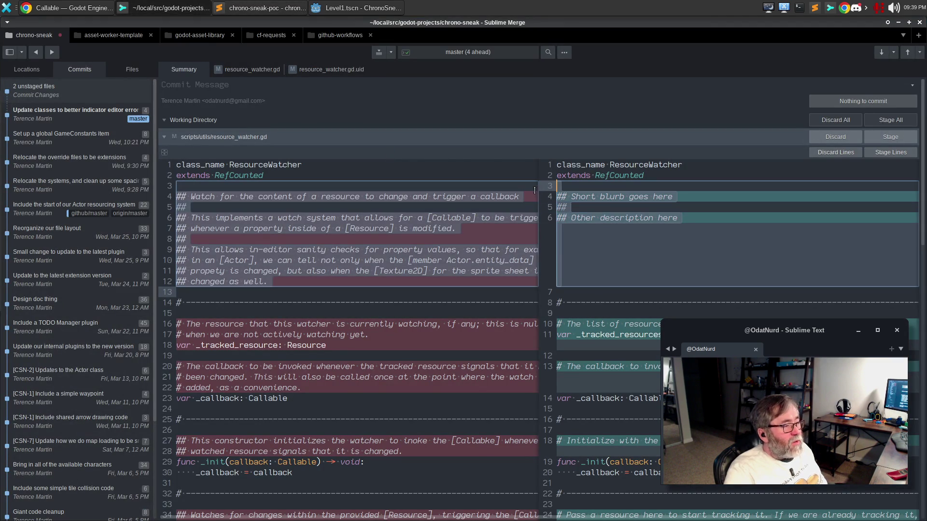
pyautogui.click(828, 152)
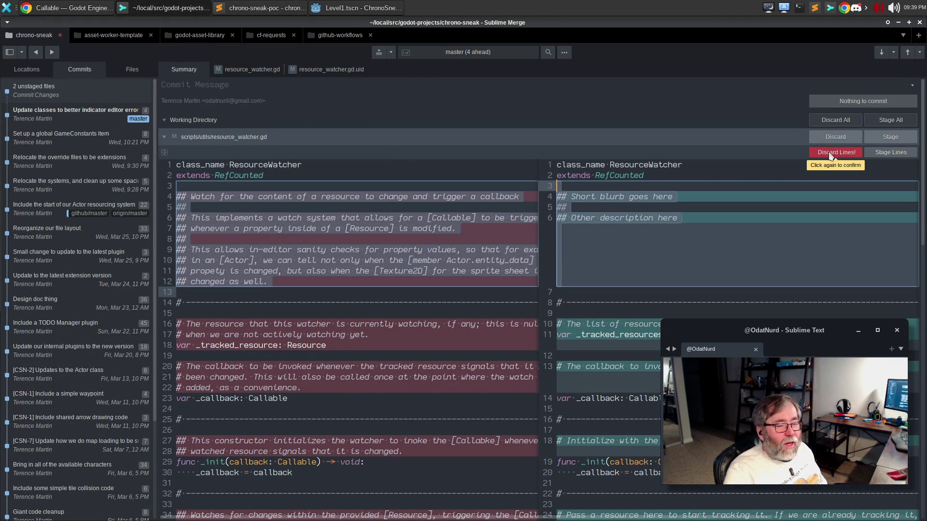
pyautogui.click(828, 152)
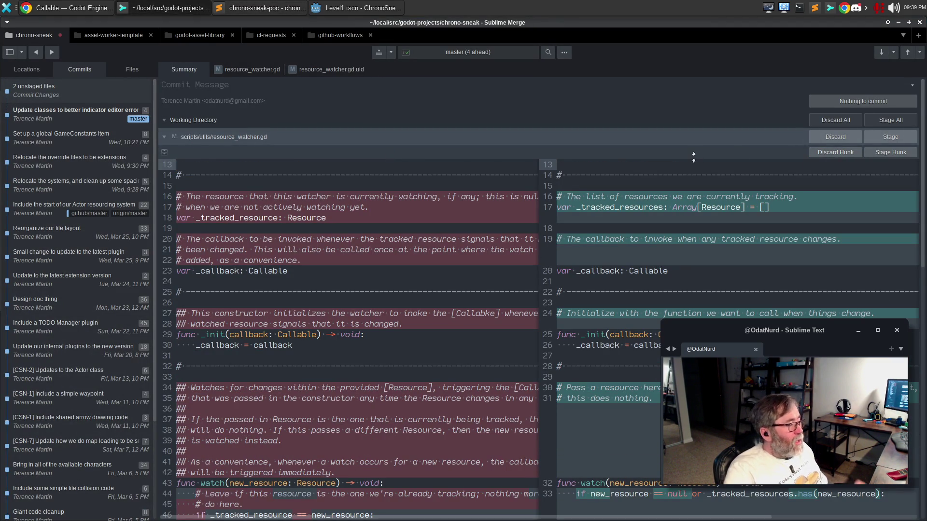
# Paste the old two-line tracked-resource comment over line 16 in the editor.
pyautogui.moveTo(362, 203); pyautogui.dragTo(164, 196)
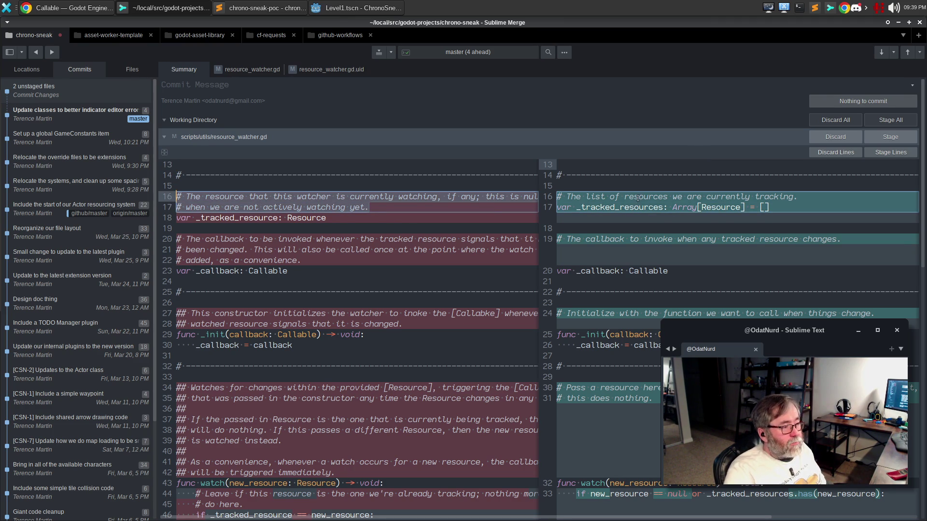
pyautogui.rightClick(638, 201)
pyautogui.click(659, 201)
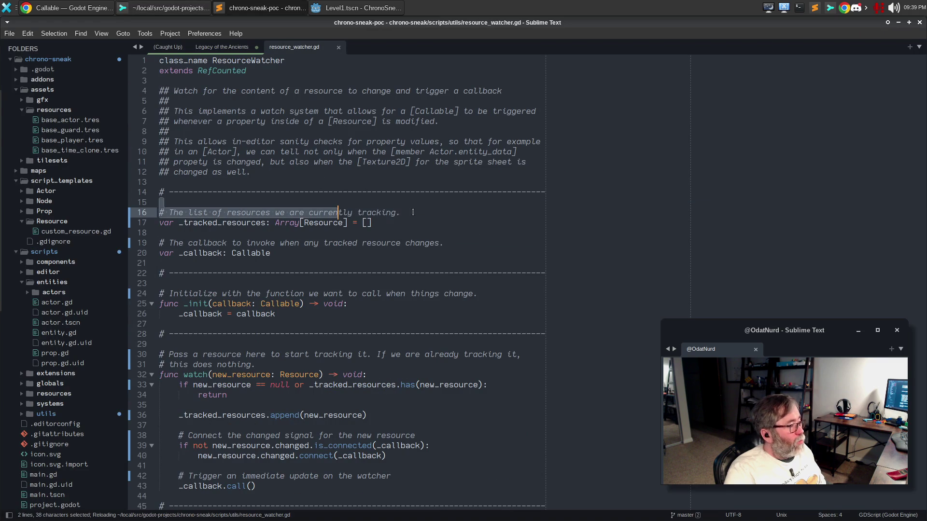
pyautogui.write('# The resource that this watcher is currently watching, if any; this is null # when we are not actively watching yet.')
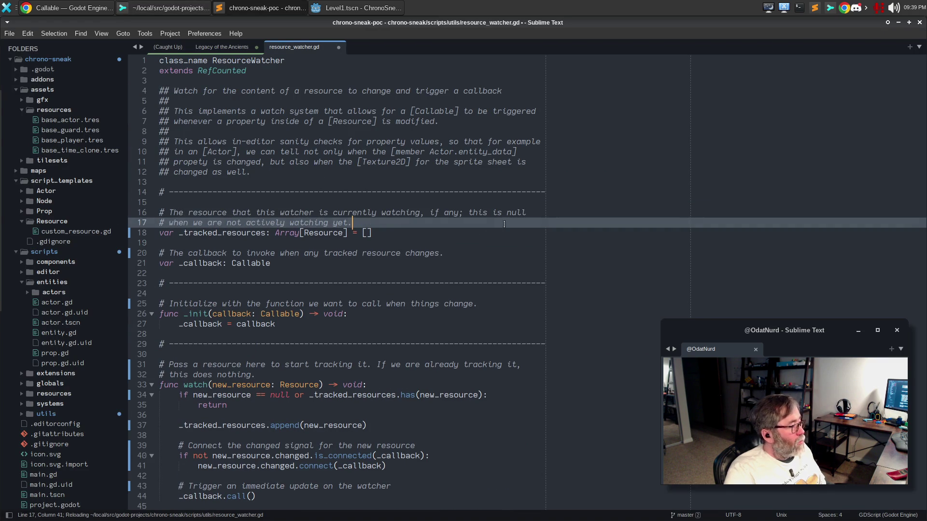
pyautogui.hotkey('alt', 'Tab')
pyautogui.moveTo(284, 240); pyautogui.dragTo(285, 261)
pyautogui.rightClick(621, 238)
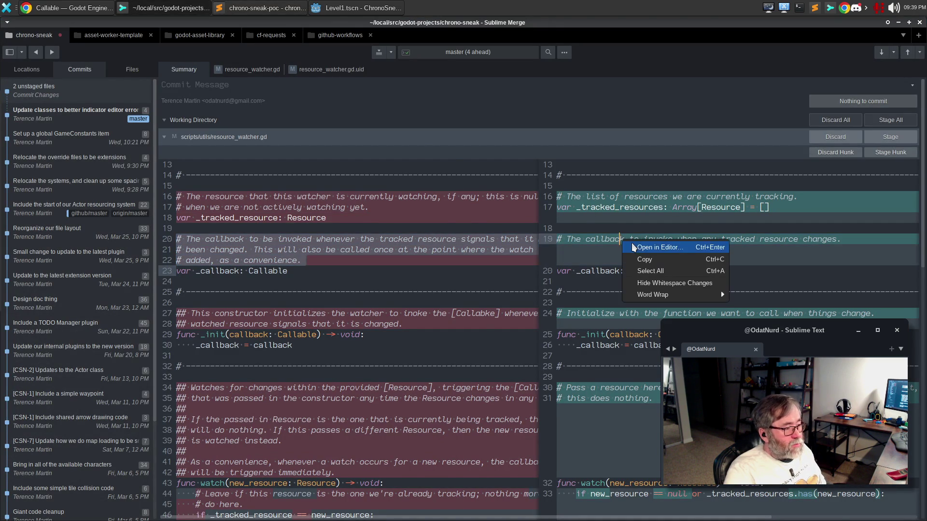
# Replace the short _callback comment with the old three-line comment, removing the extra blank line.
pyautogui.click(633, 244)
pyautogui.press('End')
pyautogui.hotkey('ctrl', 'shift', 'Left')
pyautogui.hotkey('ctrl', 'shift', 'Left')
pyautogui.hotkey('ctrl', 'shift', 'Left')
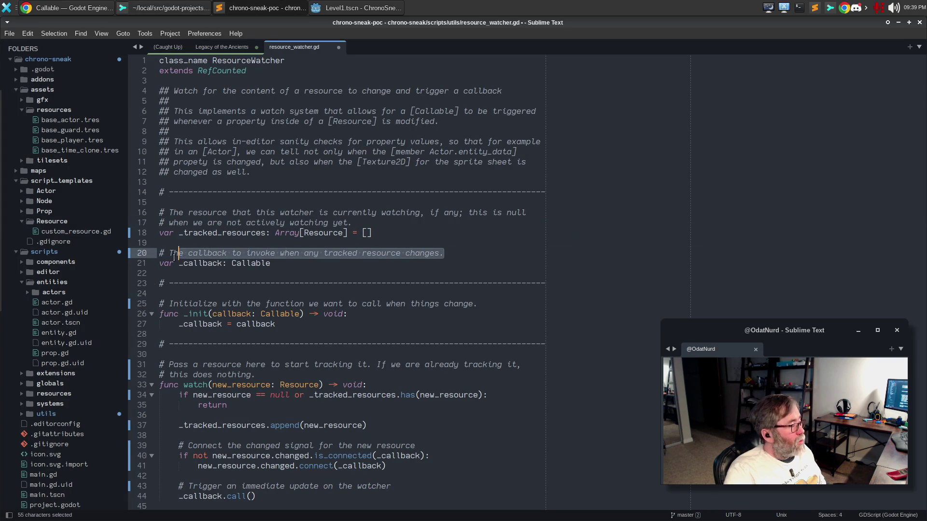
pyautogui.write('# The callback to be invoked whenever the tracked resource signals that it has # been changed. This will also be called once at the point where the watch is # added, as a convenience.')
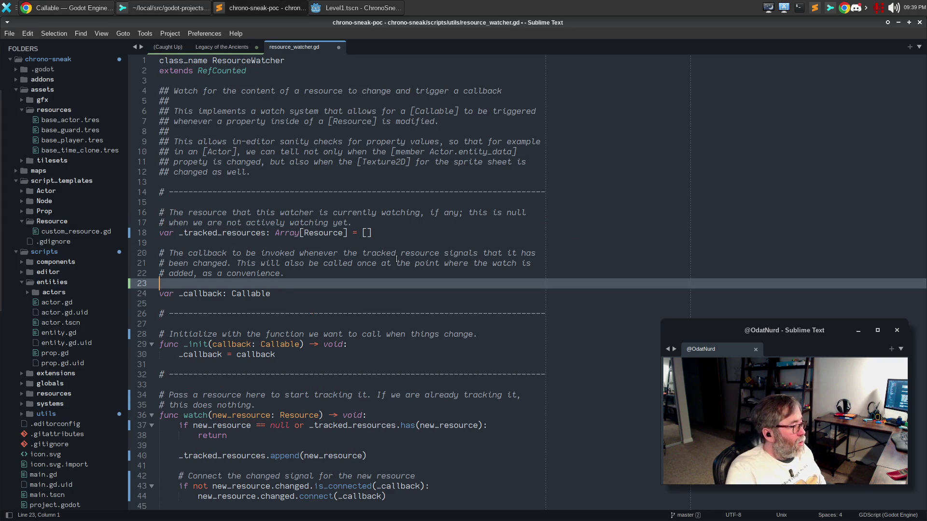
pyautogui.press('BackSpace')
# Reword the tracked-resources comment to say resource(s) and an empty list, then save.
pyautogui.press('Up')
pyautogui.press('Up')
pyautogui.press('Up')
pyautogui.press('Up')
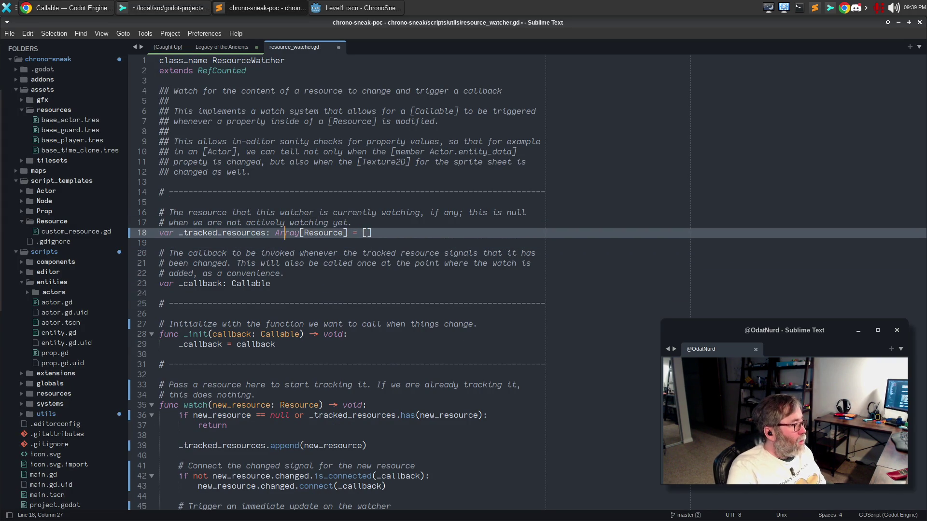
pyautogui.press('Left')
pyautogui.press('Left')
pyautogui.press('Left')
pyautogui.write('(s')
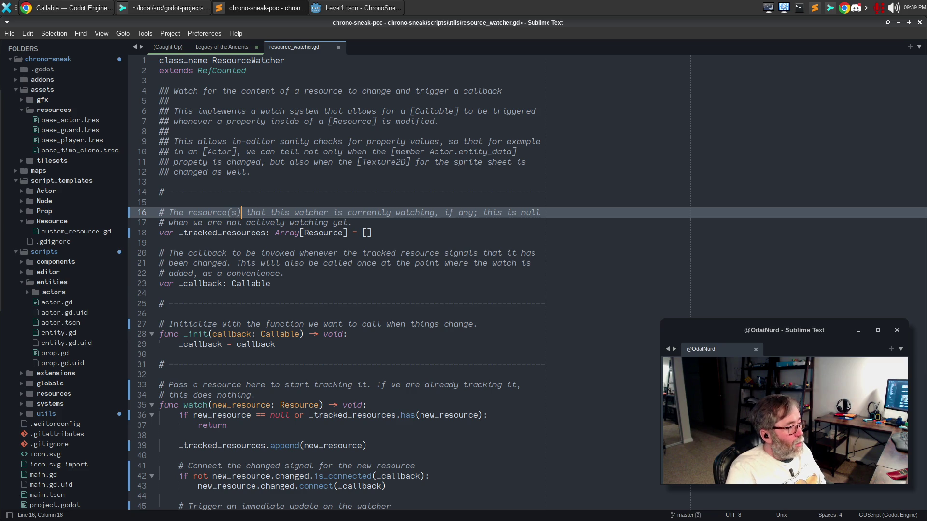
pyautogui.press('BackSpace')
pyautogui.press('BackSpace')
pyautogui.press('BackSpace')
pyautogui.write('an')
pyautogui.press('Return')
pyautogui.write('empty ')
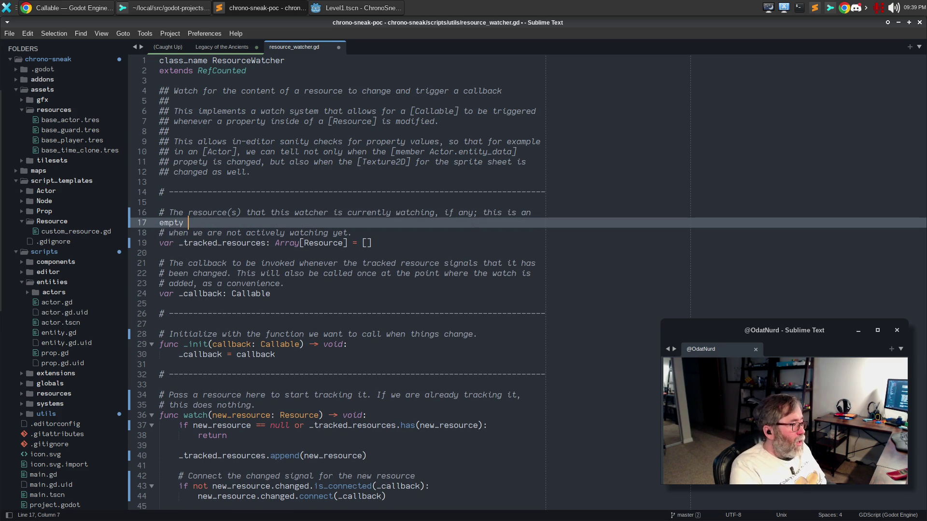
pyautogui.write('l')
pyautogui.hotkey('ctrl', '/')
pyautogui.write('ist')
pyautogui.hotkey('ctrl', 'j')
pyautogui.press('Delete')
pyautogui.press('Delete')
pyautogui.press('Delete')
pyautogui.hotkey('ctrl', 's')
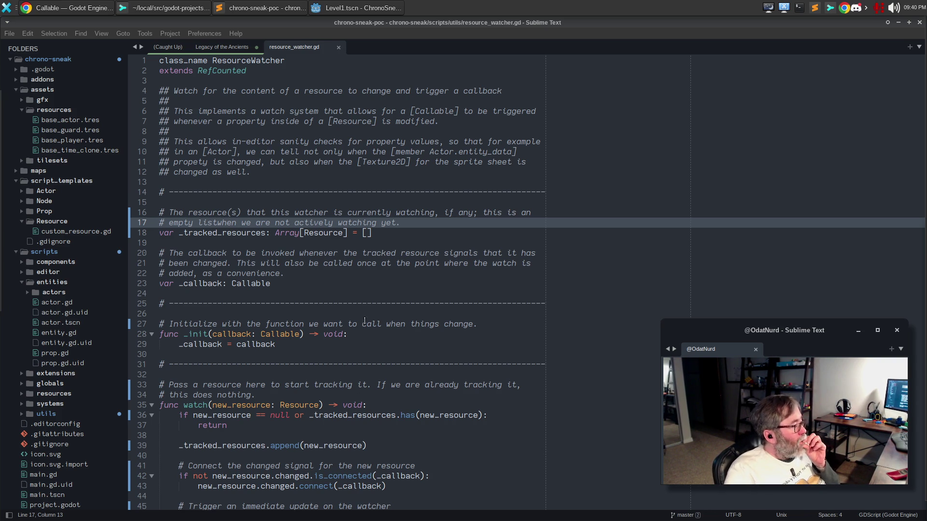
pyautogui.hotkey('alt', 'Tab')
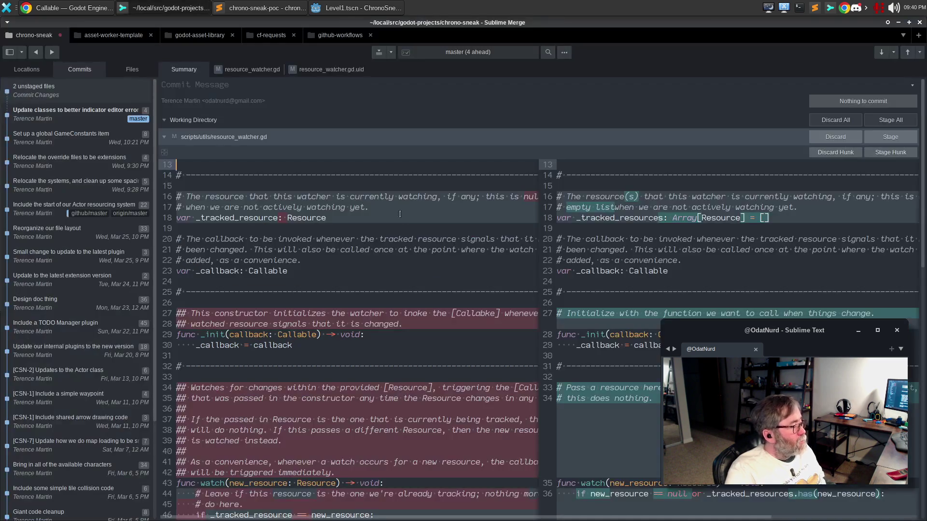
# Restore the original two-line constructor comment on line 27 and save.
pyautogui.moveTo(461, 329)
pyautogui.mouseDown()
pyautogui.moveTo(482, 317)
pyautogui.moveTo(577, 311)
pyautogui.mouseUp()
pyautogui.hotkey('alt', 'Tab')
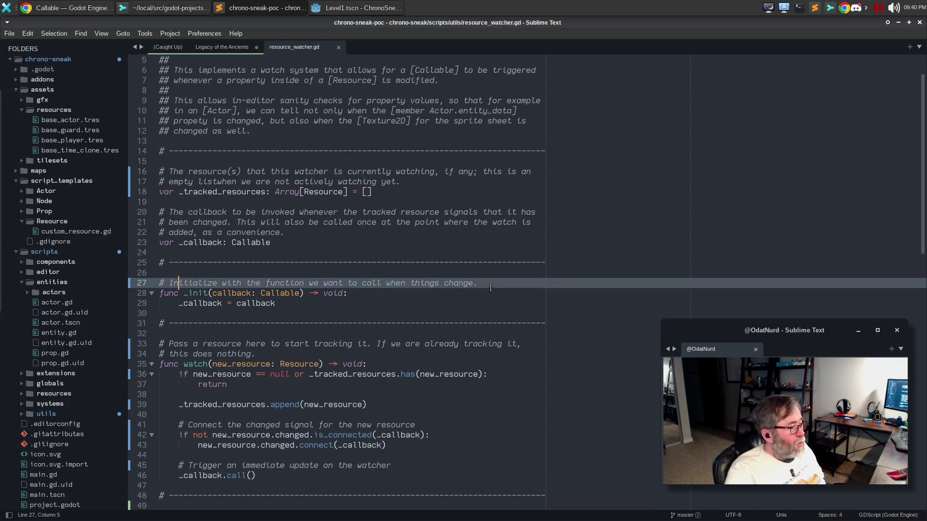
pyautogui.tripleClick(491, 290)
pyautogui.write('## This constructor initializes the watcher to inoke the [Callabke] whenever the ## watched resource signals that it is changed.')
pyautogui.hotkey('ctrl', 's')
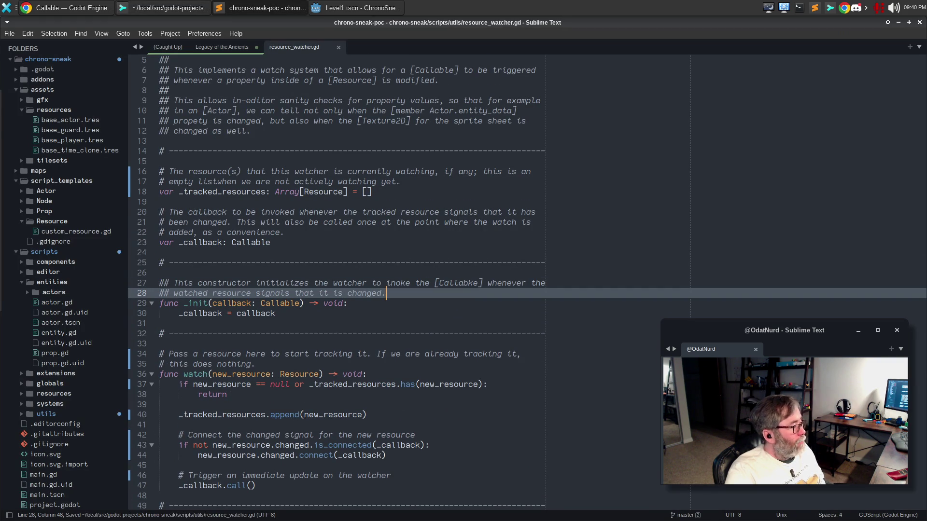
pyautogui.hotkey('alt', 'Tab')
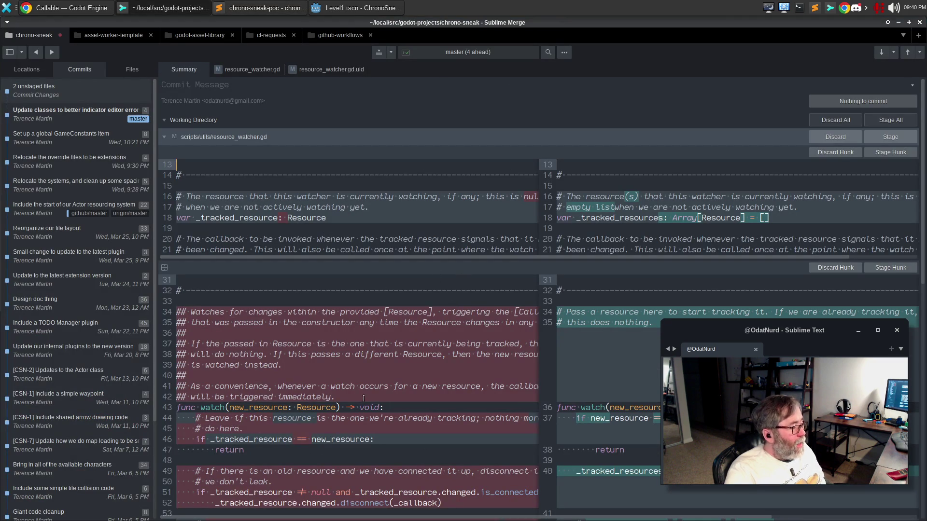
pyautogui.hotkey('alt', 'Tab')
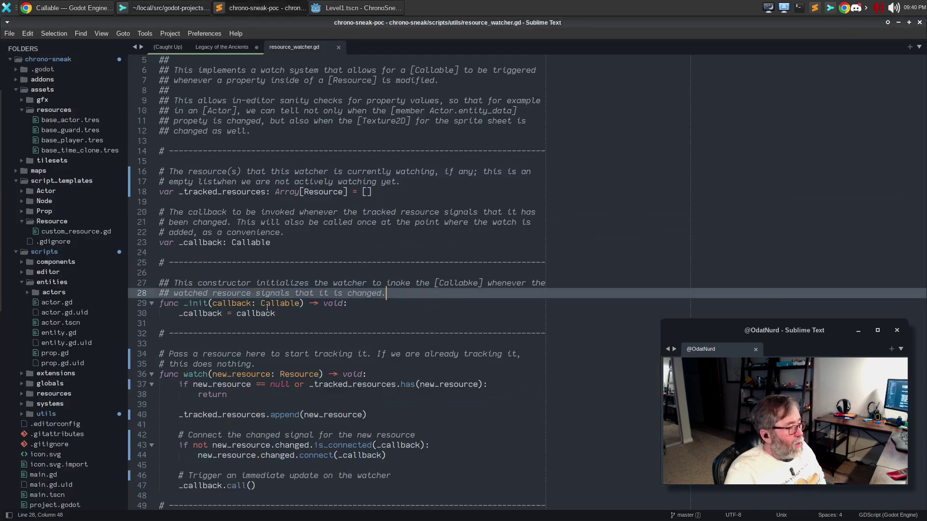
# Replace the comment above watch() with the longer doc comment and save.
pyautogui.moveTo(280, 360); pyautogui.dragTo(129, 353)
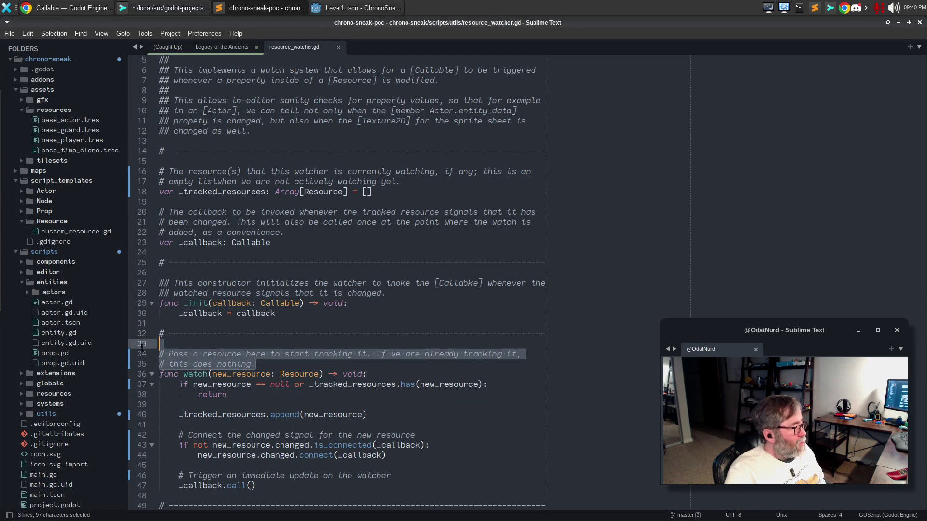
pyautogui.write('## Watches for changes within the provided [Resource], triggering the [Callable] ## that was passed in the constructor any time the Resource changes in any way. ## ## If the passed in Resource is the one that is currently being tracked, this ## will do nothing. If this passes a different Resource, then the new resource ## is watched instead. ## ## As a convenience, whenever a watch occurs for a new resource, the callback ## will be triggered immediately.')
pyautogui.hotkey('ctrl', 's')
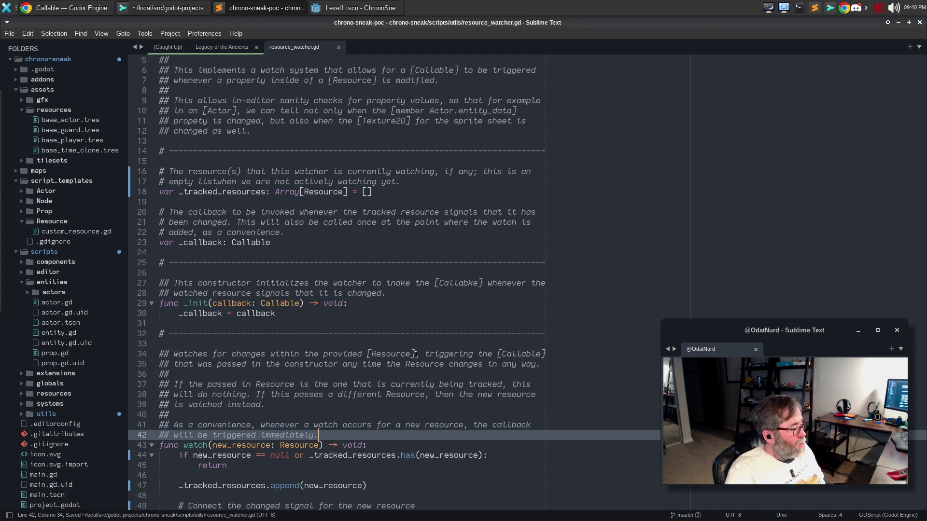
pyautogui.hotkey('alt', 'Tab')
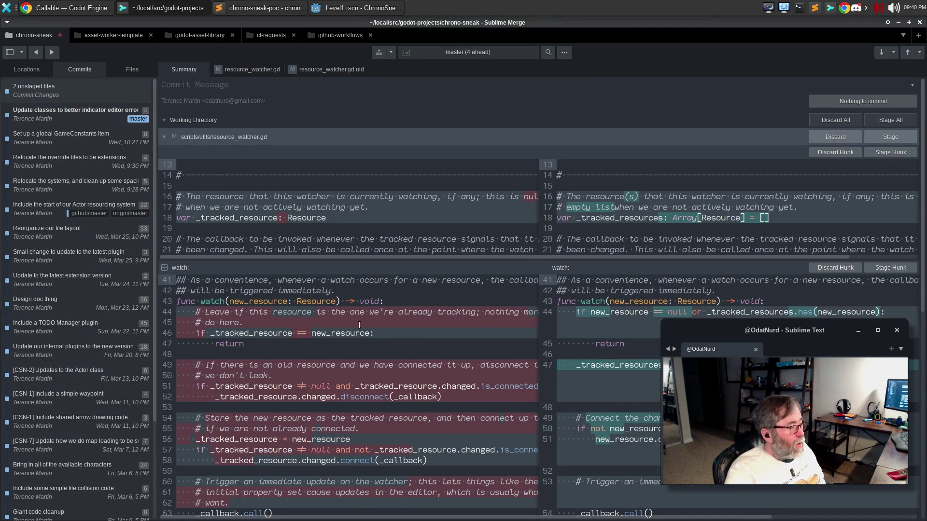
# Add a '# Leave if this resource is the one we're already tracking; nothing more to do here.' comment above the early-return check.
pyautogui.moveTo(277, 322); pyautogui.dragTo(276, 313)
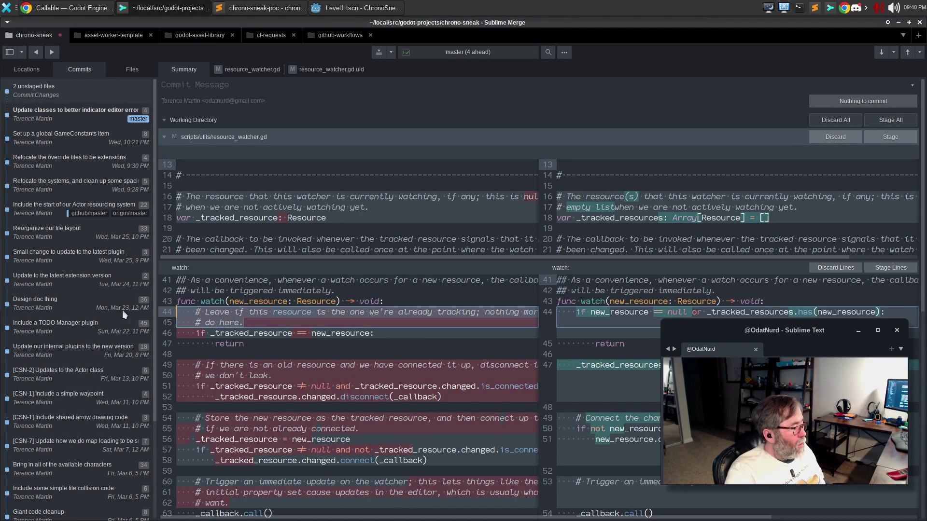
pyautogui.rightClick(622, 322)
pyautogui.click(642, 357)
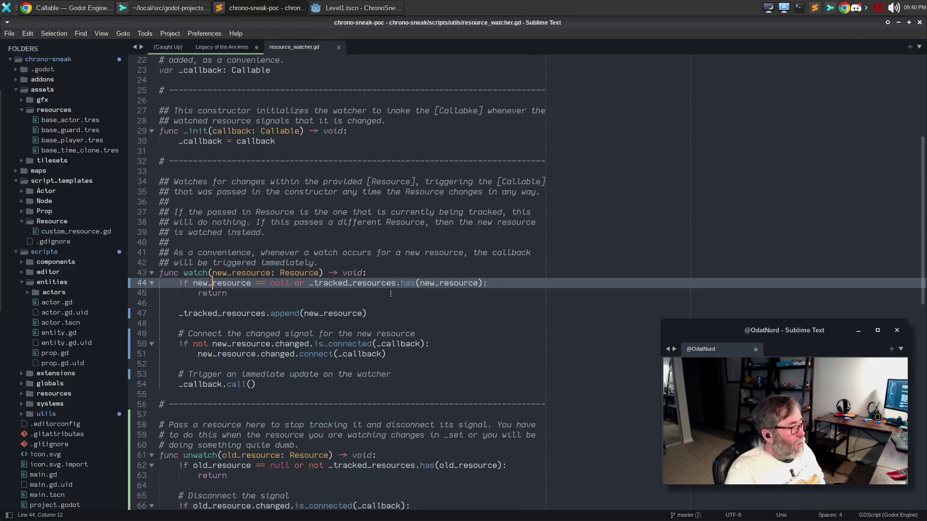
pyautogui.hotkey('ctrl', 'shift', 'Return')
pyautogui.write("# Leave if this resource is the one we're already tracking; nothing more to")
pyautogui.press('Return')
pyautogui.write('# do here.')
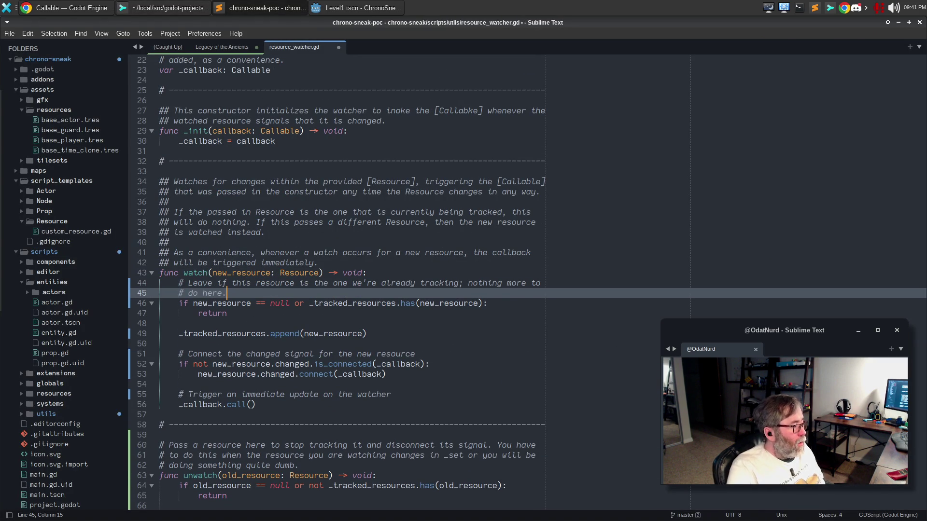
# Insert "or one was not provided" after "tracking" in that comment, reflow it, and save.
pyautogui.press('Up')
pyautogui.press('End')
pyautogui.hotkey('ctrl', 'Left')
pyautogui.hotkey('ctrl', 'Left')
pyautogui.hotkey('ctrl', 'Left')
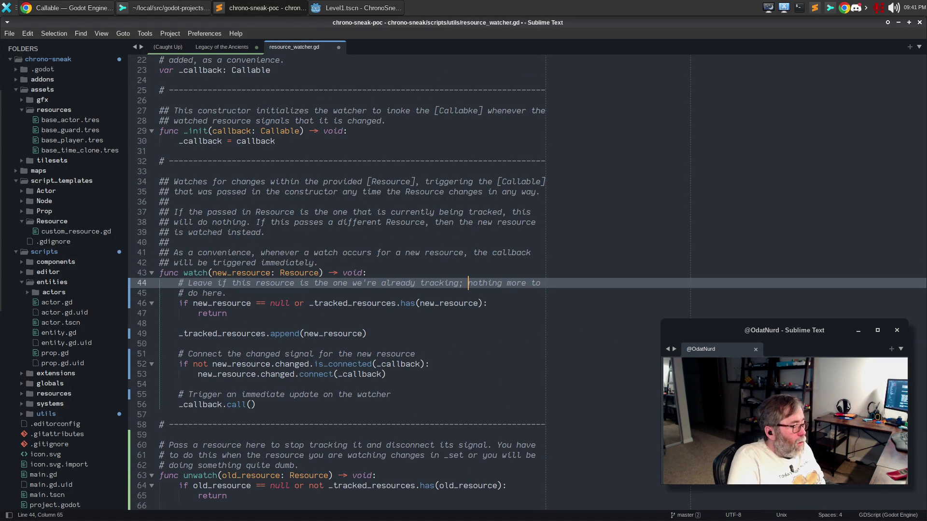
pyautogui.press('Left')
pyautogui.press('Left')
pyautogui.write('or one was not # pri')
pyautogui.press('BackSpace')
pyautogui.write('ovided')
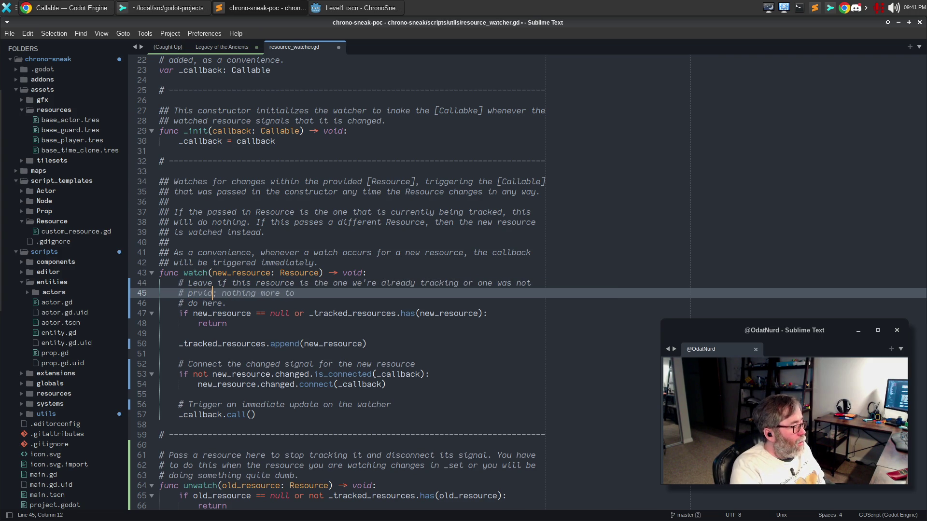
pyautogui.hotkey('alt', 'q')
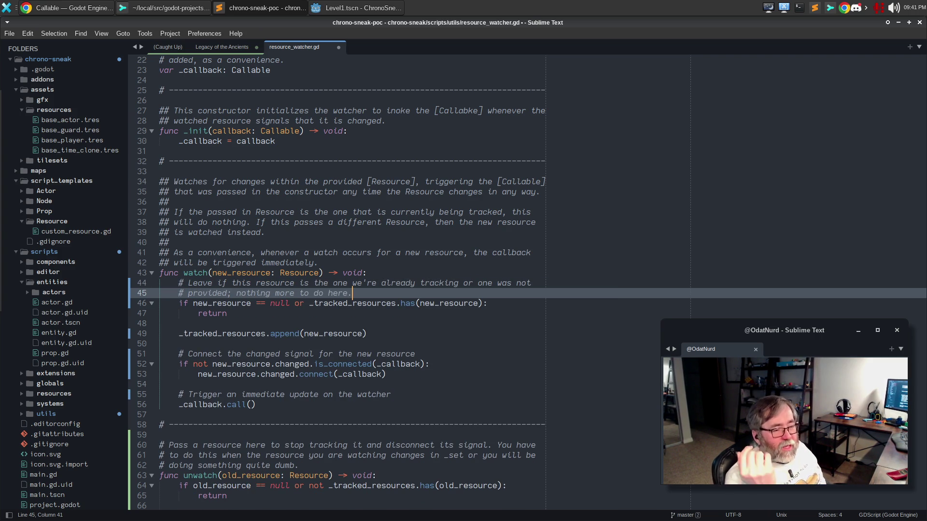
pyautogui.hotkey('ctrl', 's')
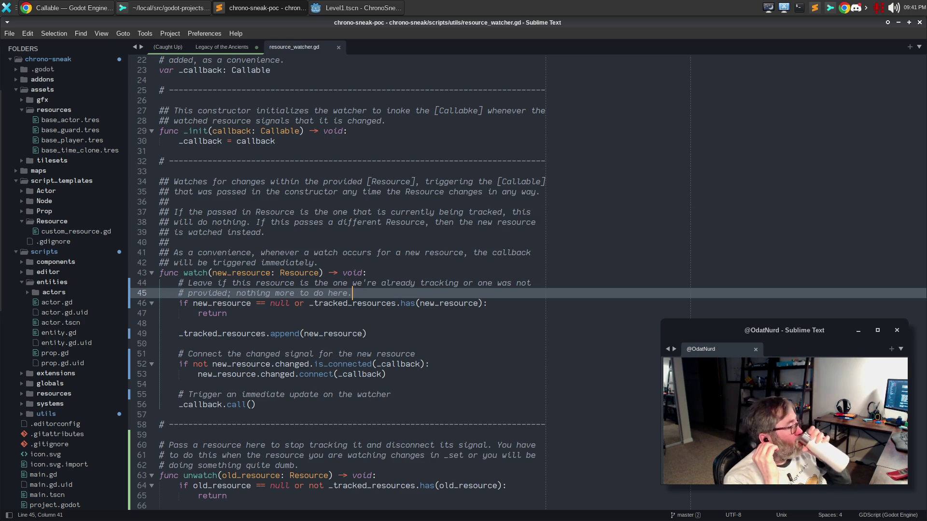
pyautogui.hotkey('alt', 'Tab')
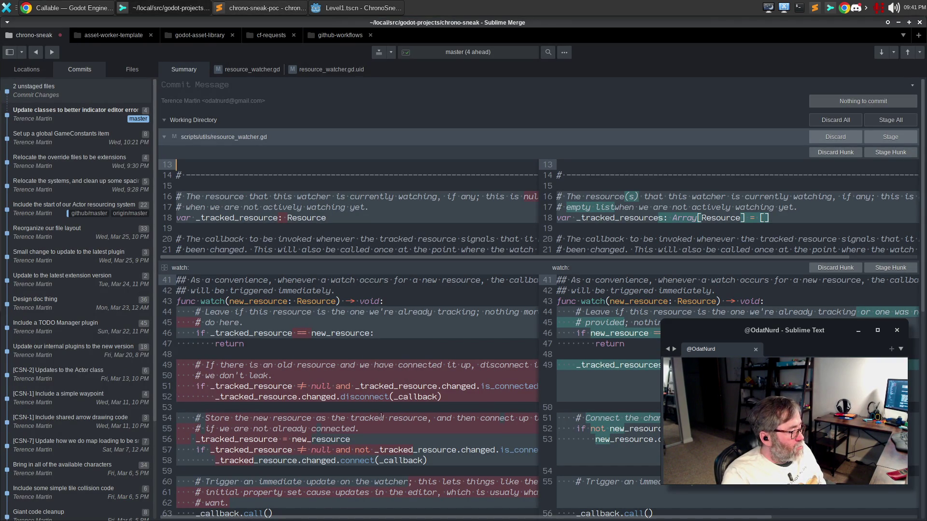
# Paste the old store-and-connect comment above append() and delete the Connect comment.
pyautogui.scroll(-1, 401, 404)
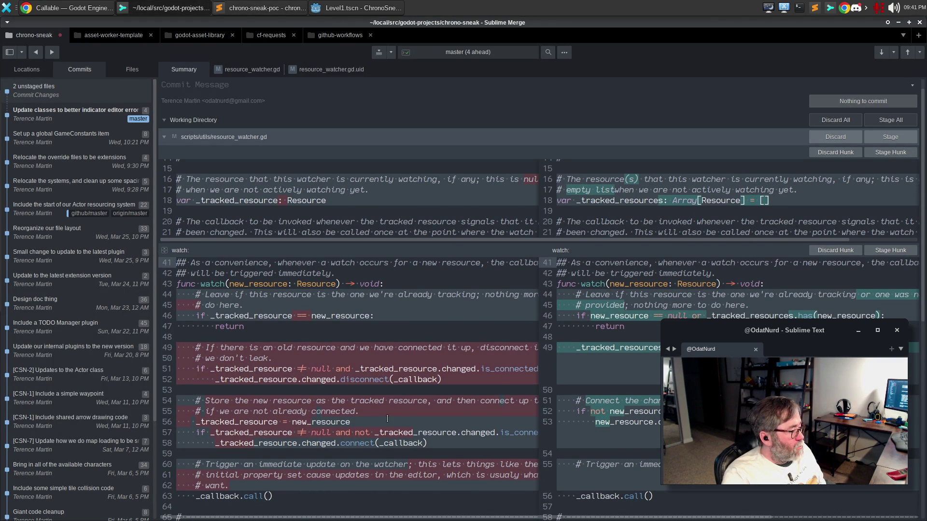
pyautogui.moveTo(386, 422); pyautogui.dragTo(194, 402)
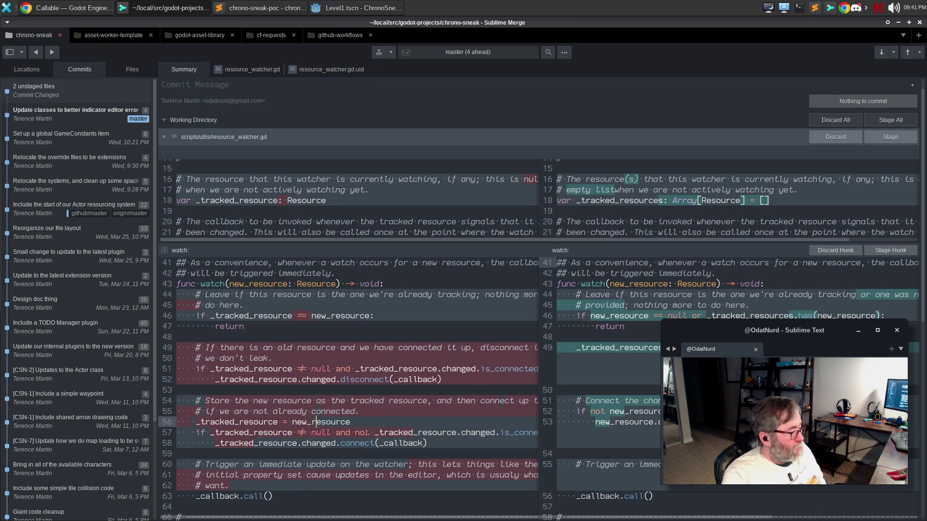
pyautogui.moveTo(375, 411); pyautogui.dragTo(144, 403)
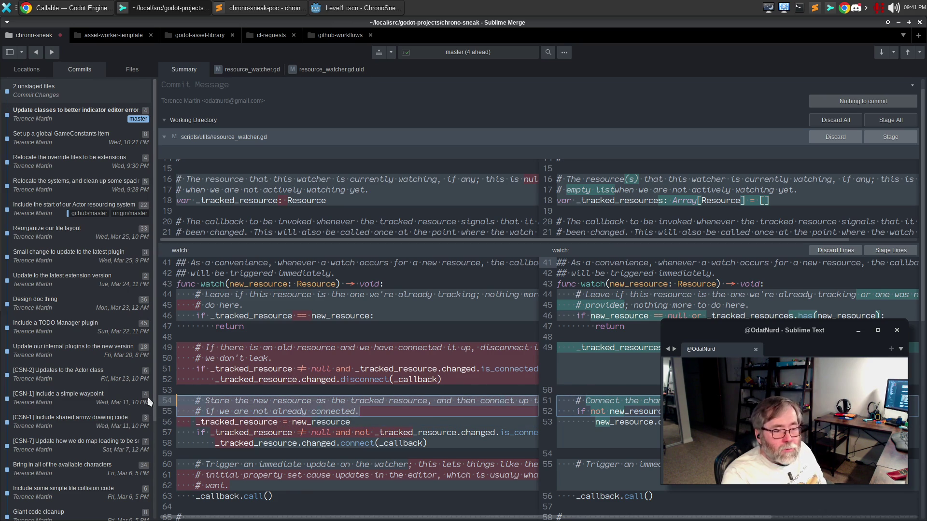
pyautogui.hotkey('alt', 'Tab')
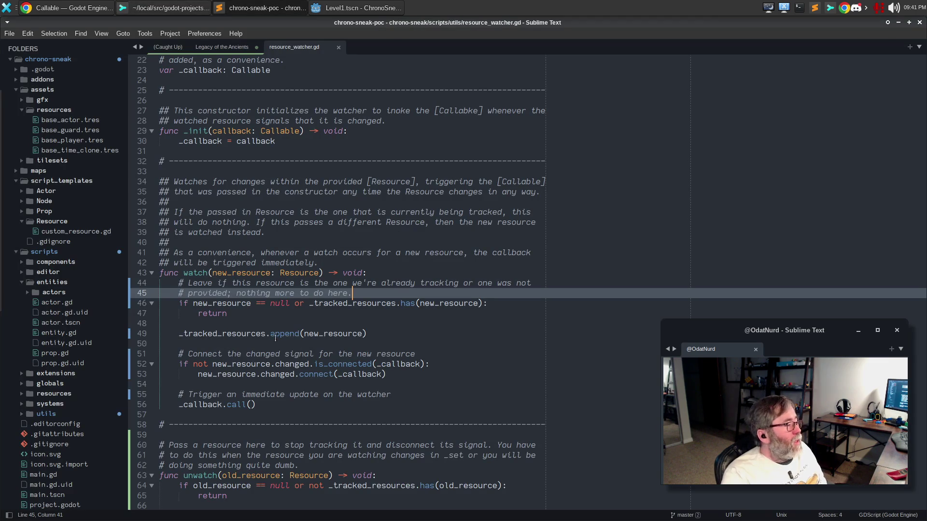
pyautogui.click(262, 326)
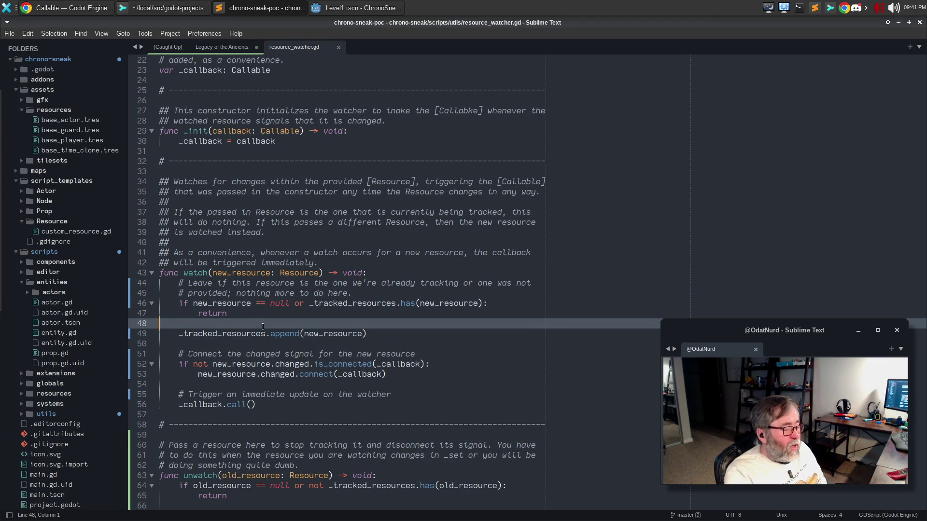
pyautogui.press('Return')
pyautogui.write('# Store the new resource as the tracked resource, and then connect up to it     # if we are not already connected.')
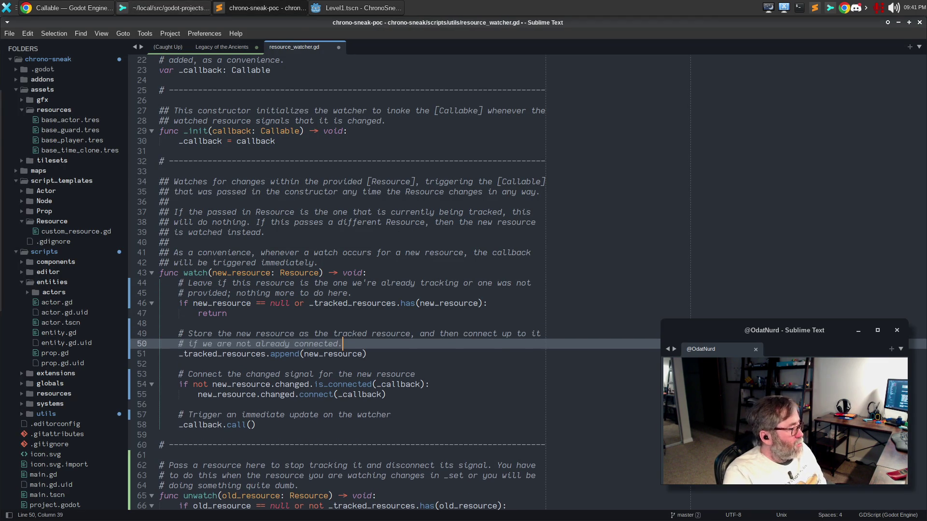
pyautogui.press('Down')
pyautogui.press('Down')
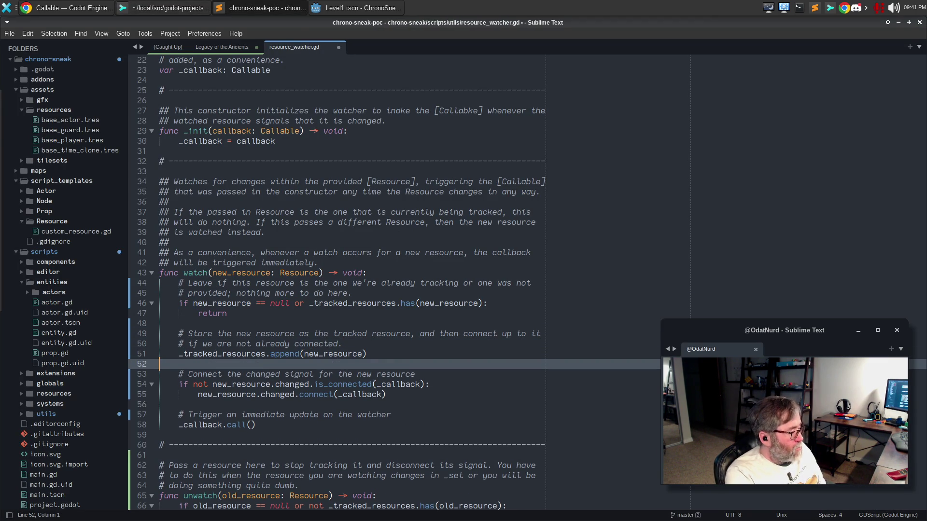
pyautogui.hotkey('ctrl', 'shift', 'k')
pyautogui.hotkey('ctrl', 'shift', 'k')
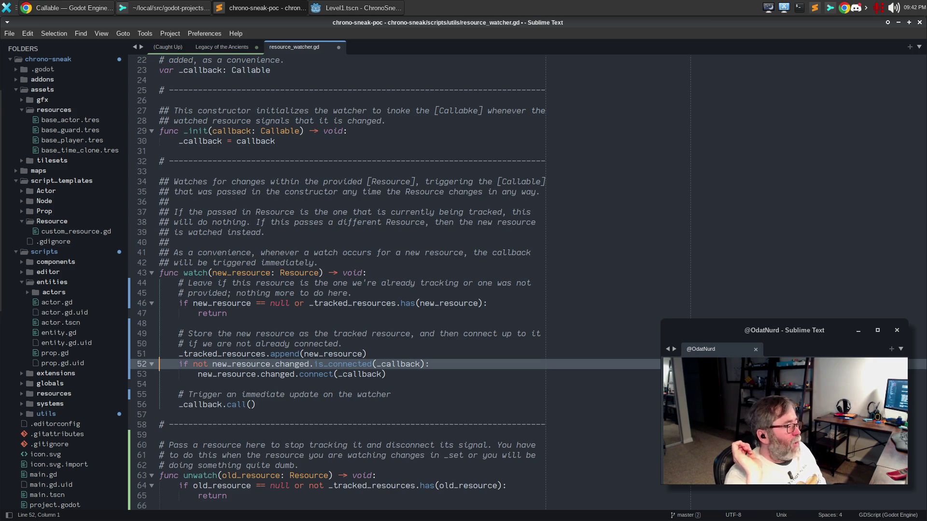
# Replace the trigger comment above callback.call() with the old immediate-update comment and save.
pyautogui.hotkey('alt', 'Tab')
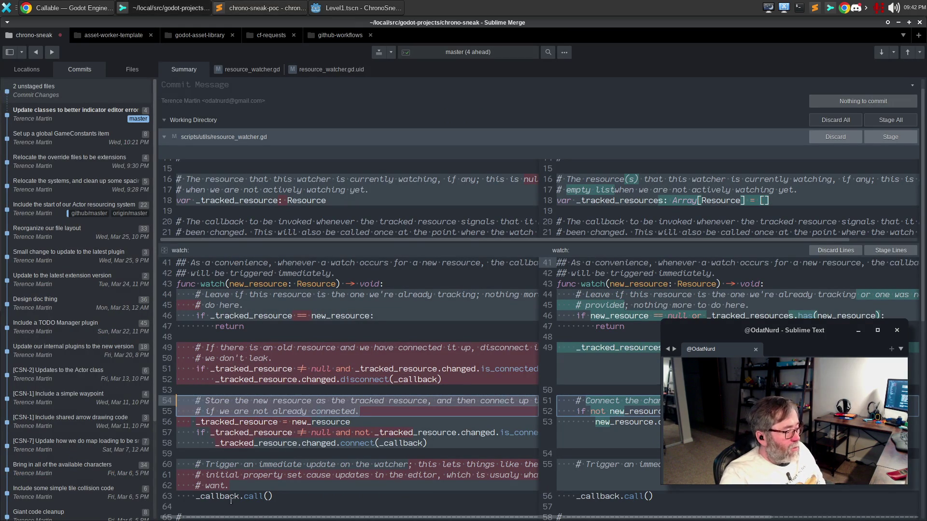
pyautogui.moveTo(243, 484); pyautogui.dragTo(164, 466)
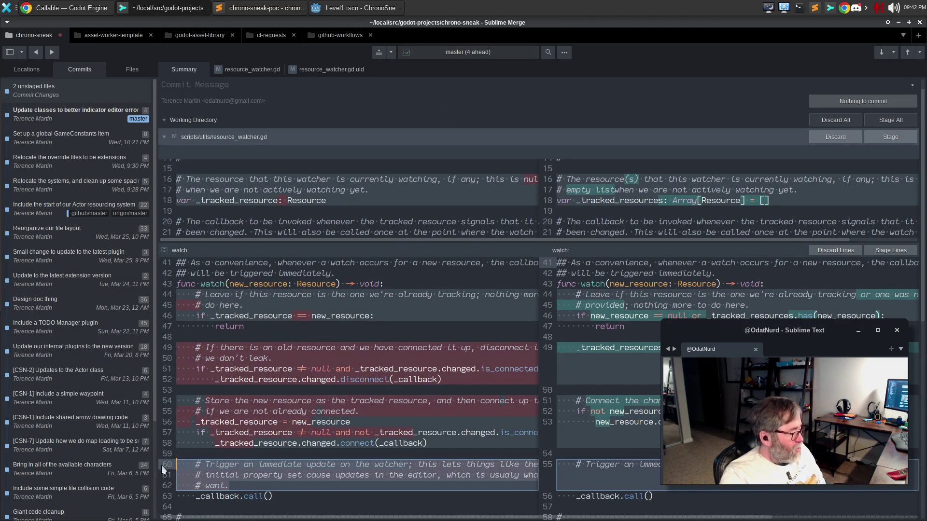
pyautogui.rightClick(586, 471)
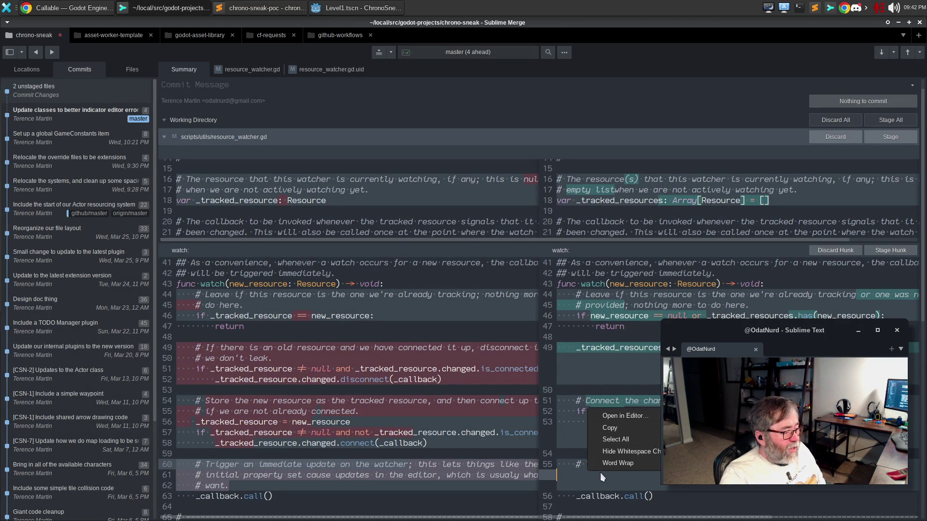
pyautogui.click(609, 424)
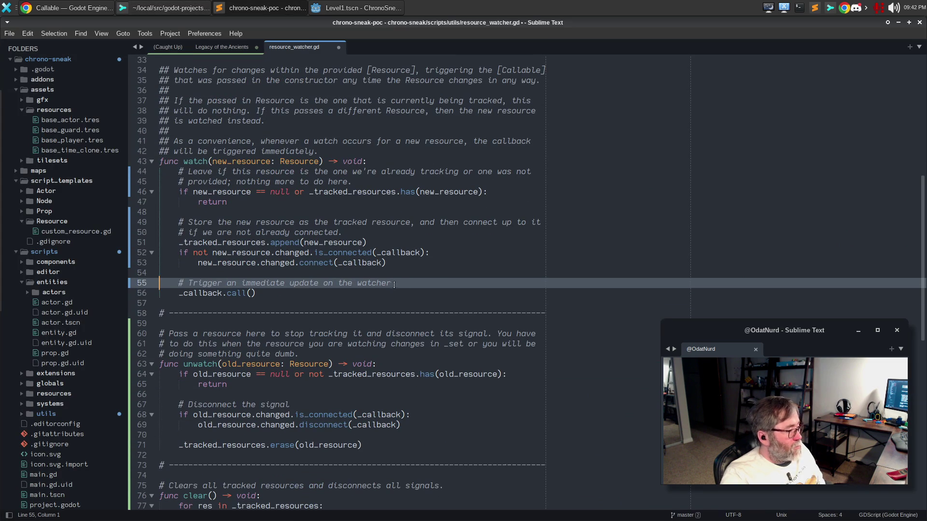
pyautogui.hotkey('shift', 'End')
pyautogui.write('# Trigger an immediate update on the watcher; this lets things like the     # initial property set cause updates in the editor, which is usualy what you     # want.')
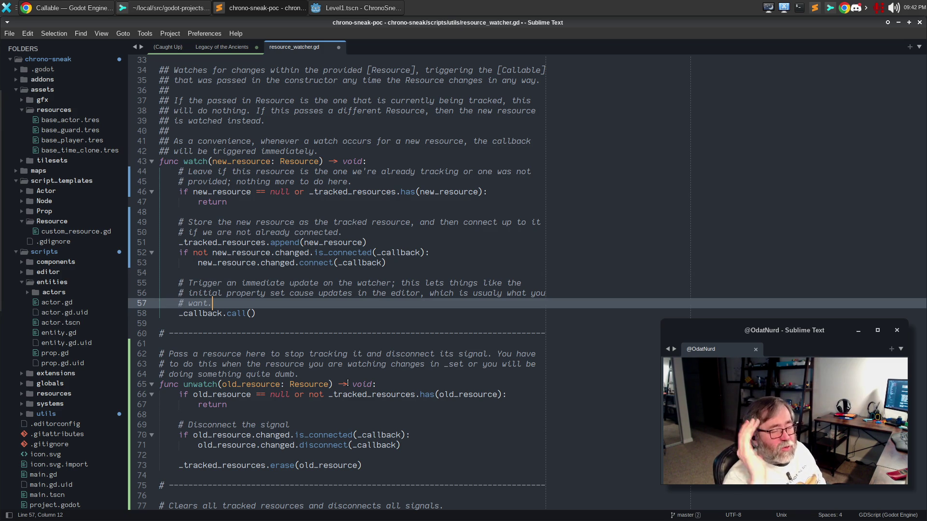
pyautogui.hotkey('ctrl', 's')
pyautogui.hotkey('alt', 'Tab')
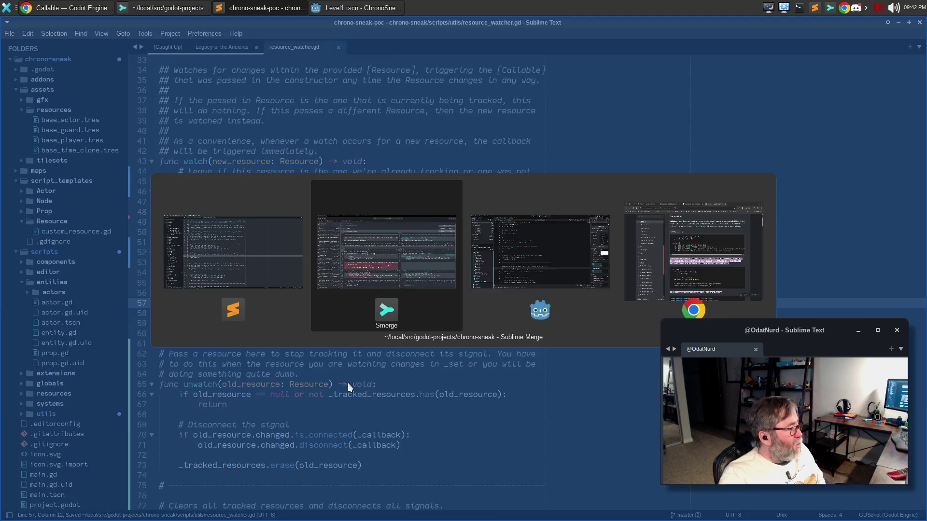
pyautogui.scroll(-10, 329, 372)
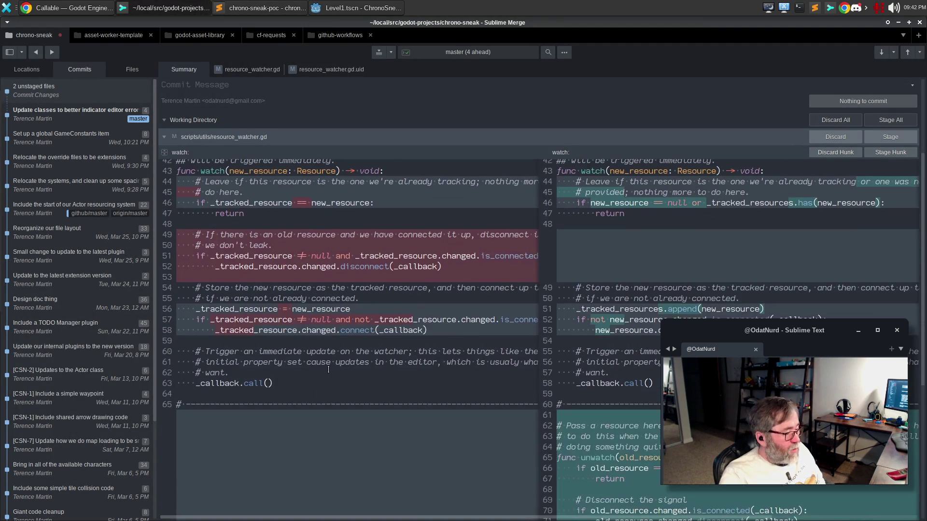
pyautogui.hotkey('alt', 'Tab')
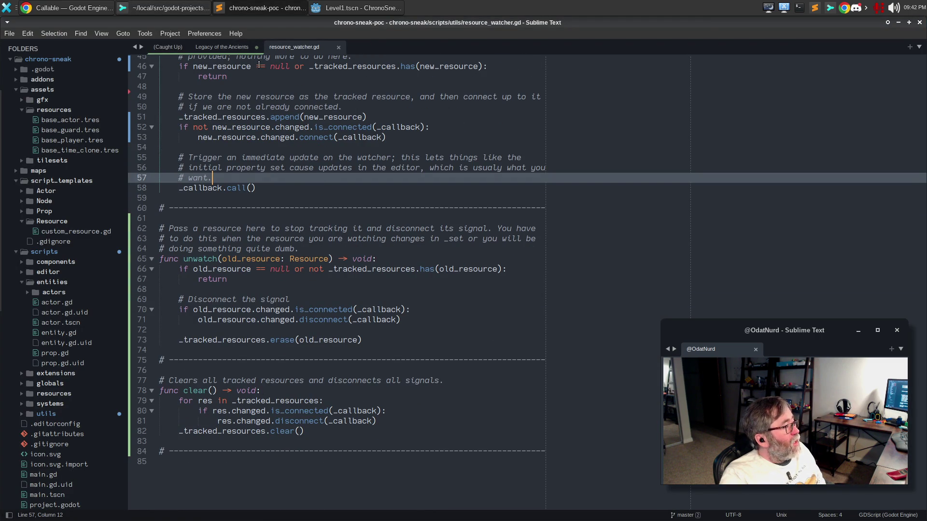
# Close the unsaved Legacy of the Ancients notes tab.
pyautogui.click(256, 47)
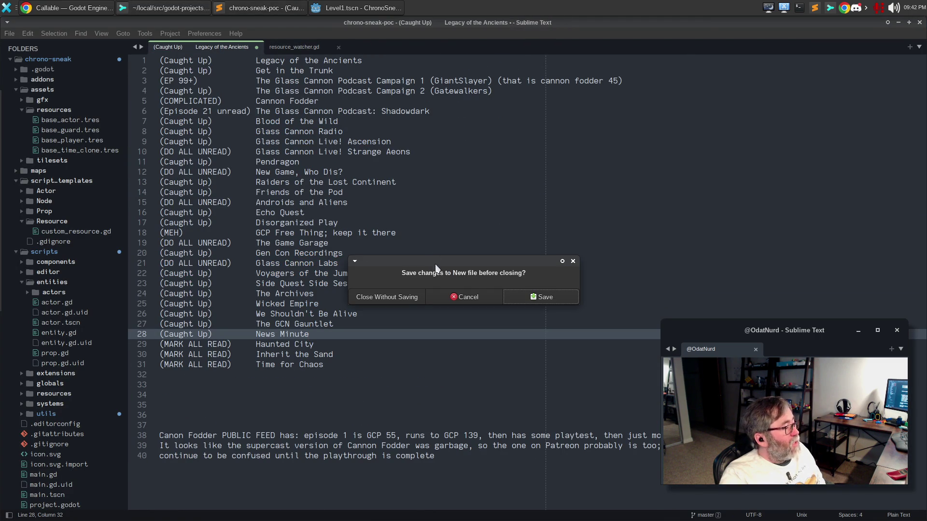
pyautogui.click(403, 300)
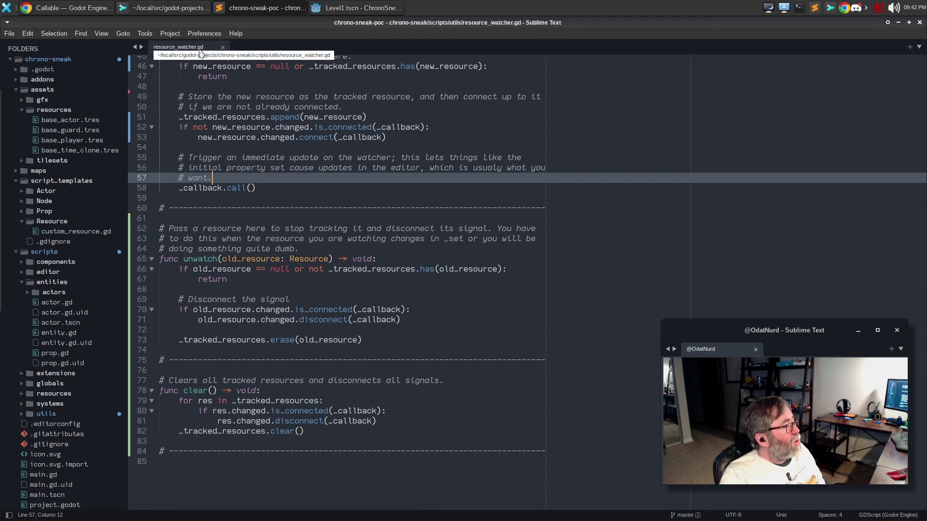
pyautogui.click(299, 208)
# Reload resource_watcher.gd from disk, then reload the current project and review the script.
pyautogui.click(346, 7)
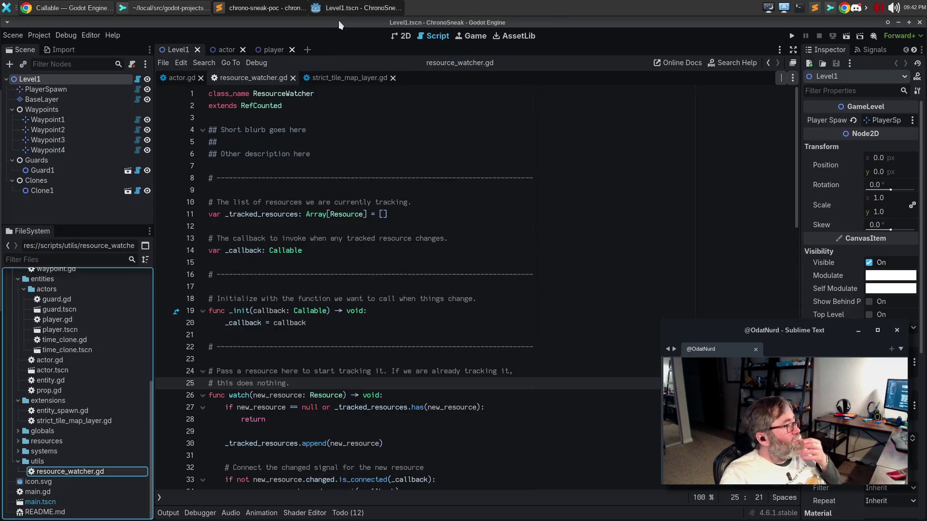
pyautogui.click(434, 328)
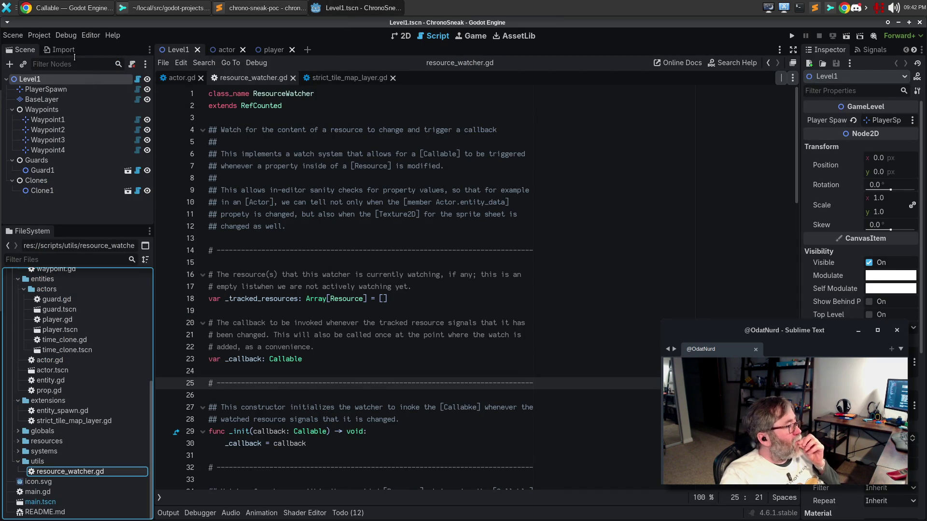
pyautogui.click(39, 34)
pyautogui.click(114, 132)
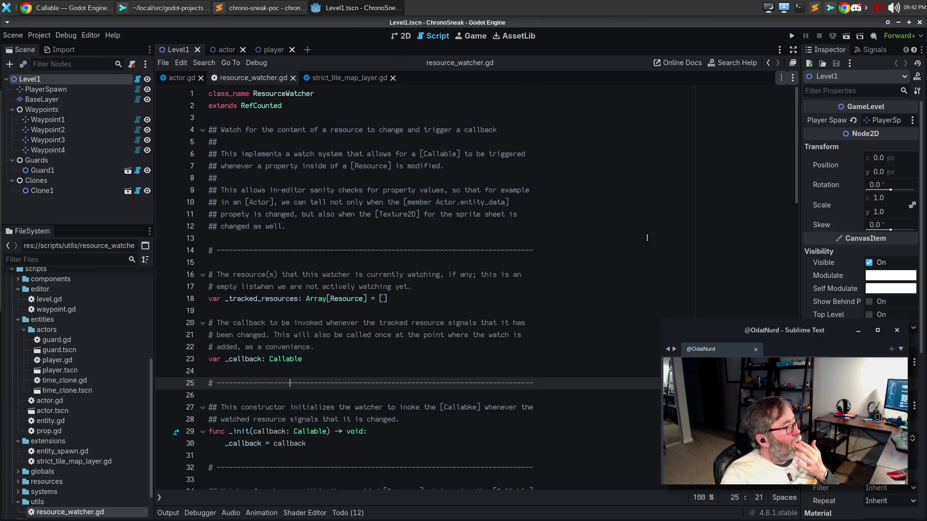
pyautogui.scroll(-4, 417, 305)
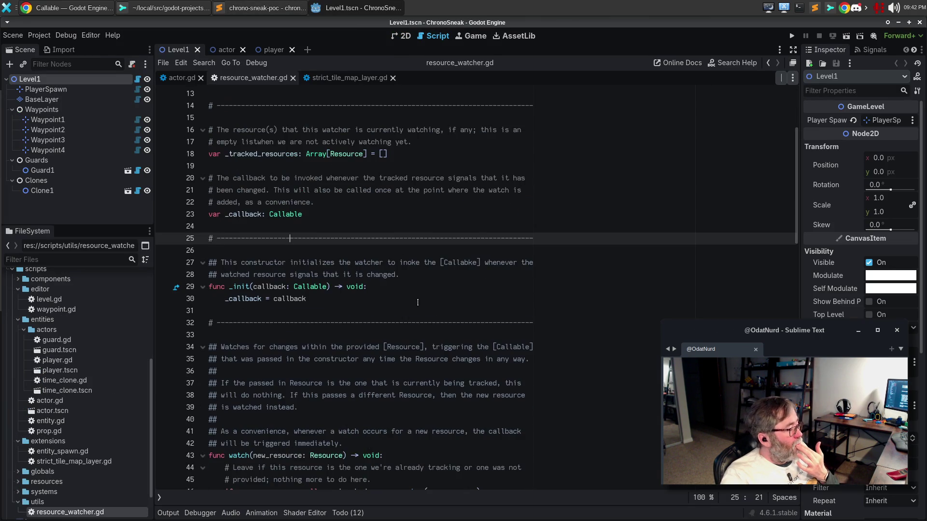
pyautogui.scroll(-3, 418, 301)
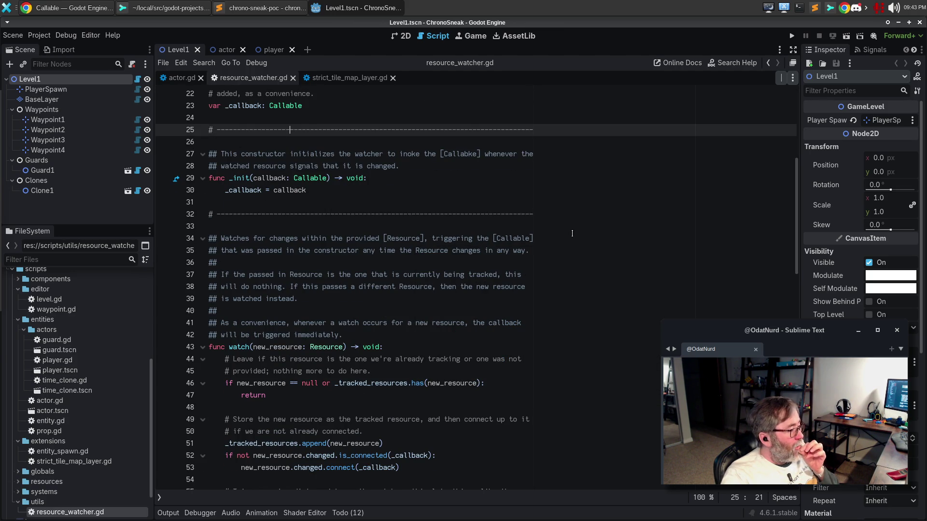
pyautogui.doubleClick(346, 275)
# Remove the extra "the" and the different-resource sentence, add ", as will calling it with null.", then reflow.
pyautogui.press('BackSpace')
pyautogui.press('BackSpace')
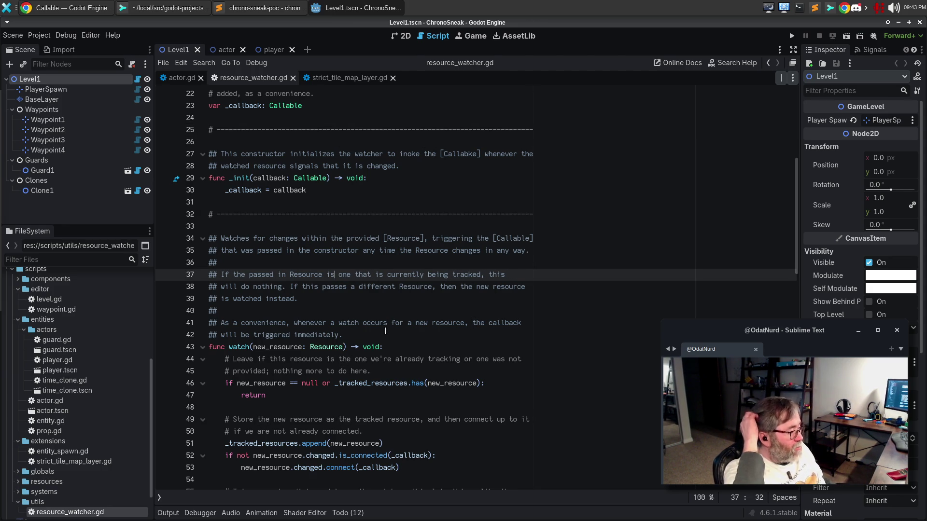
pyautogui.press('Down')
pyautogui.hotkey('ctrl', 'Left')
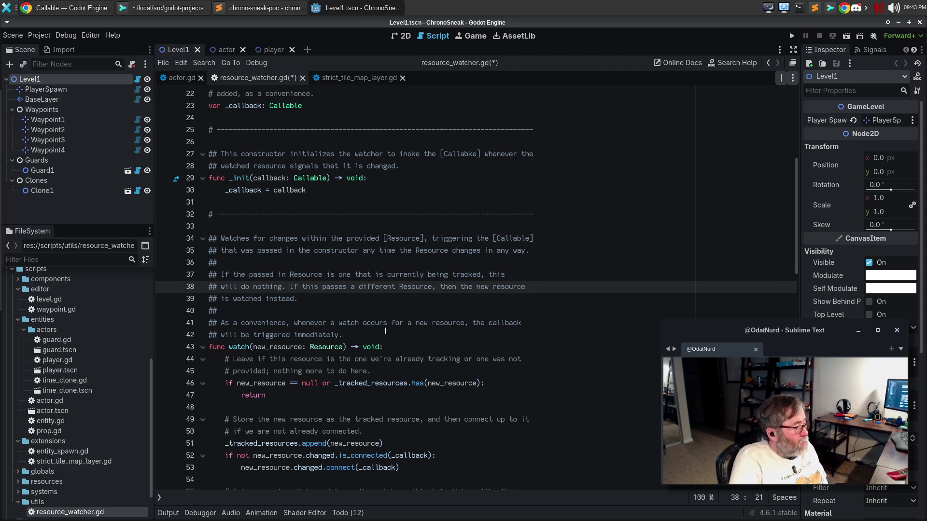
pyautogui.hotkey('shift', 'Down')
pyautogui.hotkey('shift', 'End')
pyautogui.press('BackSpace')
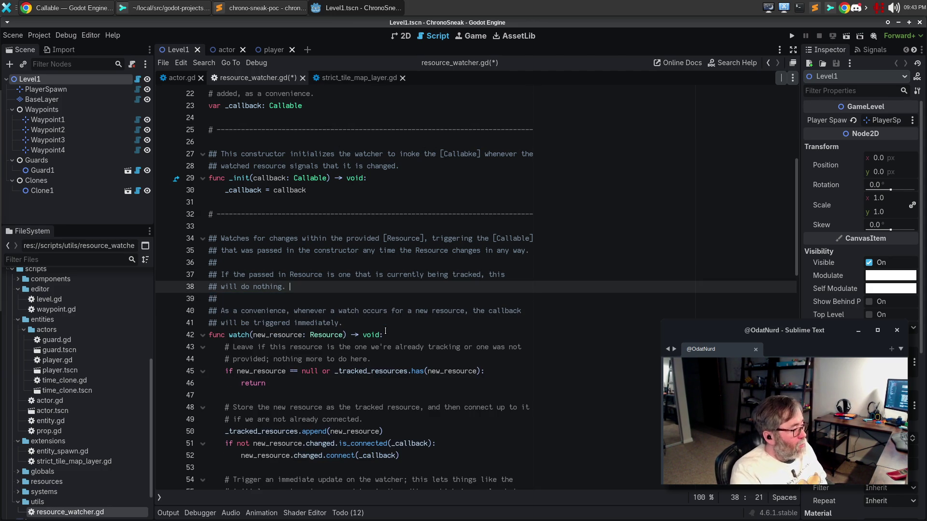
pyautogui.write(', as will calling it with nul')
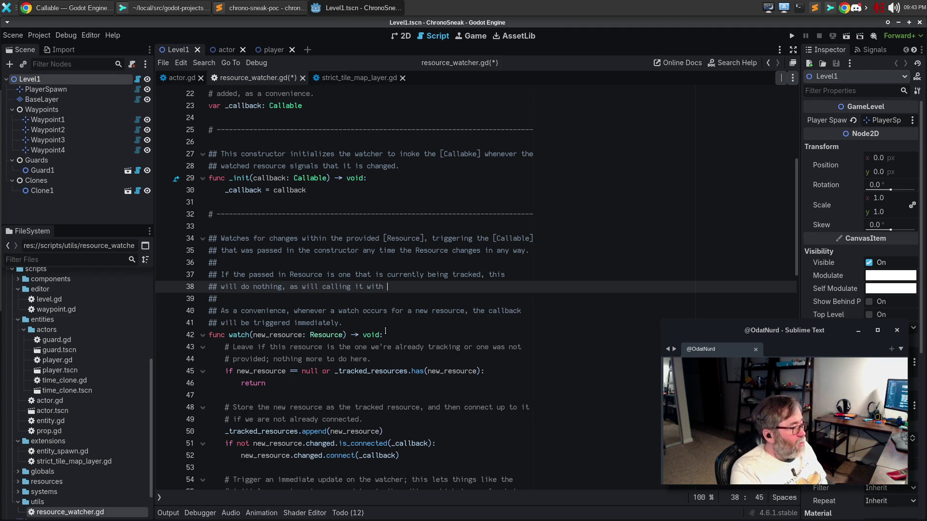
pyautogui.write('l.')
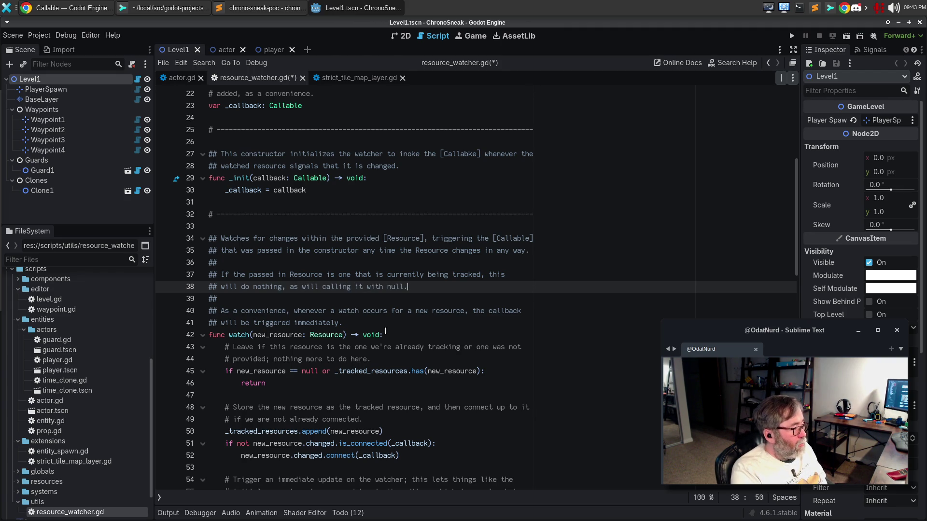
pyautogui.hotkey('alt', 'q')
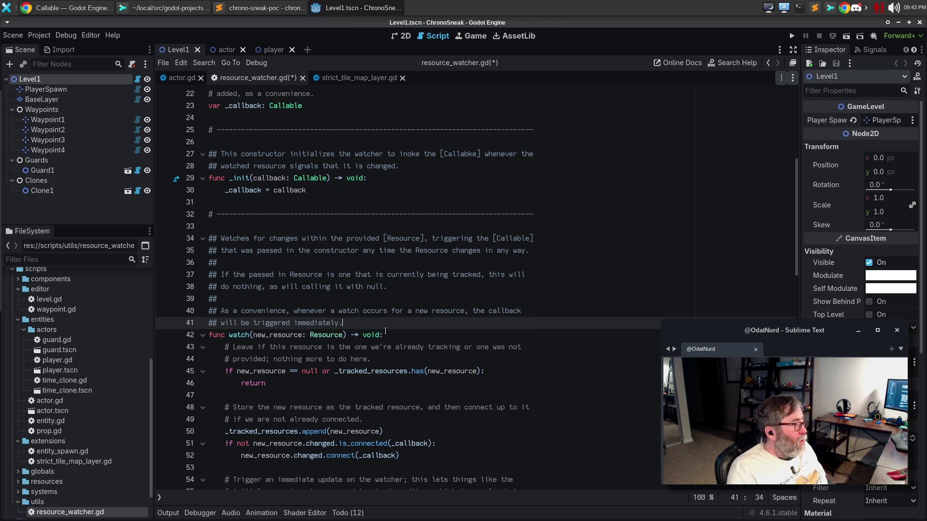
# Start a new paragraph: "Once watched in this manner, the resource will continue to be watched until a call to [member unwatch] is made".
pyautogui.press('Up')
pyautogui.press('Up')
pyautogui.press('Up')
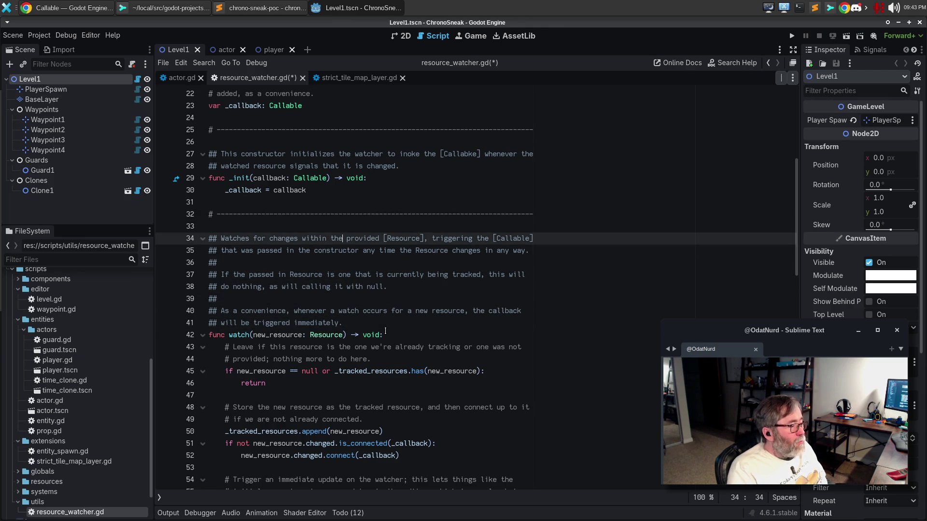
pyautogui.press('Return')
pyautogui.press('Return')
pyautogui.write('Once')
pyautogui.press('BackSpace')
pyautogui.press('BackSpace')
pyautogui.write('atched in t')
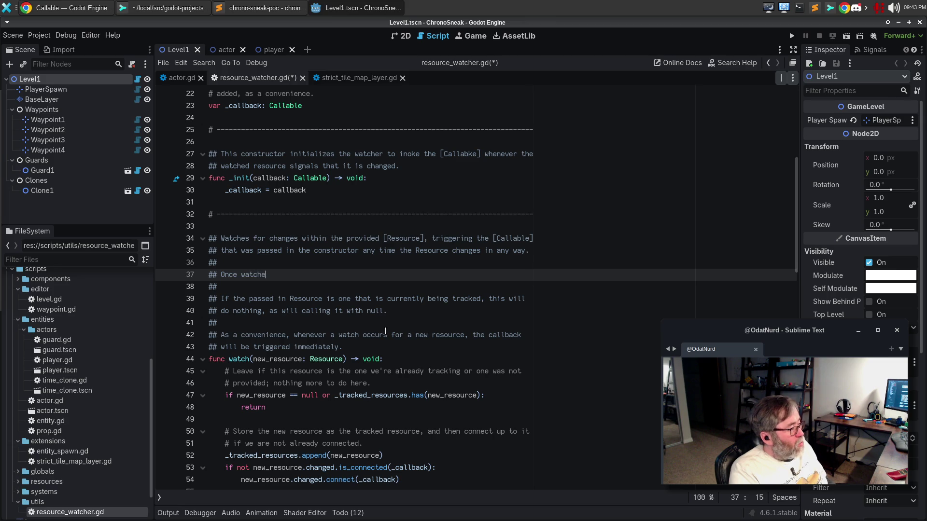
pyautogui.write('his manner, the resource will continue to be watched until a')
pyautogui.press('Return')
pyautogui.write('call to [member unwatc')
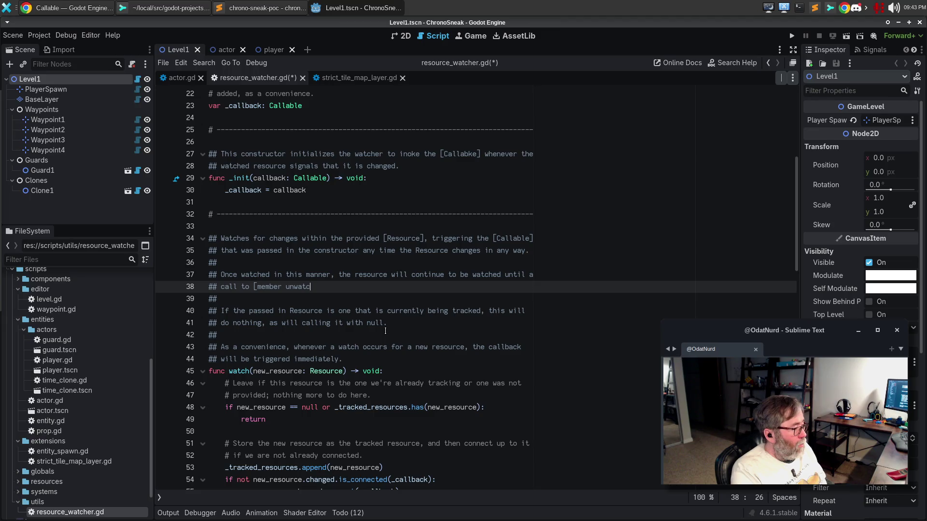
pyautogui.write(']is made.')
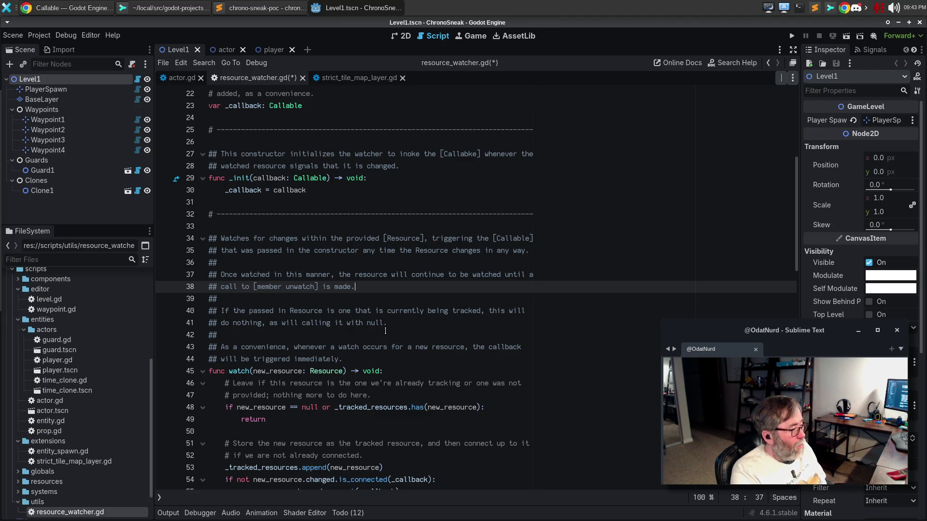
pyautogui.write(' this')
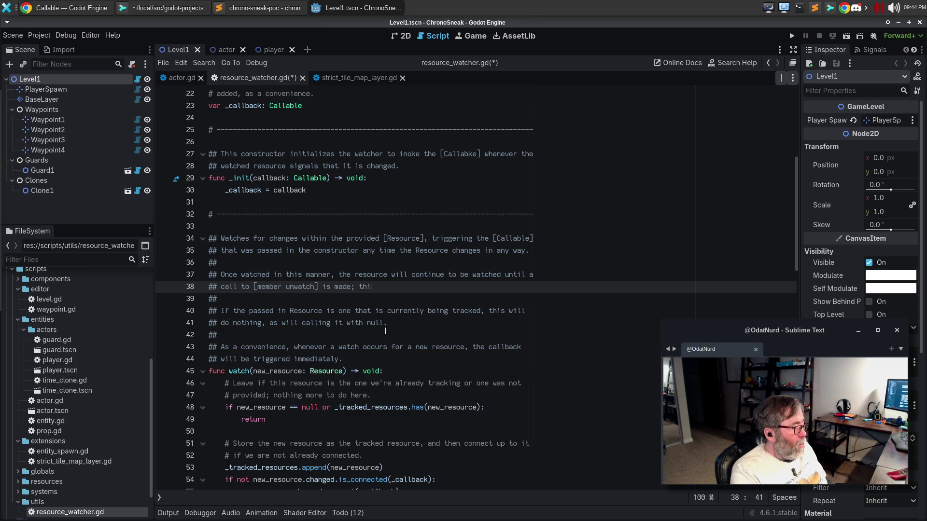
pyautogui.press('BackSpace')
pyautogui.press('BackSpace')
# Finish the paragraph with "thus it is possible to watch more than one resource at once, but be careful not to leak things.".
pyautogui.write('thus u')
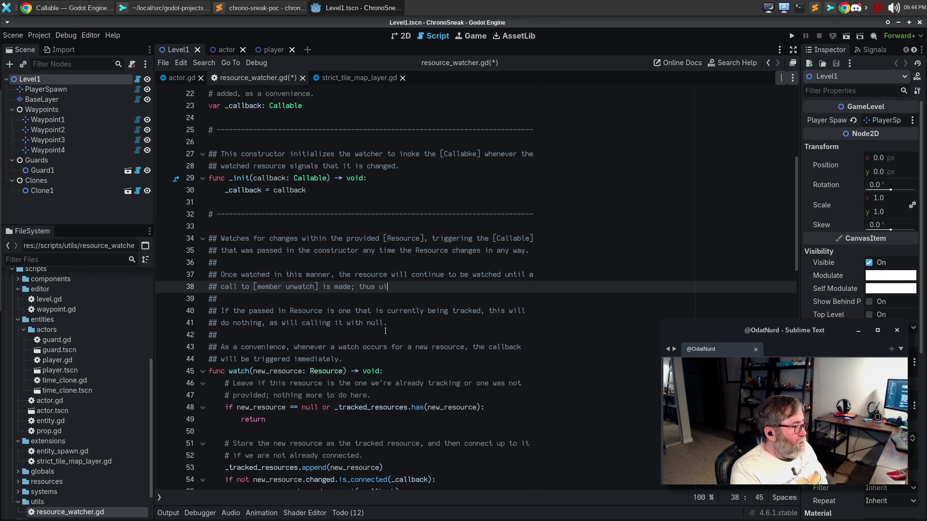
pyautogui.write('it is possible to wa')
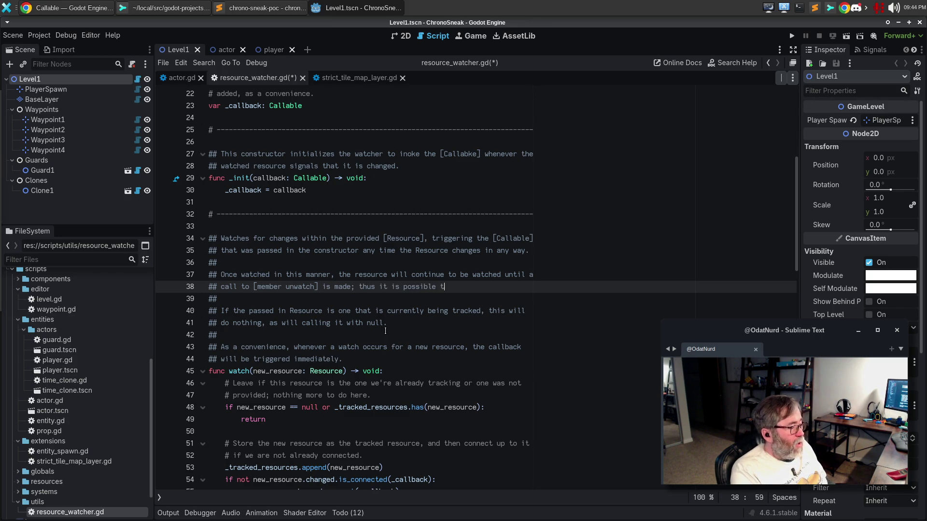
pyautogui.write('tch more than one')
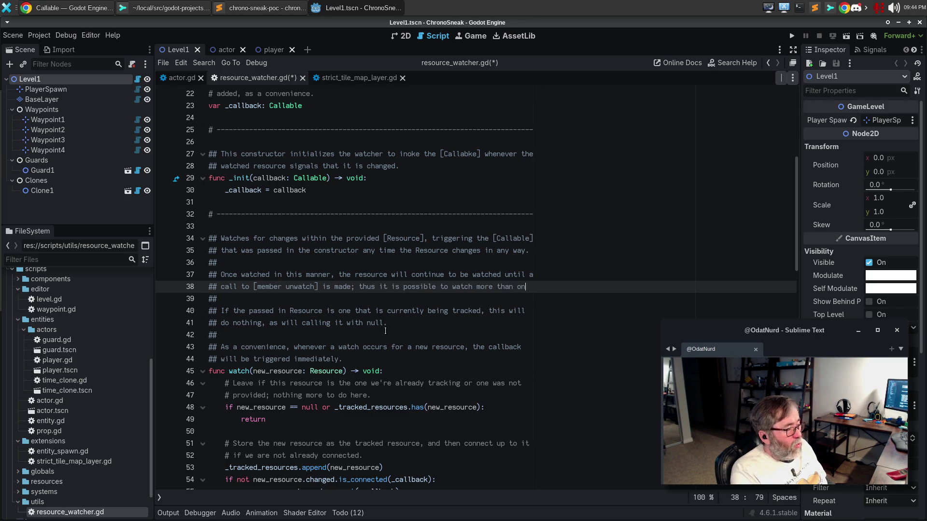
pyautogui.press('Return')
pyautogui.write('rresource at once, ')
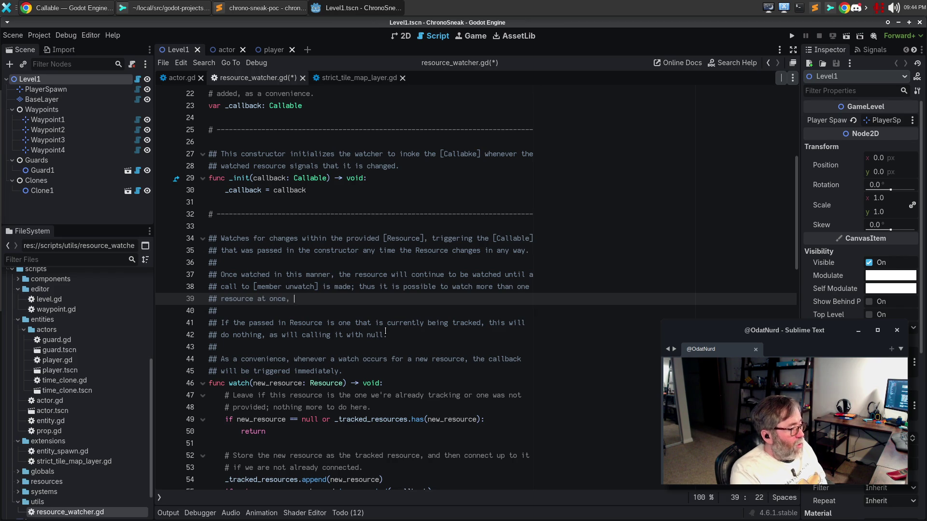
pyautogui.write('UT')
pyautogui.press('BackSpace')
pyautogui.press('BackSpace')
pyautogui.press('BackSpace')
pyautogui.write('*BUT* you have to be c')
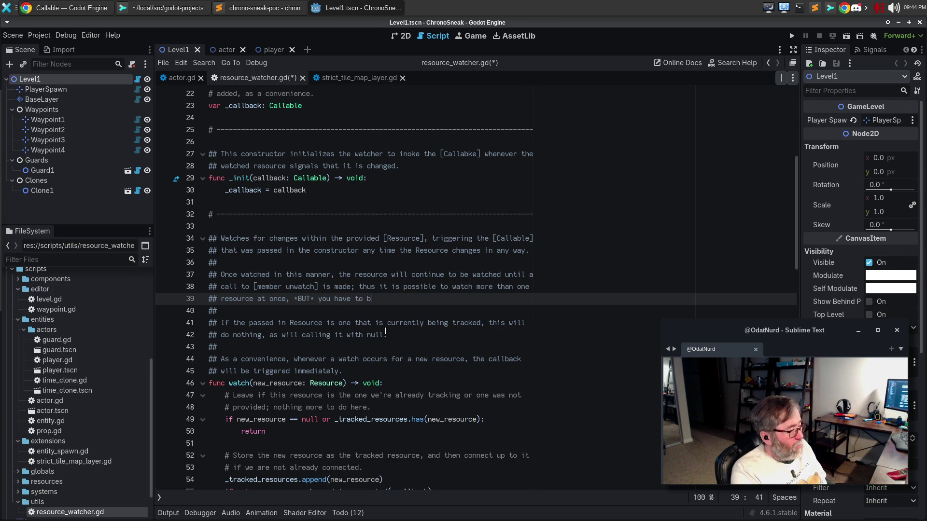
pyautogui.hotkey('ctrl', 'BackSpace')
pyautogui.hotkey('ctrl', 'BackSpace')
pyautogui.hotkey('ctrl', 'BackSpace')
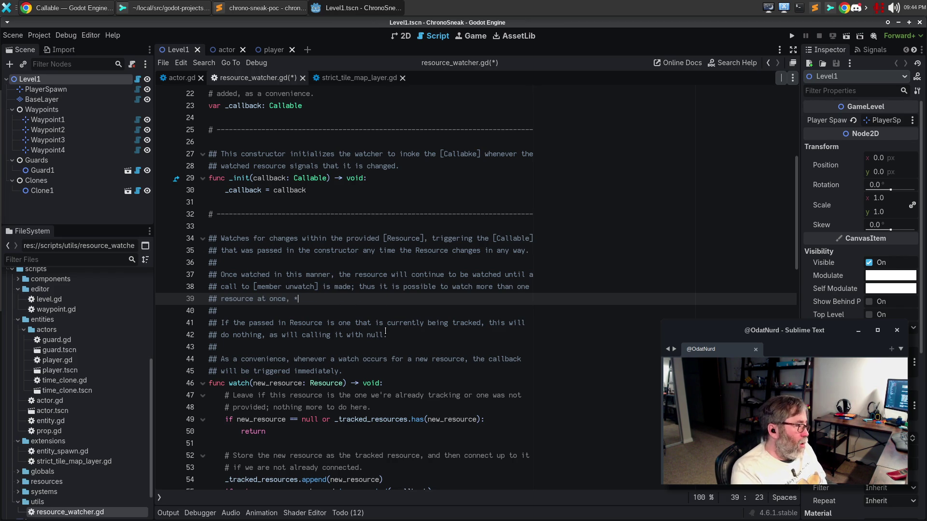
pyautogui.write('but be carefull')
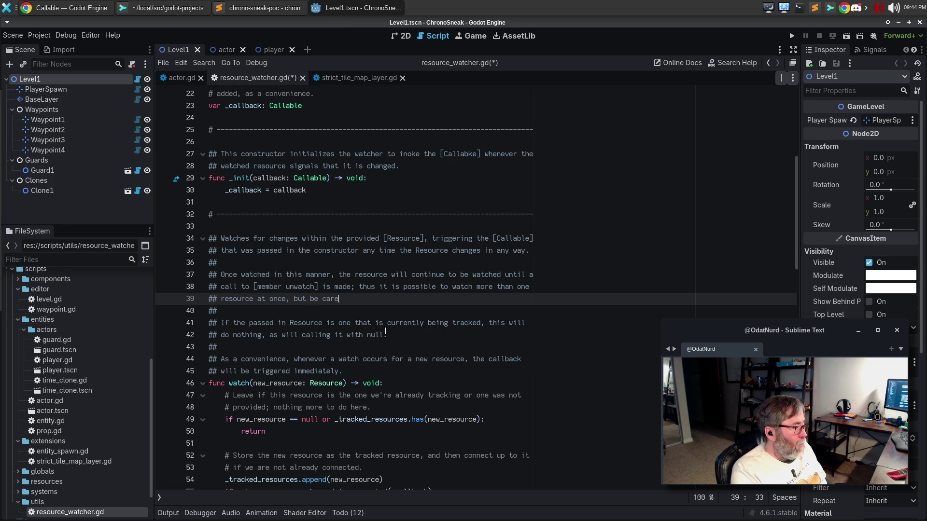
pyautogui.write(' not to leak things.')
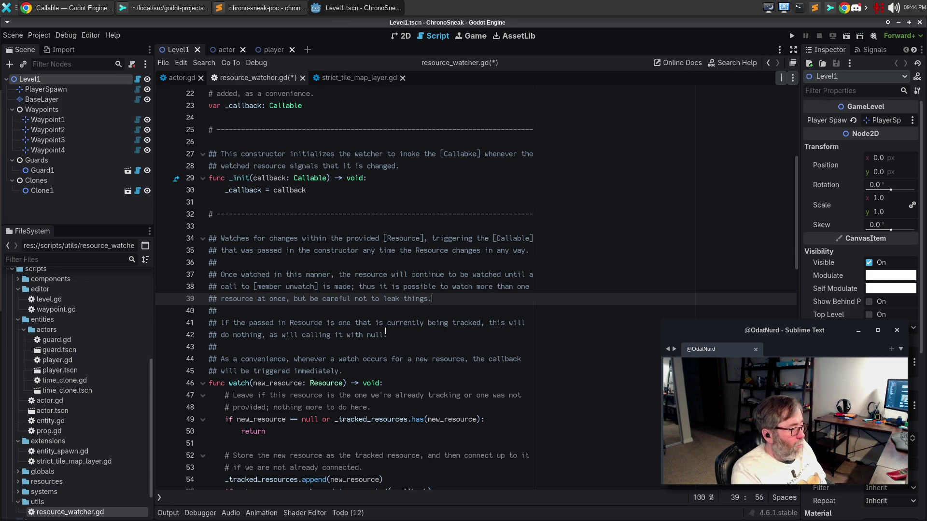
pyautogui.press('Down')
pyautogui.press('Down')
pyautogui.press('Down')
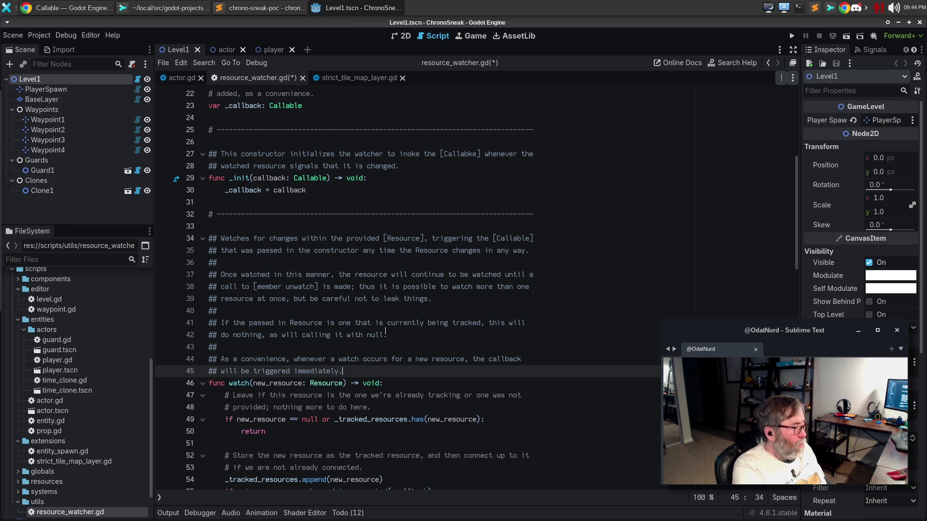
pyautogui.scroll(-3, 424, 275)
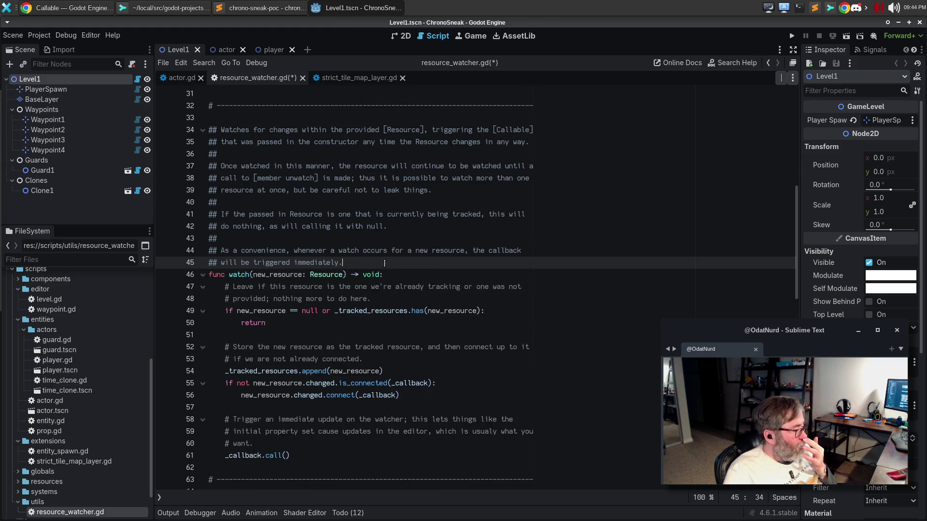
# Save the script after finishing the watch() edits.
pyautogui.click(317, 323)
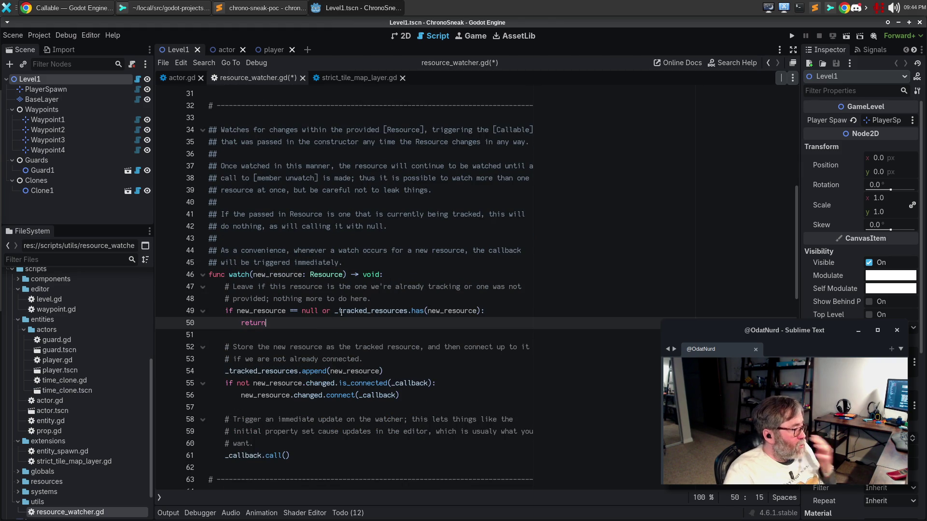
pyautogui.scroll(-3, 341, 313)
pyautogui.hotkey('ctrl', 's')
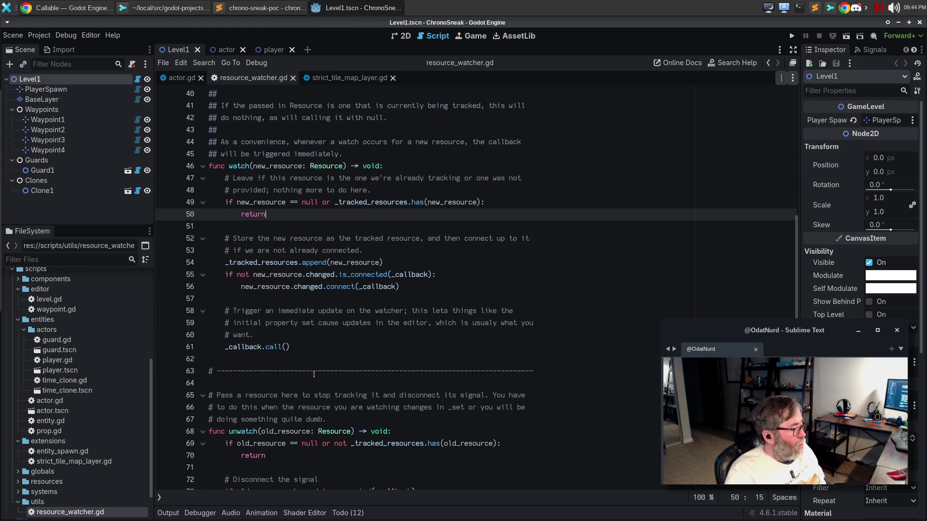
# Above unwatch, write the doc comment 'Remove a watch on a [Resource] that was previously added by a call to [member watch]'.
pyautogui.click(309, 383)
pyautogui.press('Return')
pyautogui.write('## ')
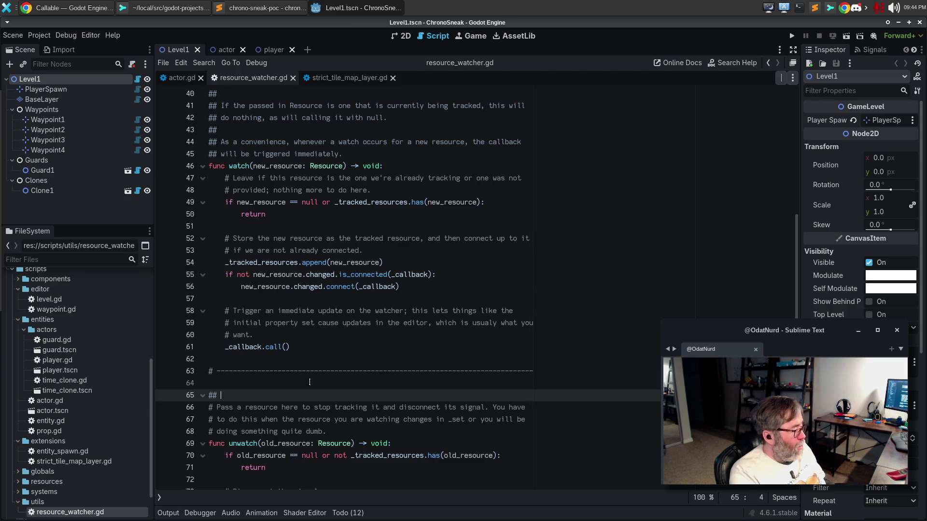
pyautogui.write('Remove a watch for a previous')
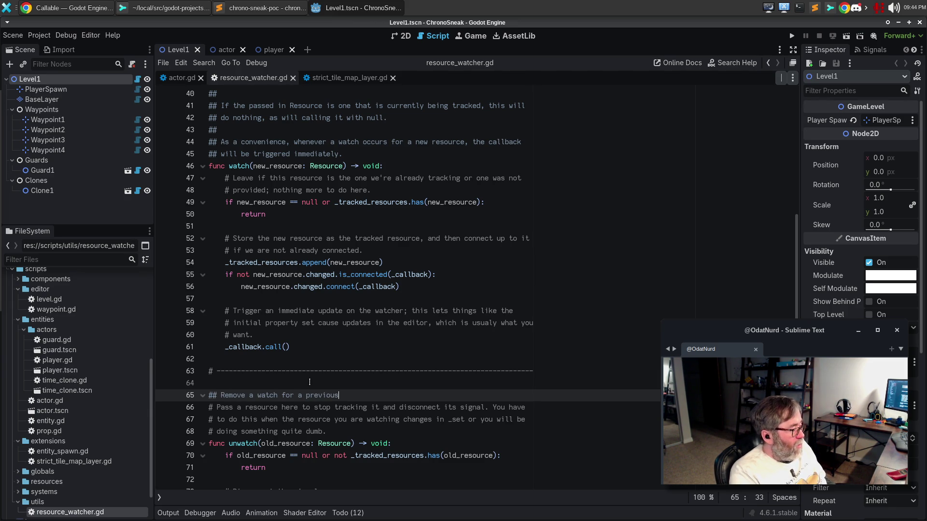
pyautogui.hotkey('ctrl', 'BackSpace')
pyautogui.hotkey('ctrl', 'BackSpace')
pyautogui.hotkey('ctrl', 'BackSpace')
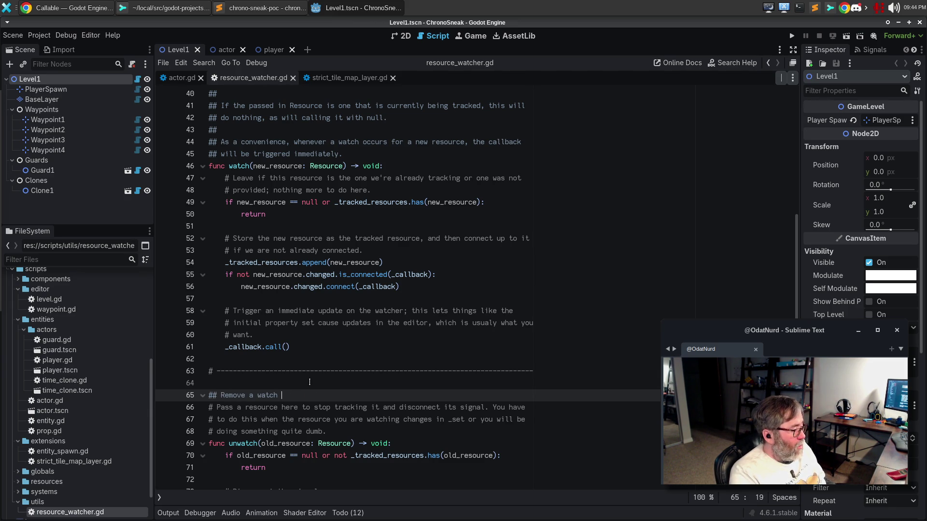
pyautogui.write('ed')
pyautogui.hotkey('ctrl', 'BackSpace')
pyautogui.write('on a [Resource]')
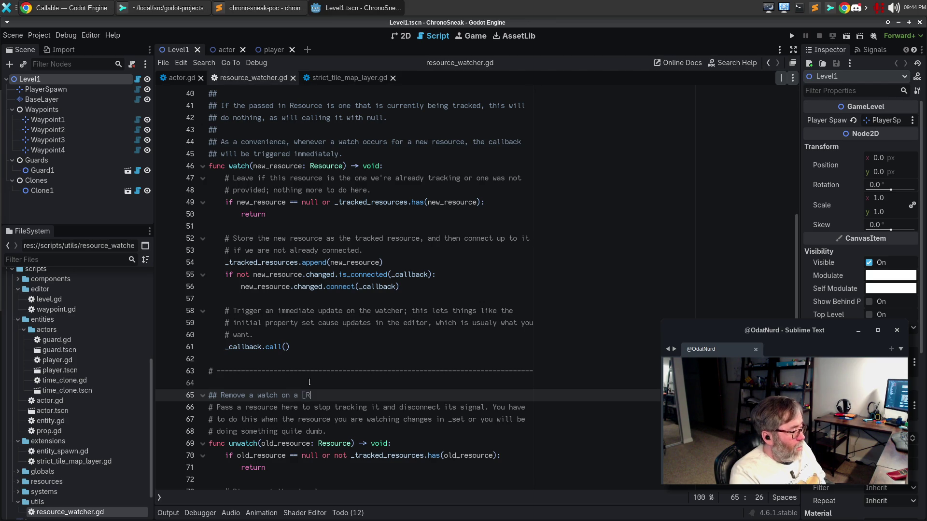
pyautogui.scroll(4, 309, 383)
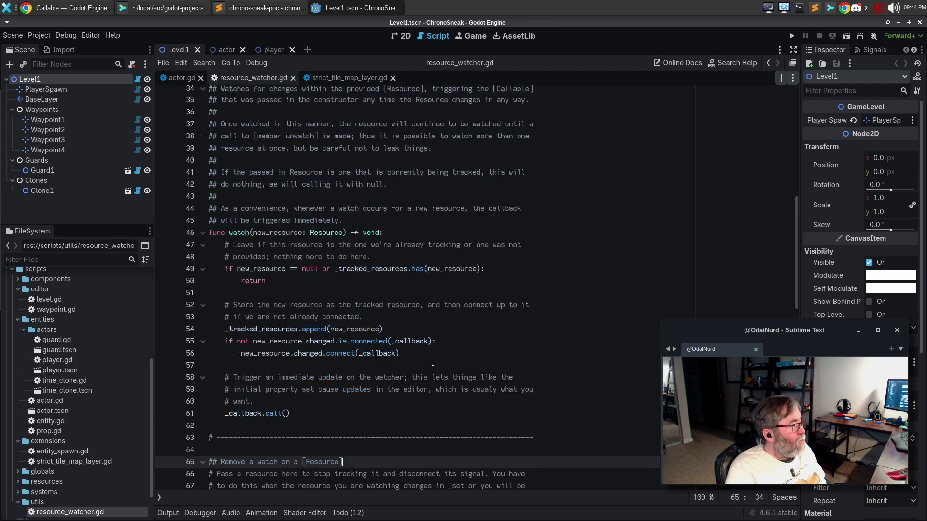
pyautogui.scroll(-5, 460, 384)
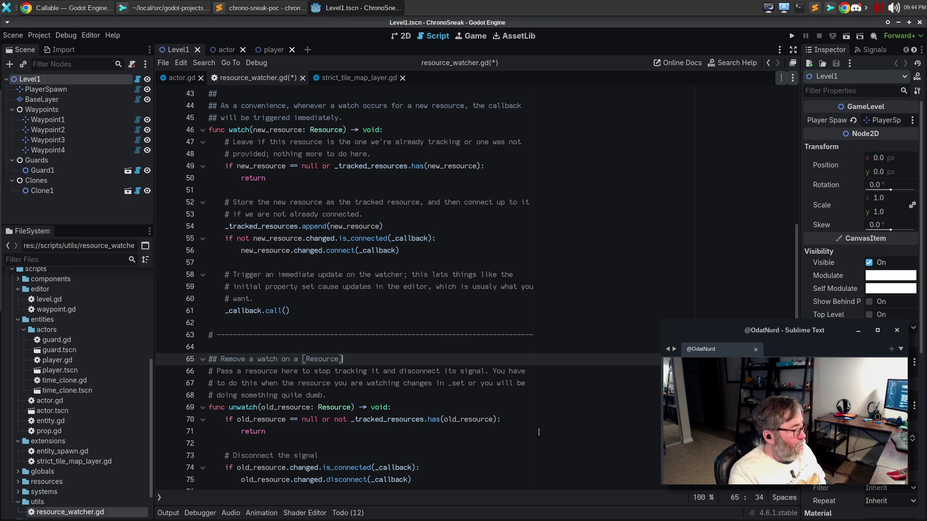
pyautogui.scroll(-3, 470, 326)
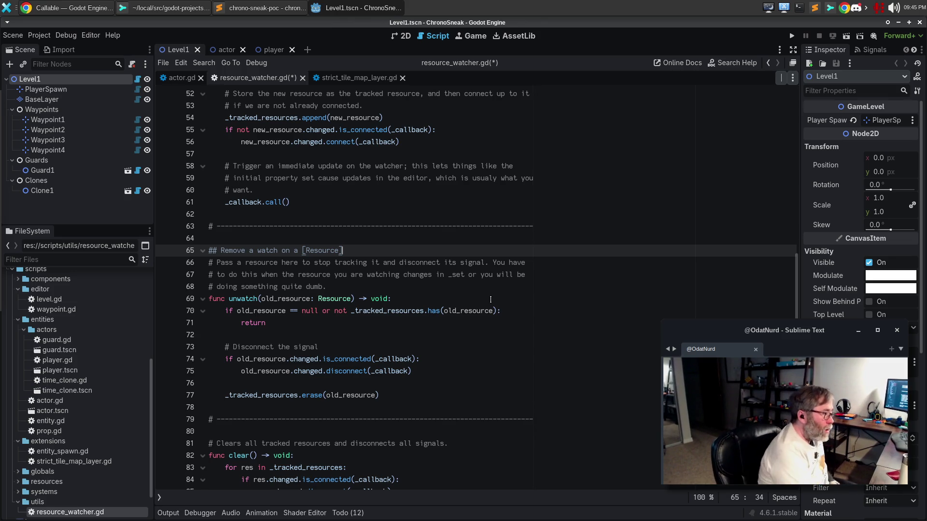
pyautogui.write('that was previously added')
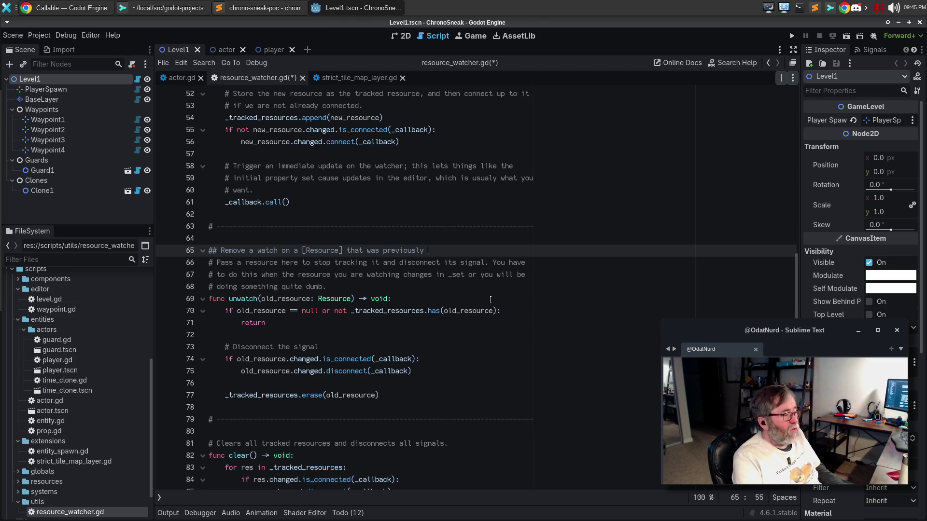
pyautogui.write(' by a call to')
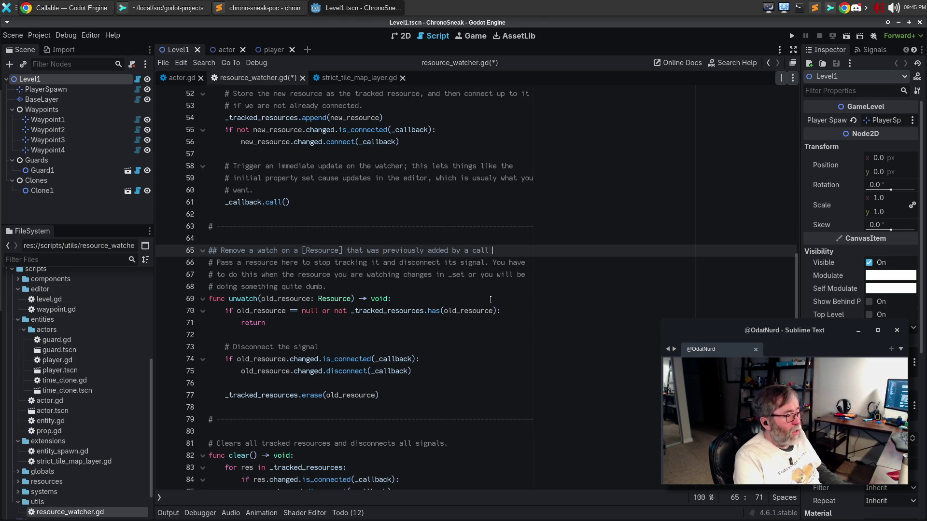
pyautogui.press('Return')
pyautogui.write('[member watch].')
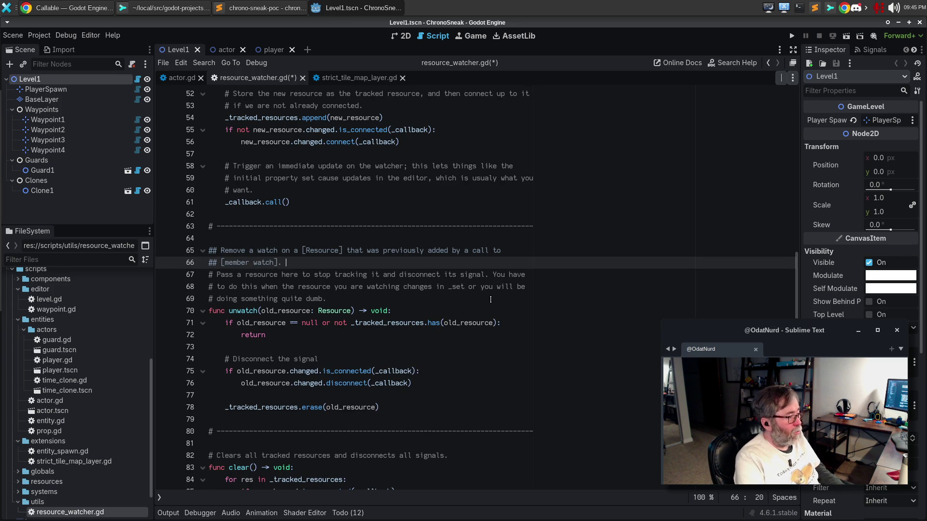
# Add a second doc paragraph: not an error to remove an unwatched Resource or invoke with null.
pyautogui.press('Return')
pyautogui.press('Return')
pyautogui.write('is not asn errror')
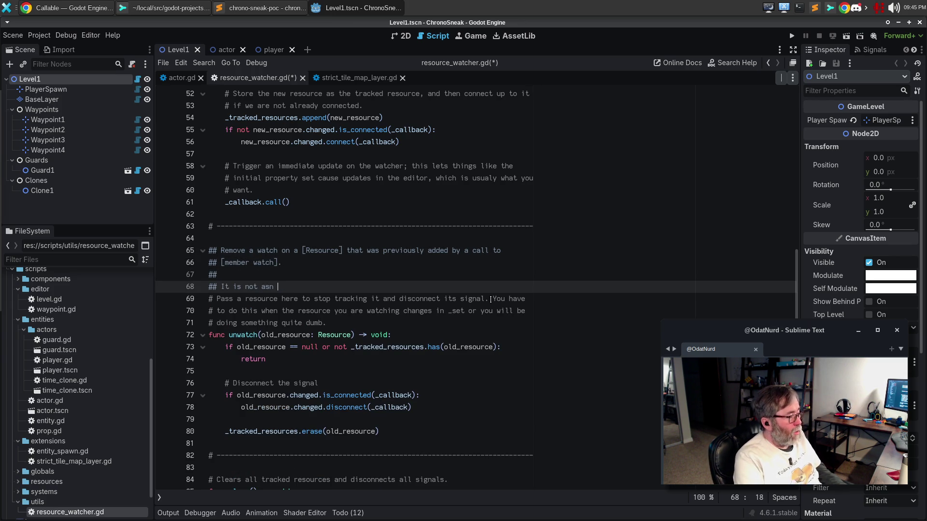
pyautogui.press('BackSpace')
pyautogui.press('BackSpace')
pyautogui.press('BackSpace')
pyautogui.write('error to try to remove a r')
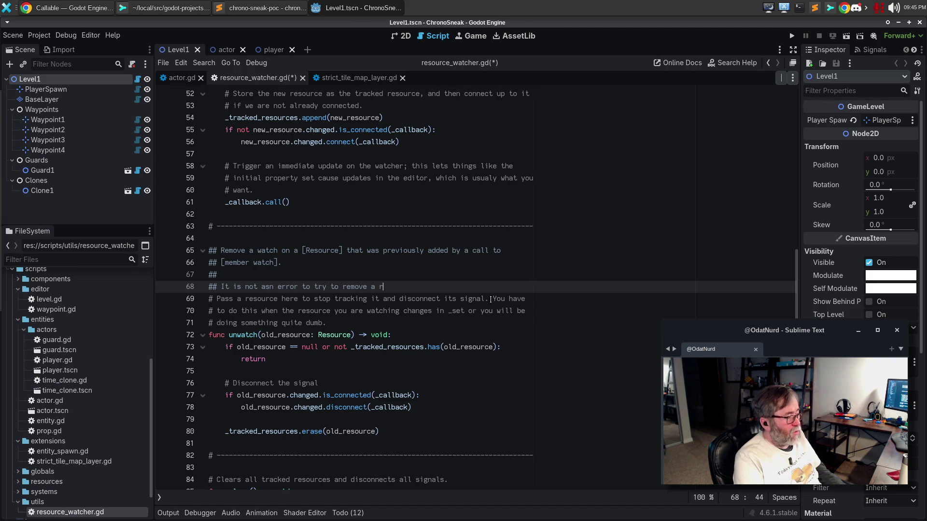
pyautogui.press('BackSpace')
pyautogui.write('Resource that has n')
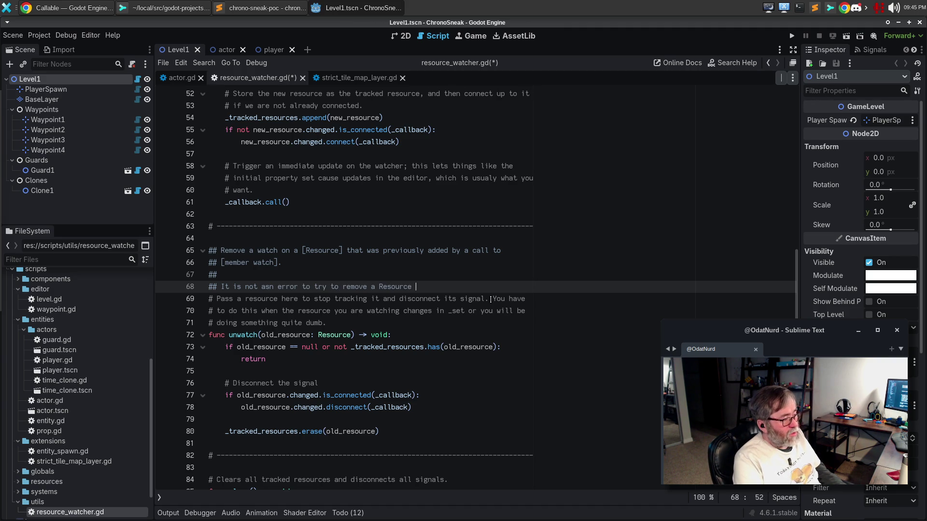
pyautogui.write('ot yet been ')
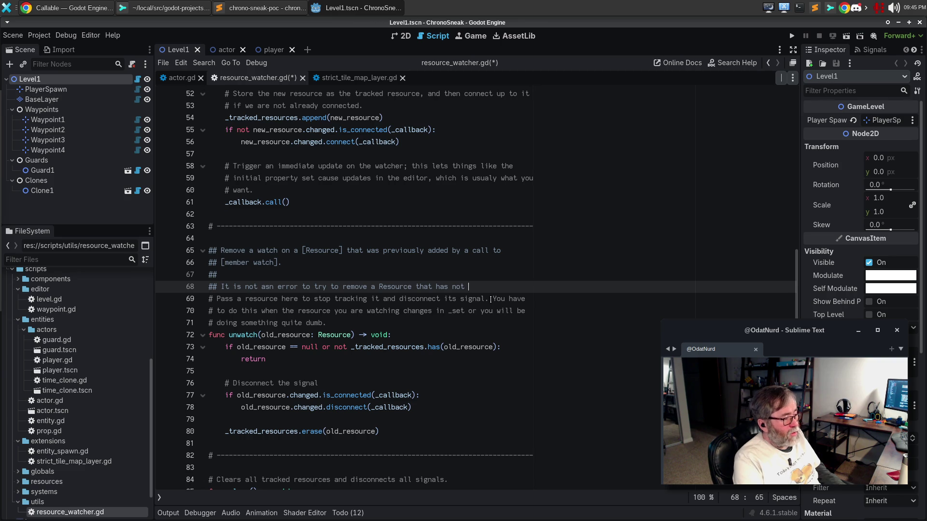
pyautogui.write('watched')
pyautogui.hotkey('ctrl', 'BackSpace')
pyautogui.write('tched,')
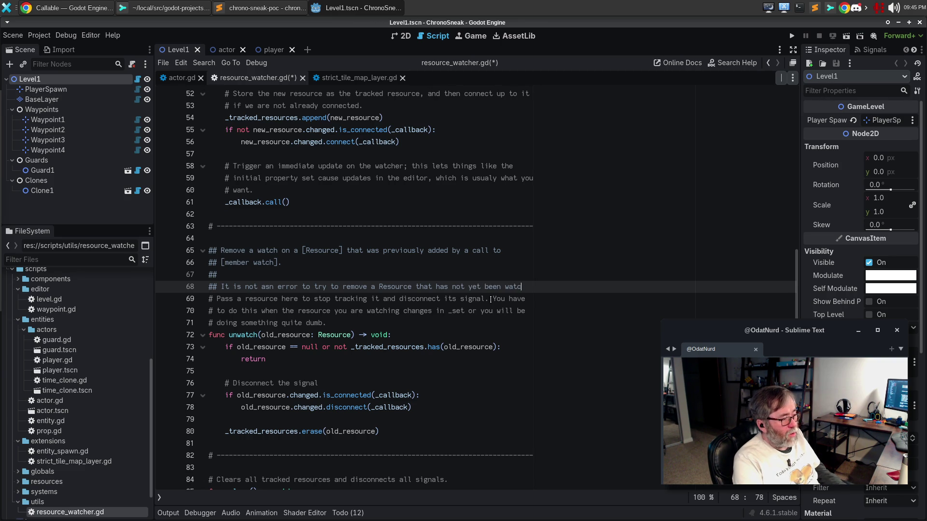
pyautogui.press('Return')
pyautogui.write('or to')
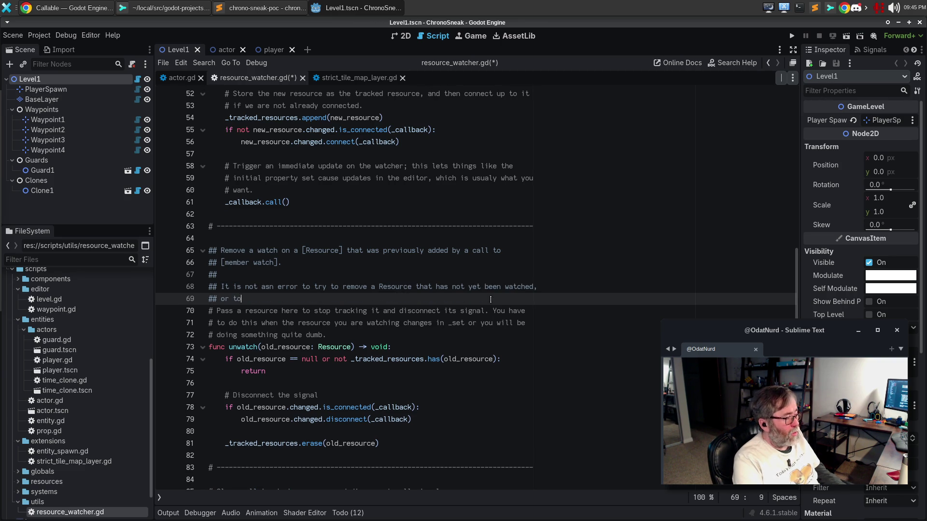
pyautogui.press('Return')
pyautogui.press('BackSpace')
pyautogui.hotkey('alt', 'q')
pyautogui.press('Return')
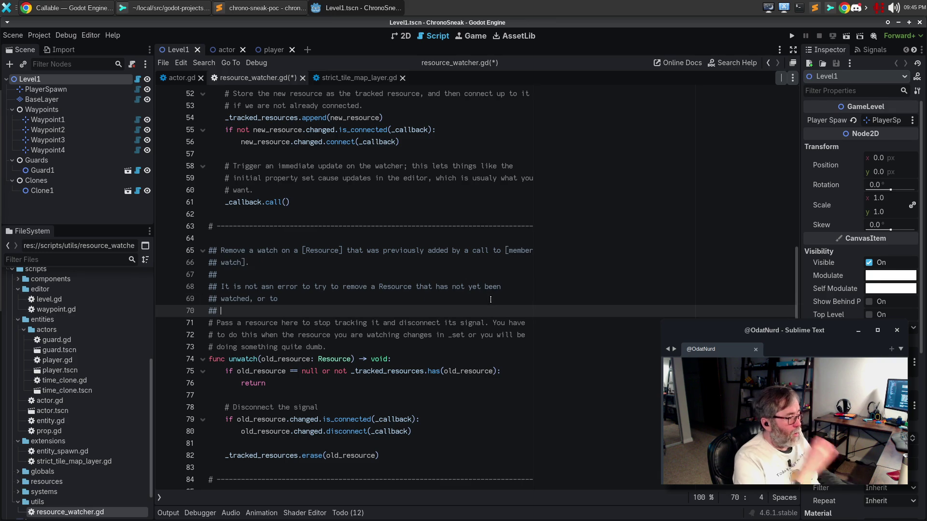
pyautogui.press('Up')
pyautogui.press('Up')
pyautogui.press('Up')
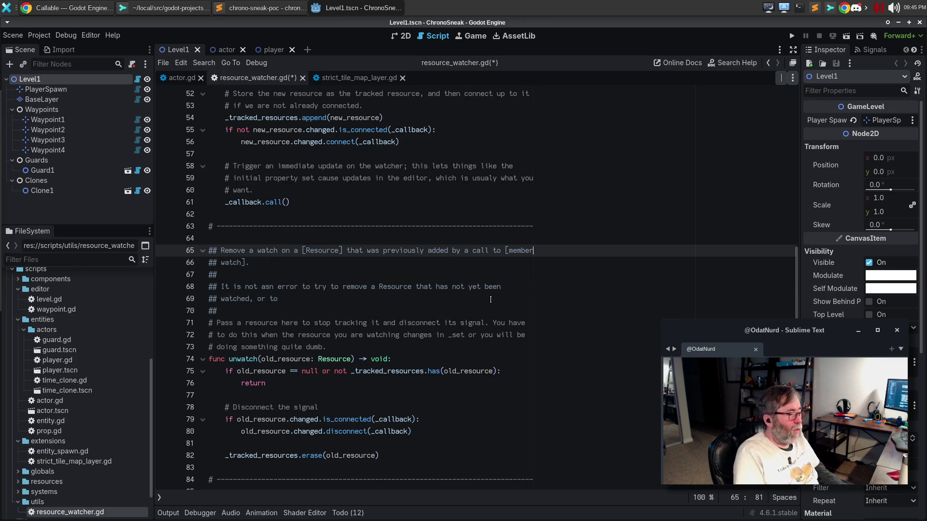
pyautogui.press('Down')
pyautogui.press('Down')
pyautogui.press('Down')
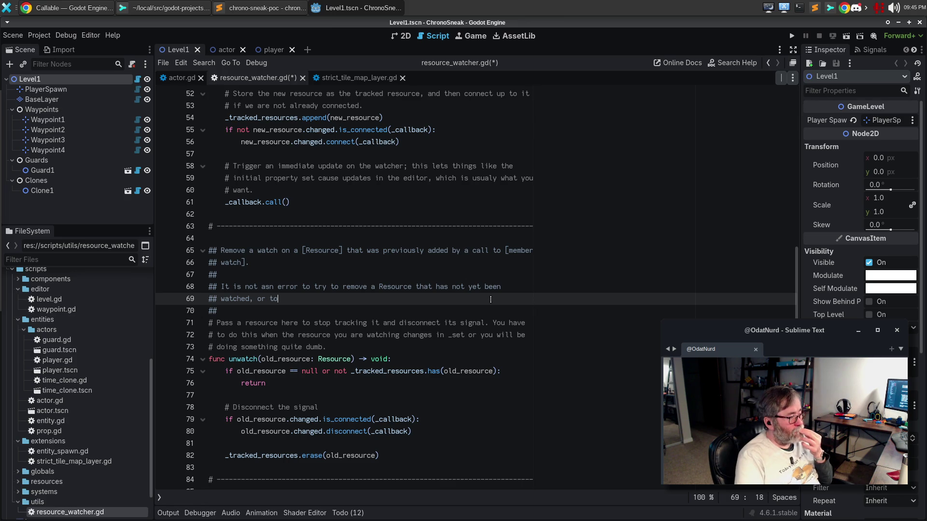
pyautogui.write('iun')
pyautogui.press('BackSpace')
pyautogui.press('BackSpace')
pyautogui.press('BackSpace')
pyautogui.write('nvoke this will nu')
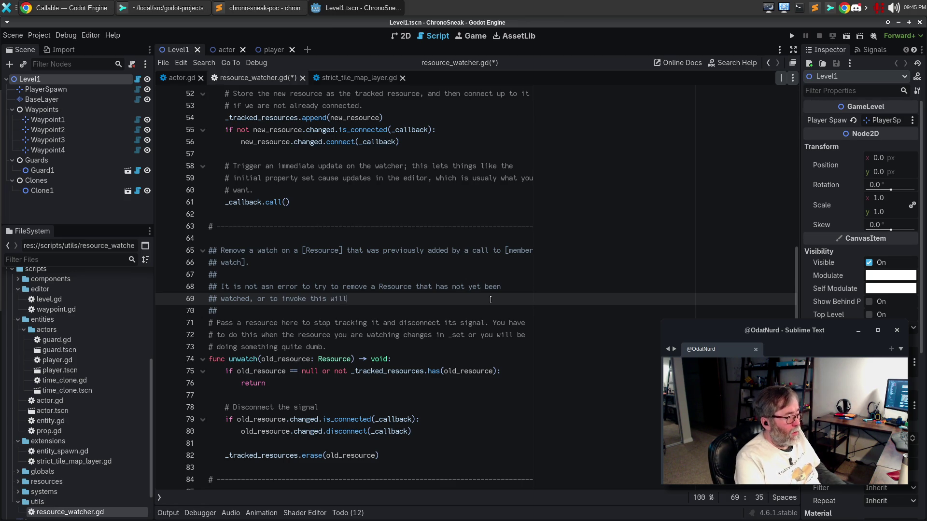
pyautogui.write('ll.')
# Delete the old plain # comment lines below the new doc comment.
pyautogui.press('Down')
pyautogui.press('Home')
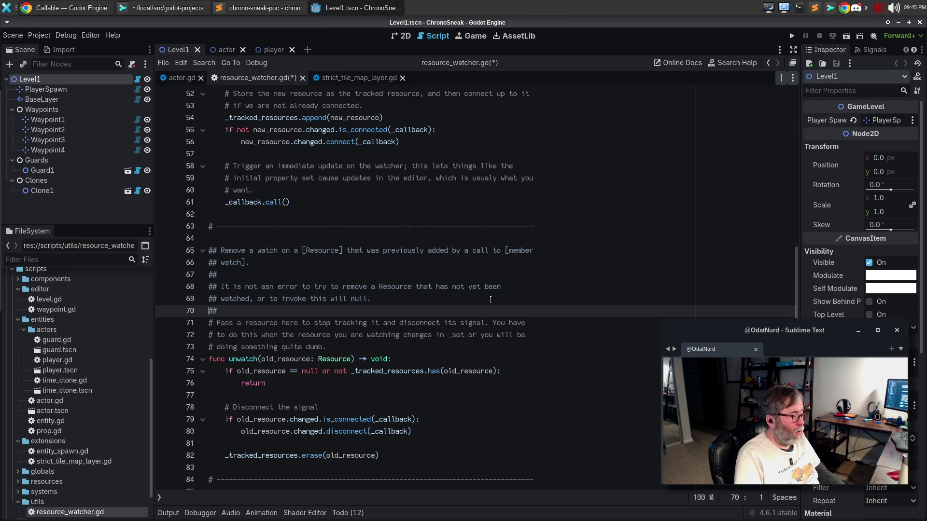
pyautogui.hotkey('shift', 'Down')
pyautogui.hotkey('shift', 'Down')
pyautogui.hotkey('shift', 'Down')
pyautogui.press('Delete')
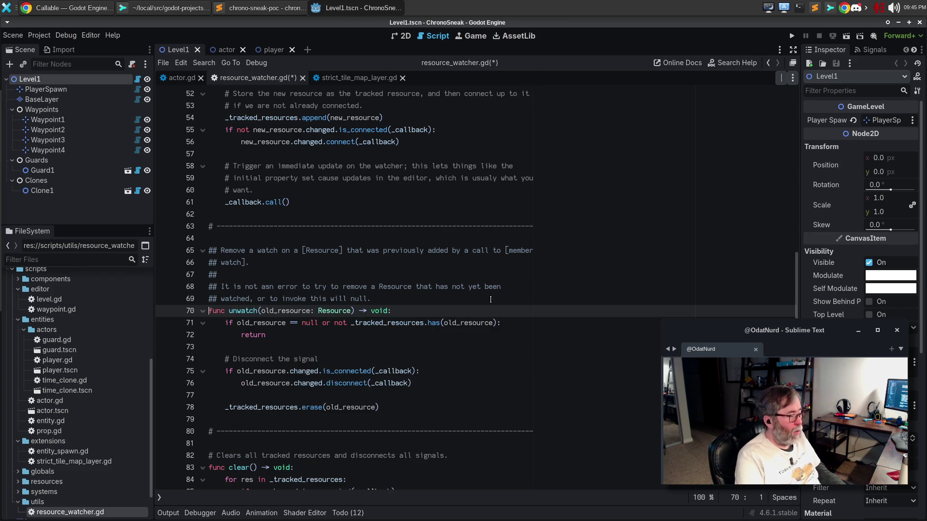
# Comment the early exit in unwatch: 'If no resource was given or we're not watching it, nothing more to do.'.
pyautogui.press('Return')
pyautogui.write('f we')
pyautogui.press('BackSpace')
pyautogui.press('BackSpace')
pyautogui.write('no resource was given ')
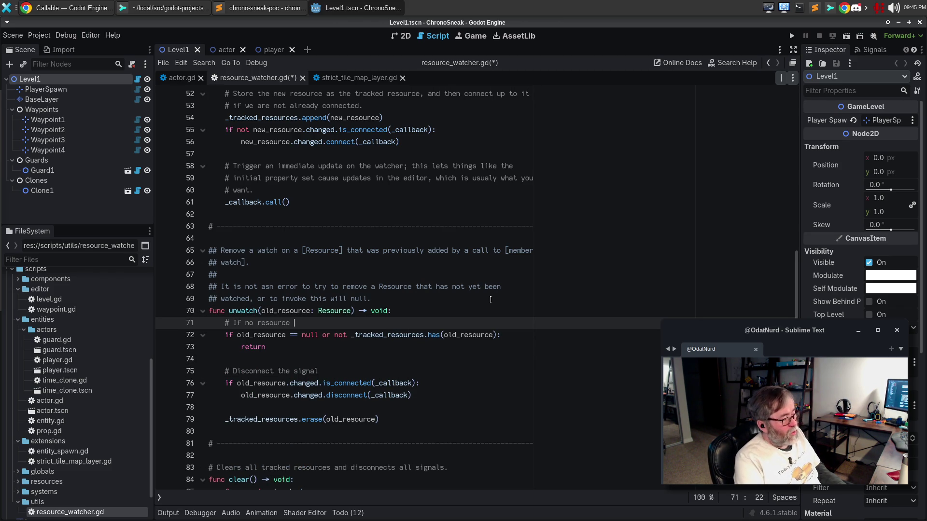
pyautogui.write("or we're not watchi")
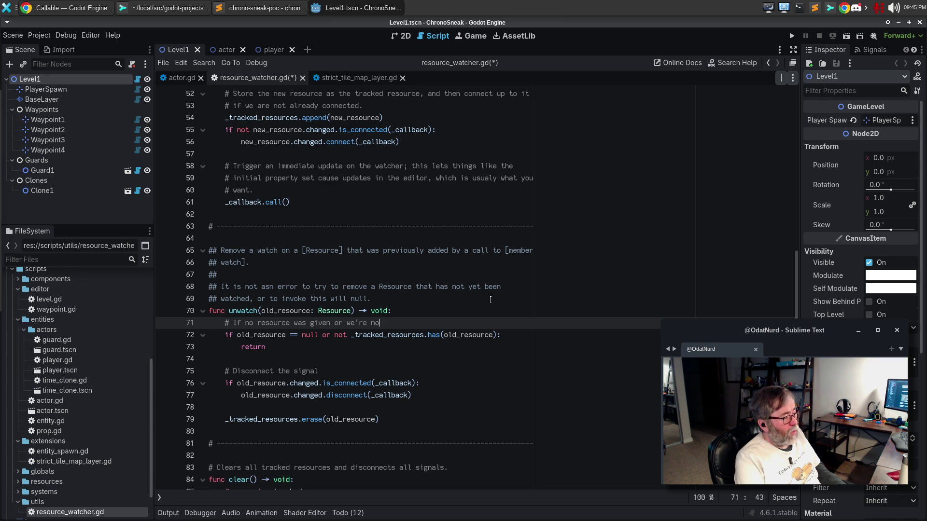
pyautogui.write('ng it, nothing more to ')
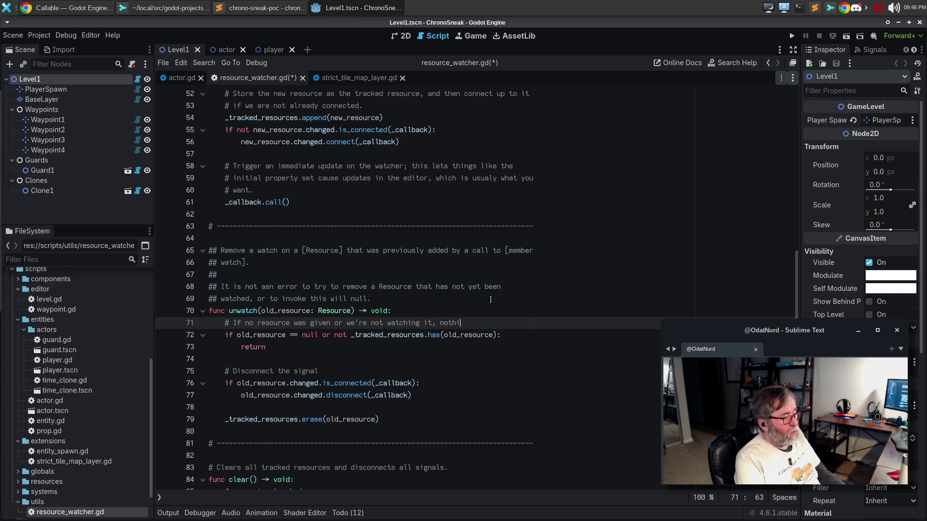
pyautogui.write('do.')
# Add '# Disconnect the signal, if it was connected' and remove the old duplicate disconnect comment.
pyautogui.press('Down')
pyautogui.press('Down')
pyautogui.press('Down')
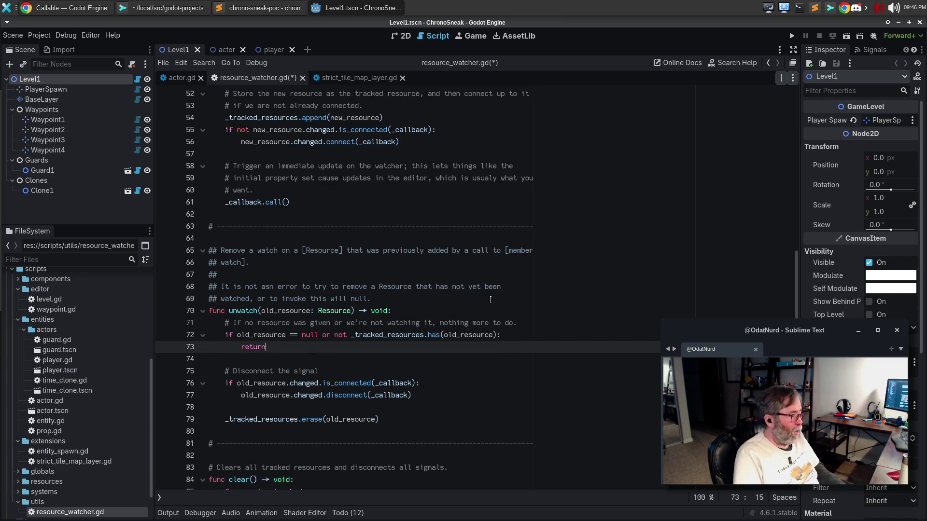
pyautogui.press('Return')
pyautogui.write('Disconnect the s')
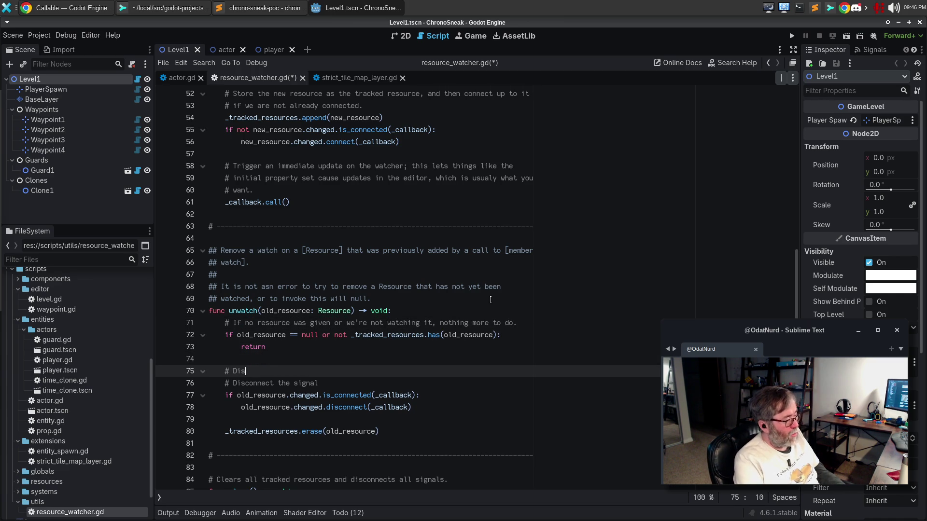
pyautogui.write('ignal, ')
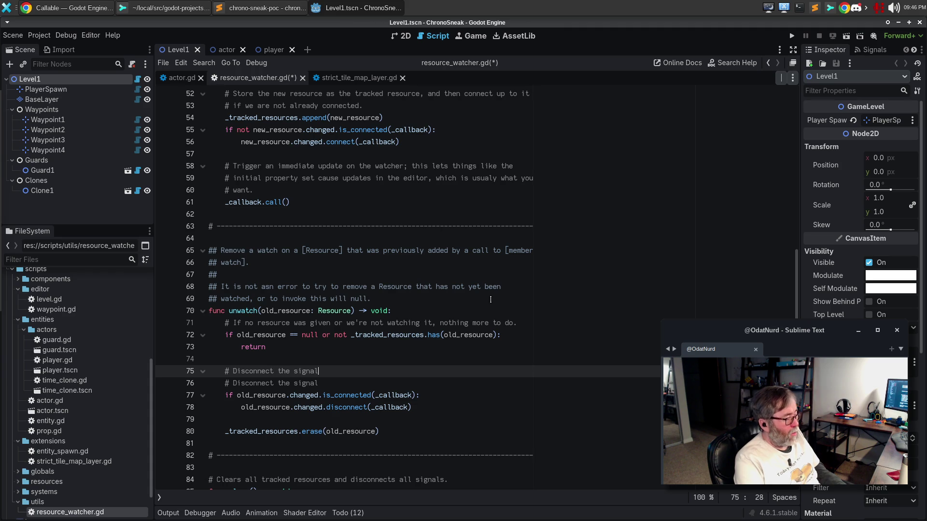
pyautogui.write('if it was connected')
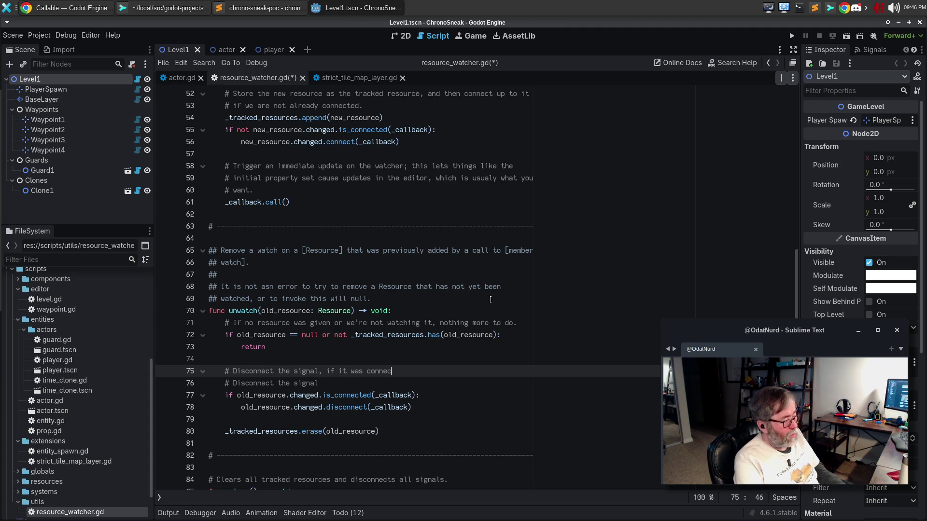
pyautogui.press('Down')
pyautogui.hotkey('ctrl', 'shift', 'k')
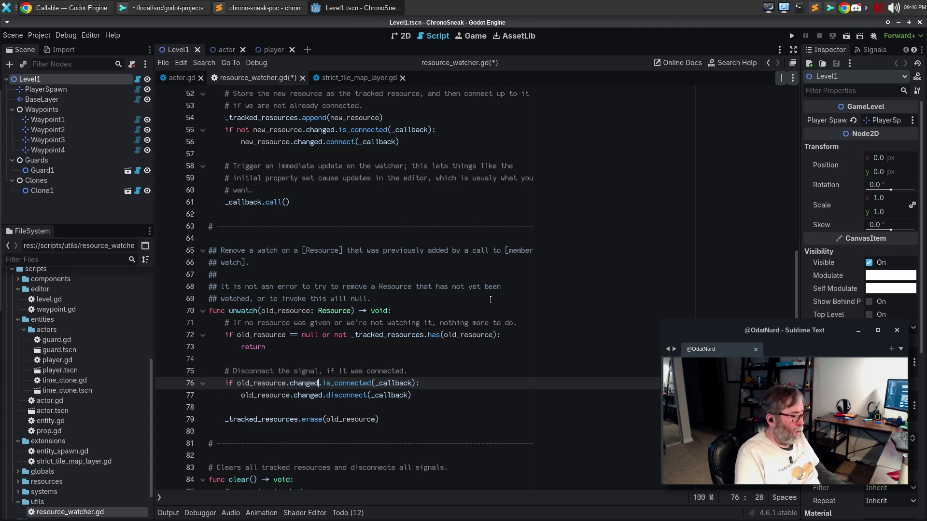
# Add '# Remove this resource from the tracking array' above the erase call, then begin clear()'s doc comment.
pyautogui.press('Down')
pyautogui.press('Down')
pyautogui.press('Down')
pyautogui.press('Up')
pyautogui.press('Return')
pyautogui.write('#')
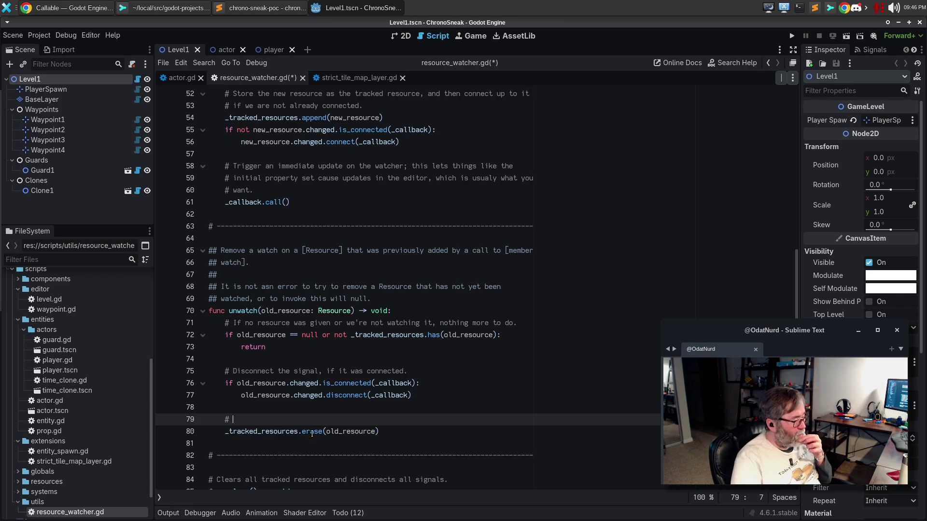
pyautogui.moveTo(311, 432)
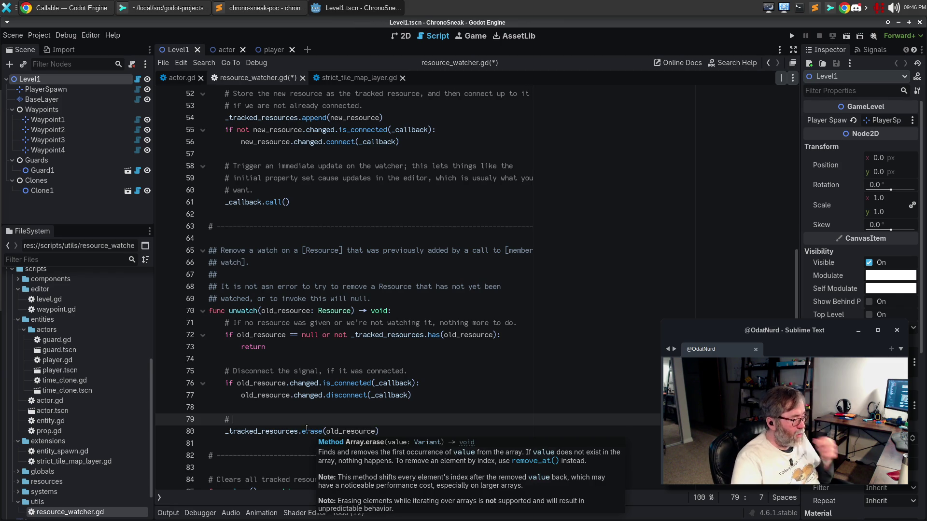
pyautogui.write('Remove this ')
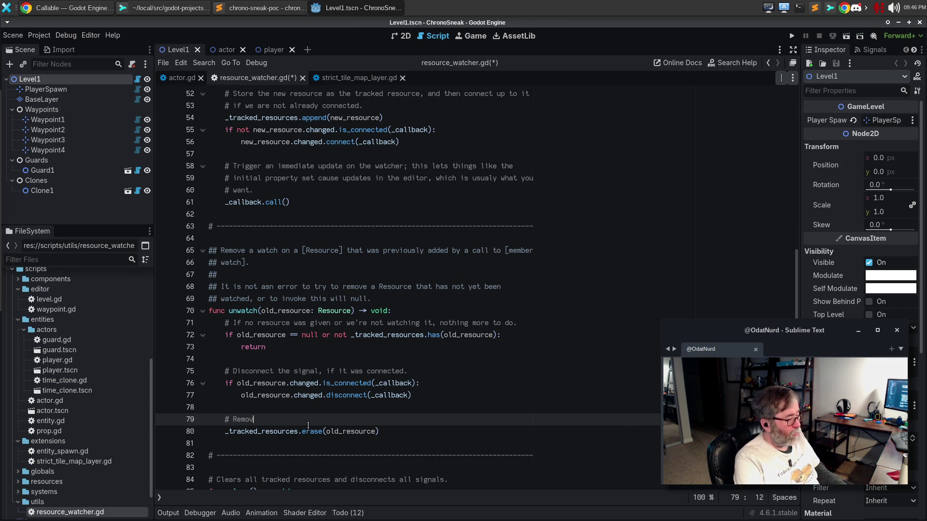
pyautogui.write('resource from')
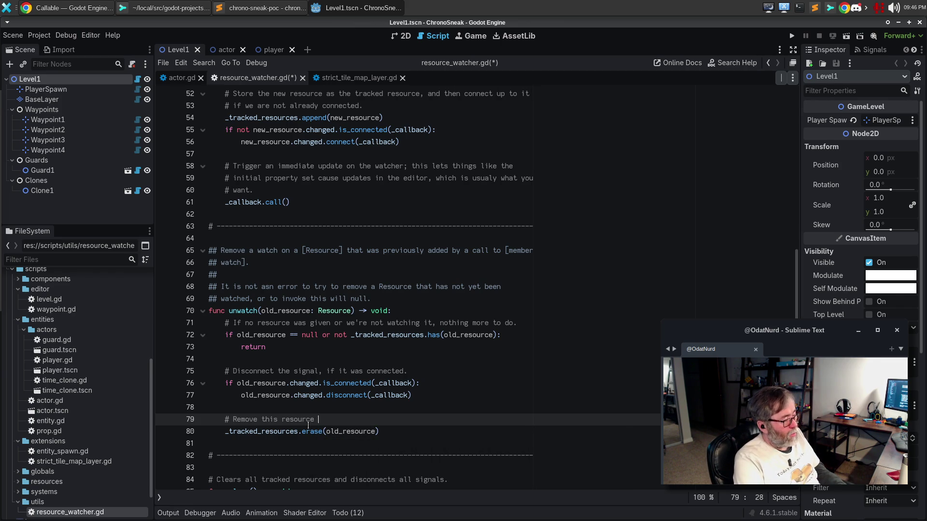
pyautogui.hotkey('ctrl', 'BackSpace')
pyautogui.hotkey('ctrl', 'BackSpace')
pyautogui.write('resource from t')
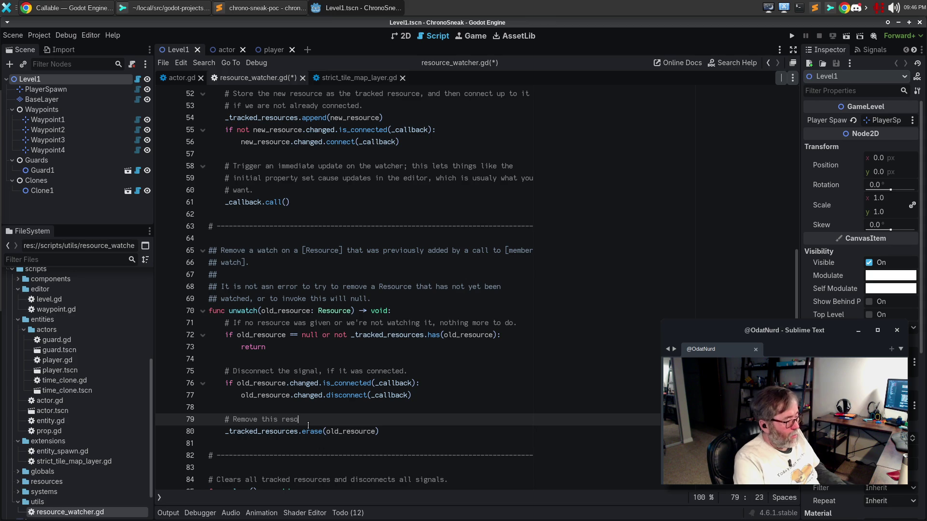
pyautogui.write('he tracking arra')
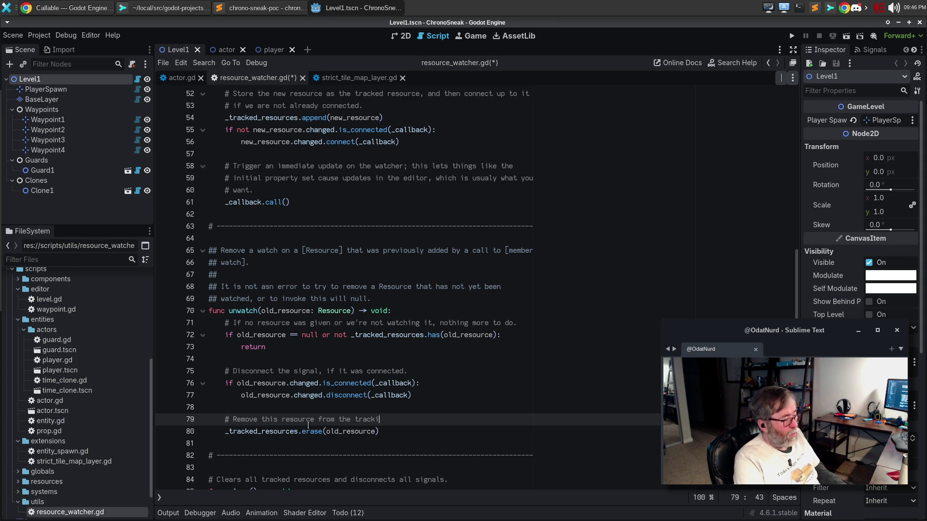
pyautogui.write('y')
pyautogui.press('Down')
pyautogui.press('Down')
pyautogui.press('Down')
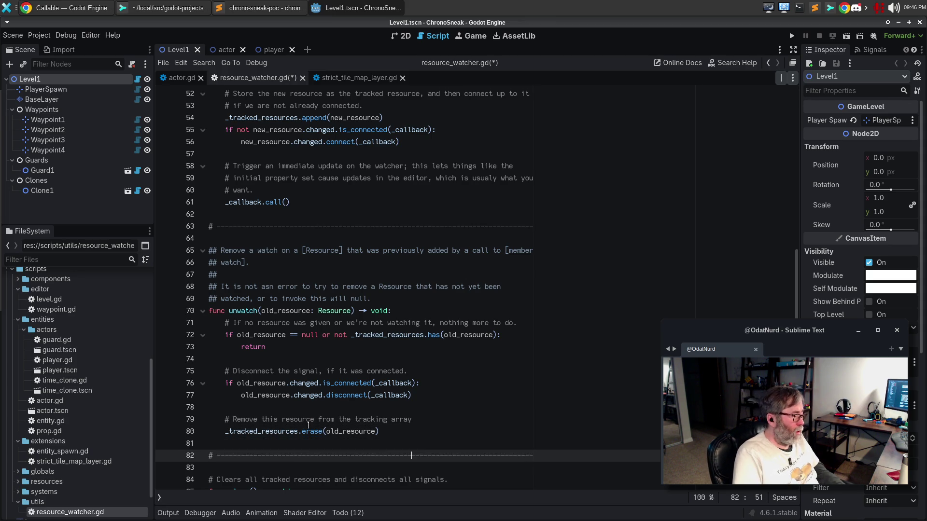
pyautogui.press('Return')
pyautogui.write('## ')
pyautogui.write('Remove all of ')
pyautogui.write('the current wat')
pyautogui.write('ched')
# Finish clear()'s first doc paragraph: removes all currently watched [Resource] objects added with [member watch], if any.
pyautogui.hotkey('ctrl', 'BackSpace')
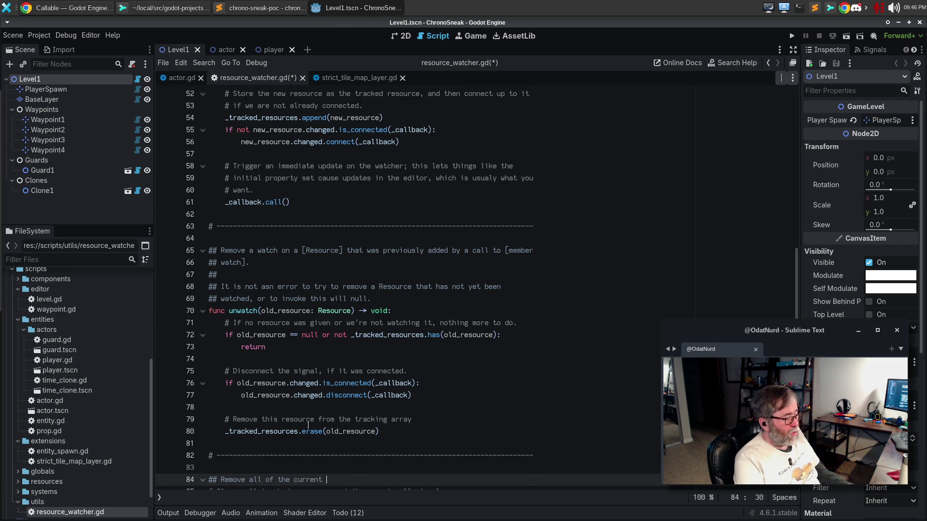
pyautogui.write('ly wat')
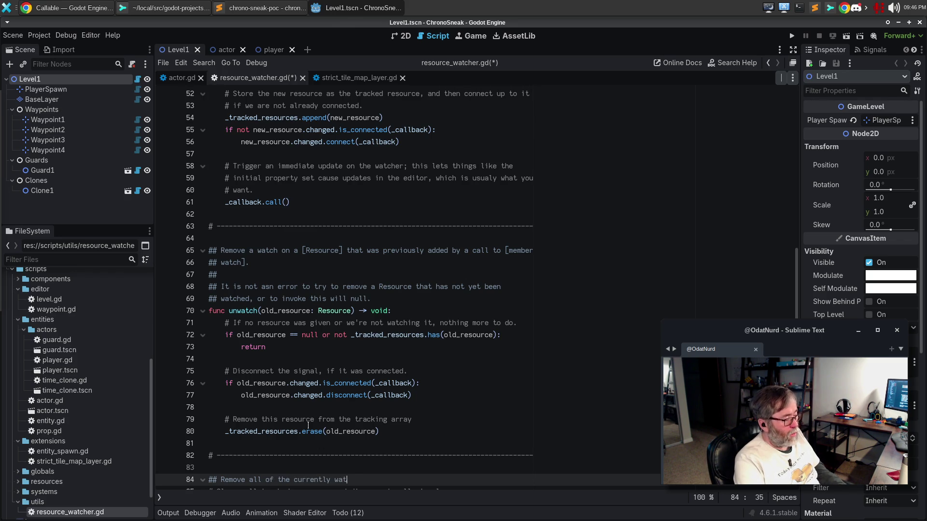
pyautogui.write('hed [')
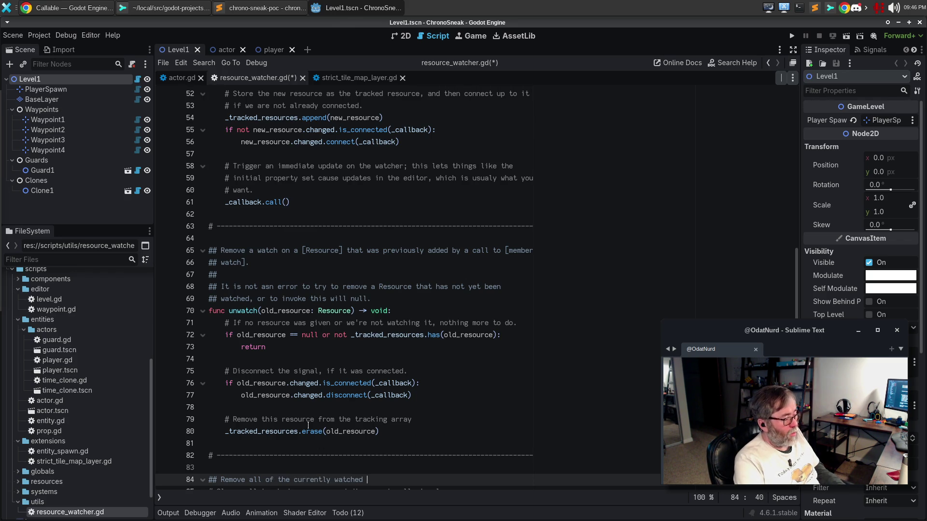
pyautogui.write('Re')
pyautogui.write('ource]')
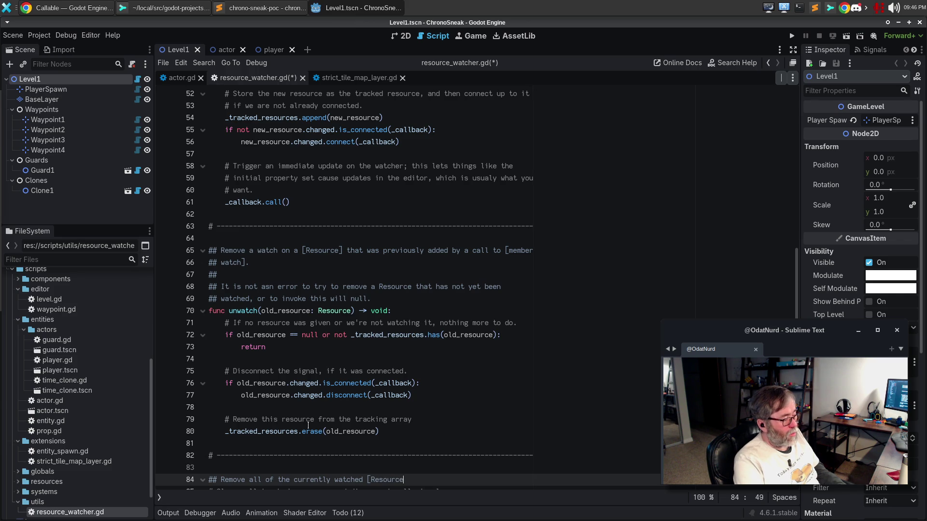
pyautogui.write('] objec')
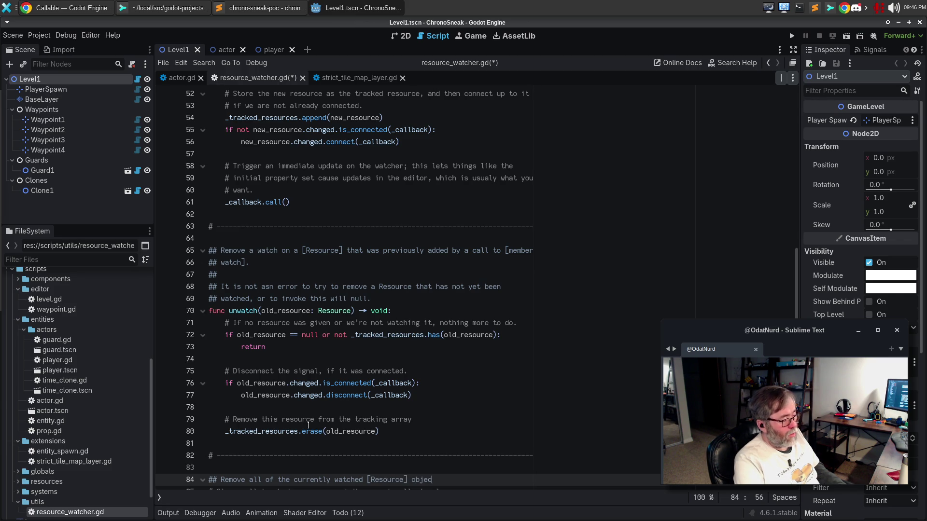
pyautogui.write('s added b')
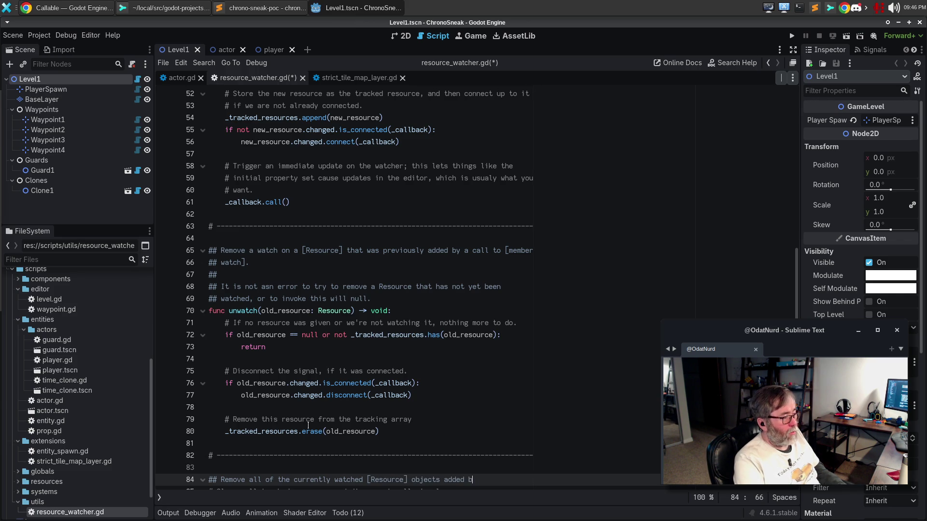
pyautogui.write('call')
pyautogui.write('[member watc')
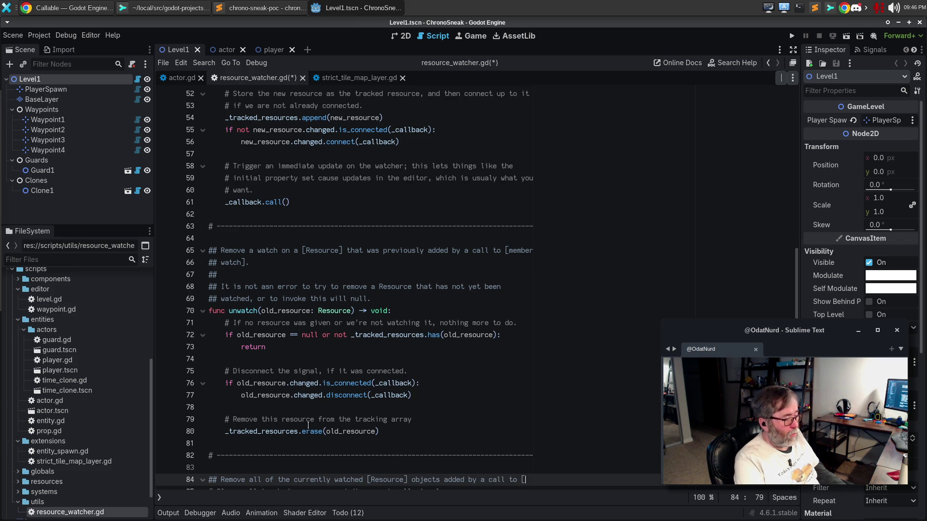
pyautogui.write('h].')
pyautogui.hotkey('alt', 'q')
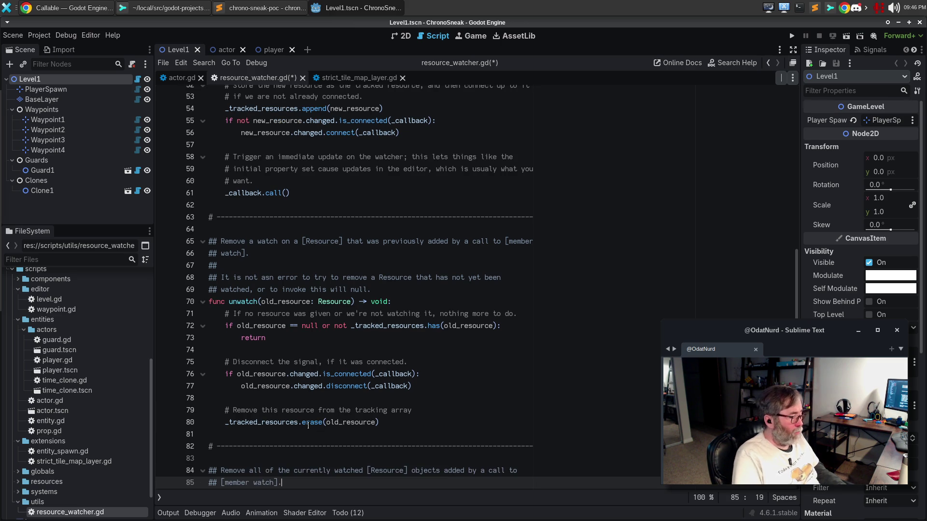
pyautogui.scroll(-1, 308, 425)
pyautogui.press('BackSpace')
pyautogui.write('m')
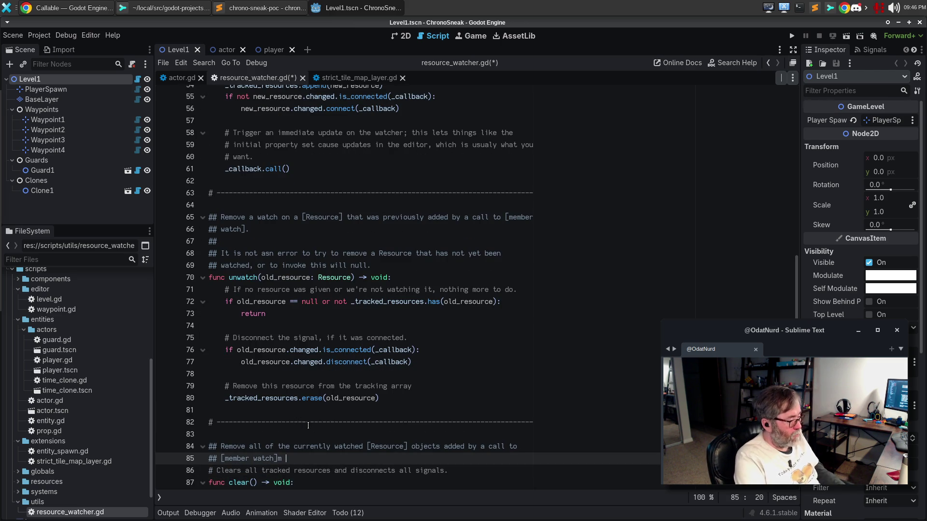
pyautogui.press('BackSpace')
pyautogui.write(', if any.')
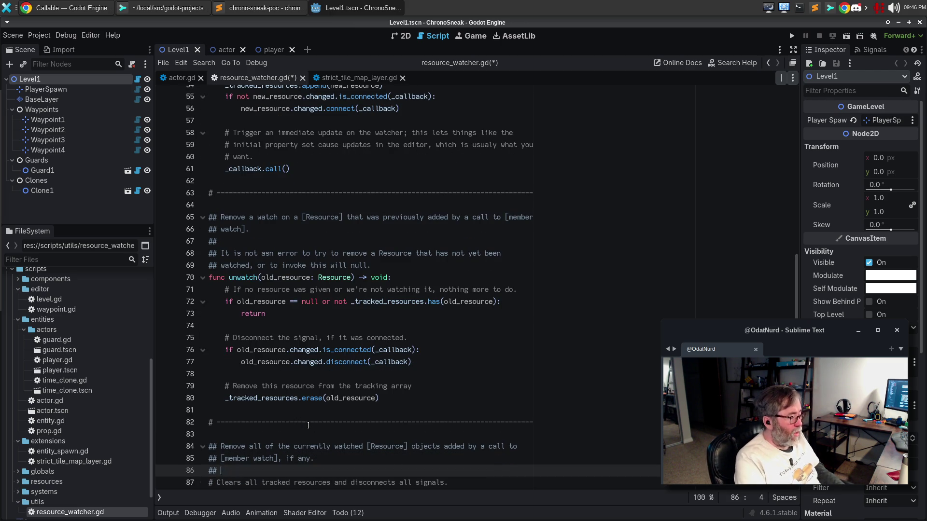
# Add a paragraph calling clear() a convenience method to avoid multiple calls to [member unwatch].
pyautogui.press('Return')
pyautogui.press('Return')
pyautogui.write('This is a conv')
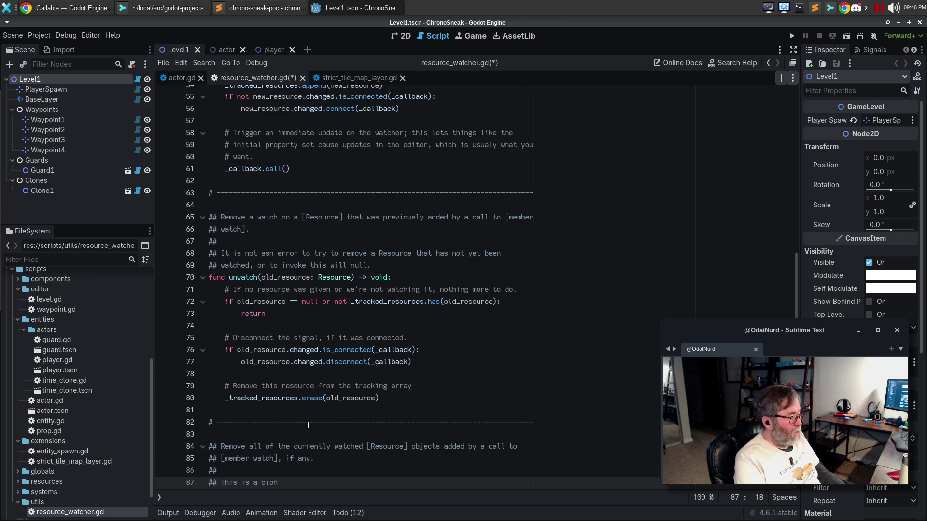
pyautogui.write('enience method for use when there is more than one Resource')
pyautogui.press('Return')
pyautogui.write('being watched, so as to avoid multiple calls to [member unwa')
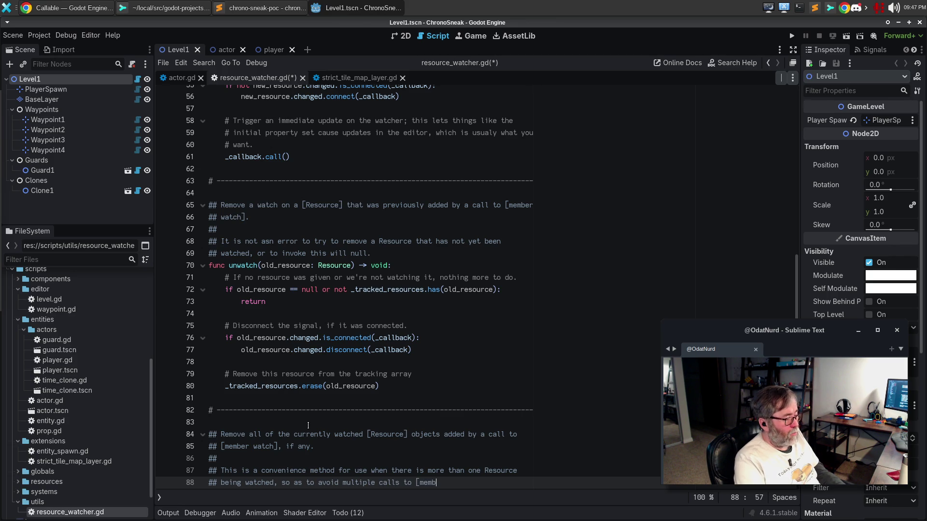
pyautogui.write('tch]/')
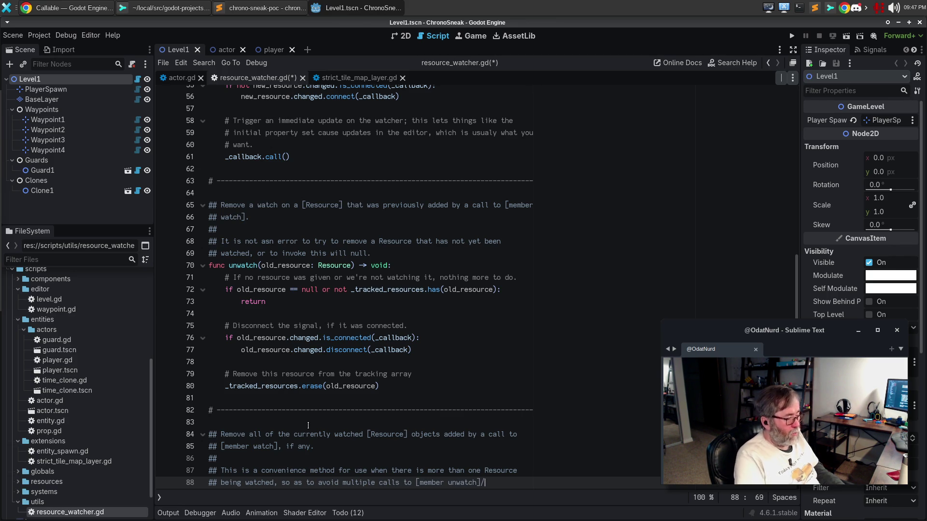
pyautogui.press('BackSpace')
pyautogui.write('.')
pyautogui.press('Down')
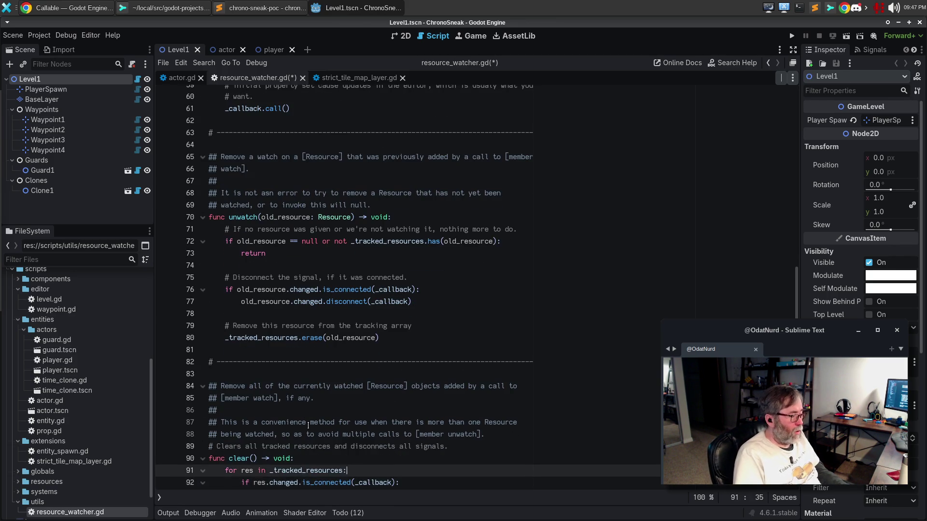
# Replace the old clear() comment with '# Iterate over all of the tracked resources, and disconnect any that are currently connected'.
pyautogui.hotkey('ctrl', 'shift', 'k')
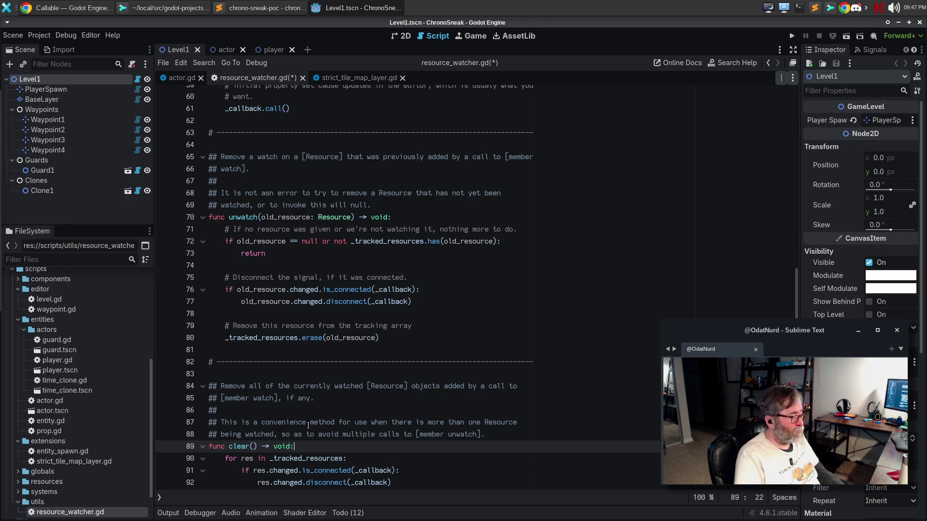
pyautogui.scroll(-3, 386, 399)
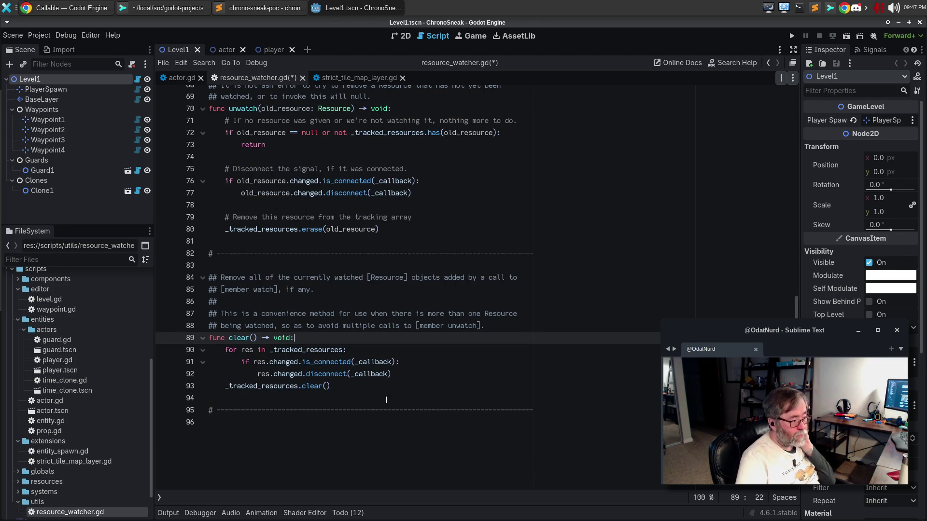
pyautogui.press('Return')
pyautogui.write('# Iterate ')
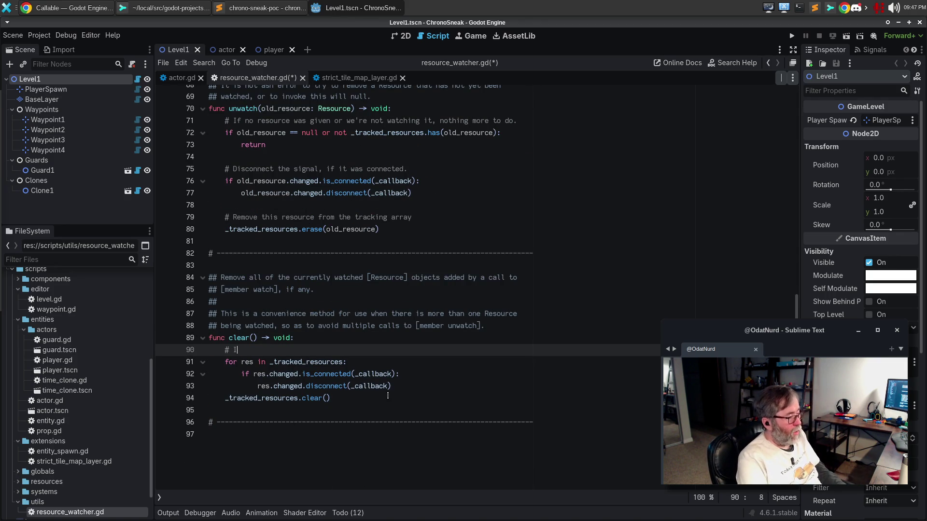
pyautogui.write('over all of the r')
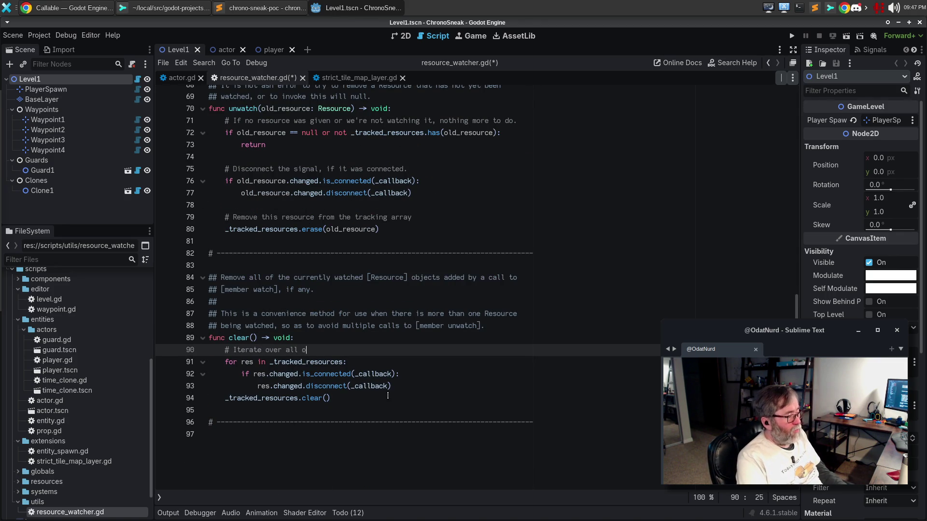
pyautogui.press('BackSpace')
pyautogui.write('trackesd')
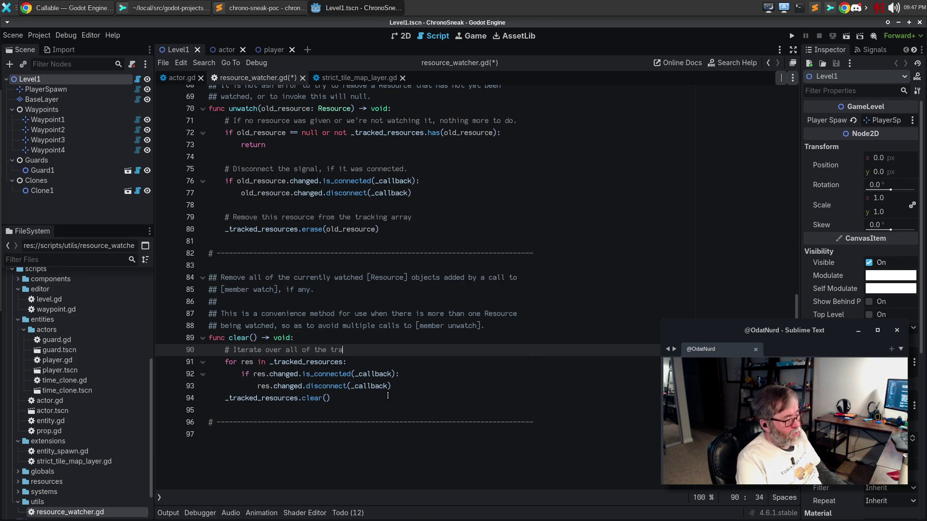
pyautogui.press('BackSpace')
pyautogui.press('BackSpace')
pyautogui.write('d resources, a')
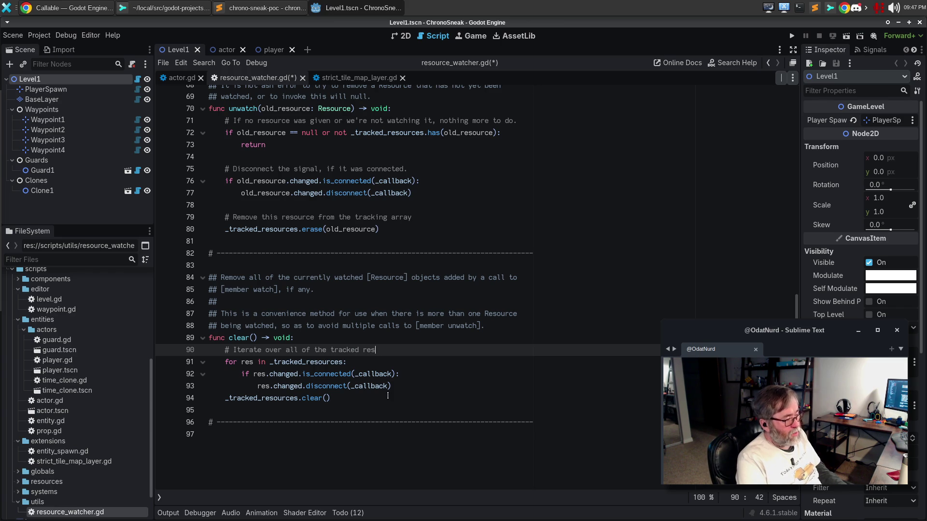
pyautogui.write('ns discon')
pyautogui.press('BackSpace')
pyautogui.press('BackSpace')
pyautogui.press('BackSpace')
pyautogui.press('BackSpace')
pyautogui.press('BackSpace')
pyautogui.press('BackSpace')
pyautogui.write('d disconne')
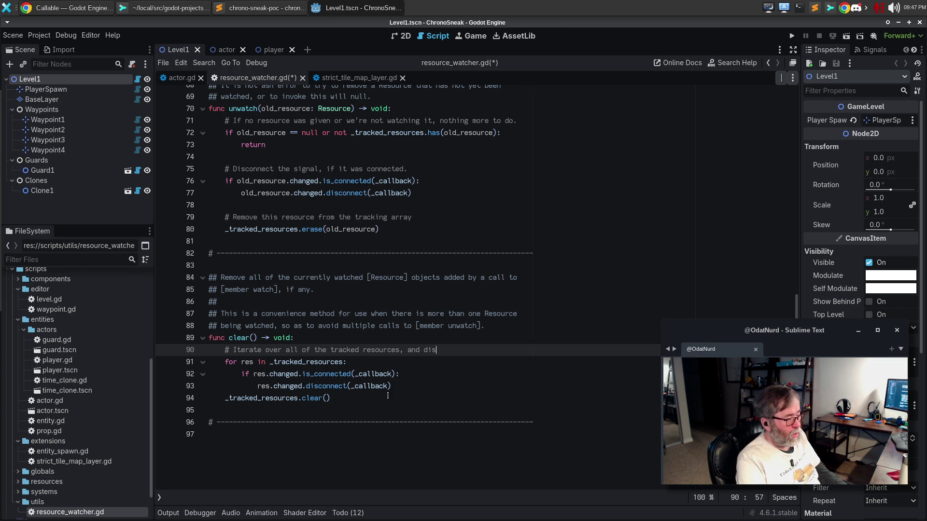
pyautogui.write('ct any that are')
pyautogui.press('Return')
pyautogui.write('currently connected to the callback.')
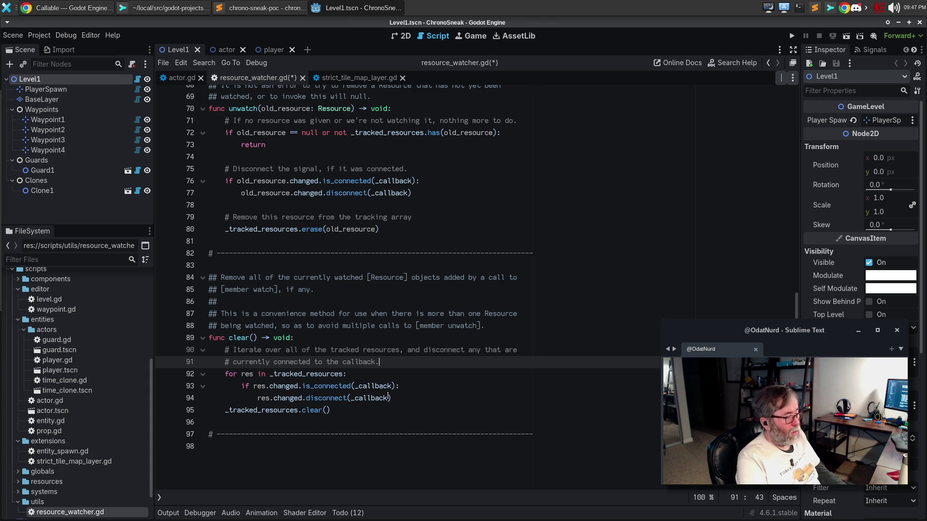
# Add '# Reset the contents of the tracking array.' before the final clear call and save the script.
pyautogui.press('Down')
pyautogui.press('Down')
pyautogui.press('Down')
pyautogui.press('Return')
pyautogui.press('Return')
pyautogui.write('# Reset')
pyautogui.write(' the a')
pyautogui.write('ontents of the tra')
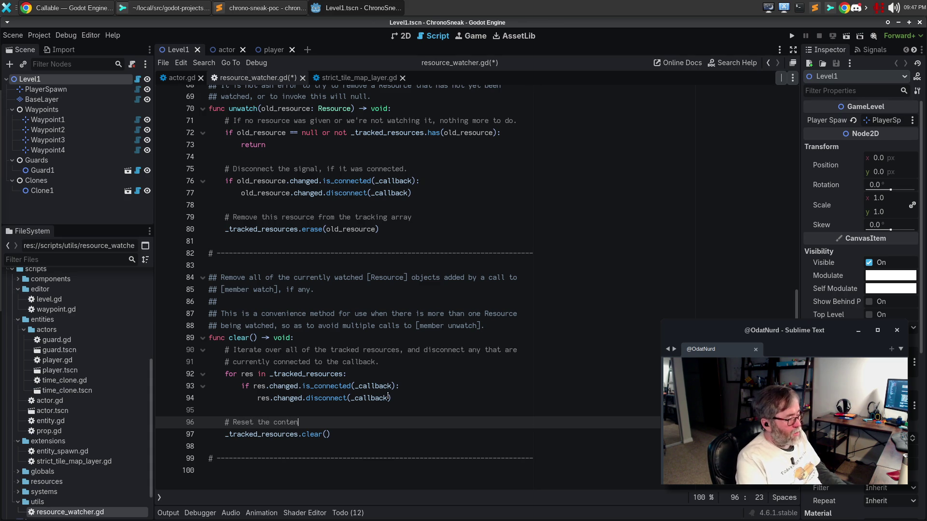
pyautogui.write('cking aray')
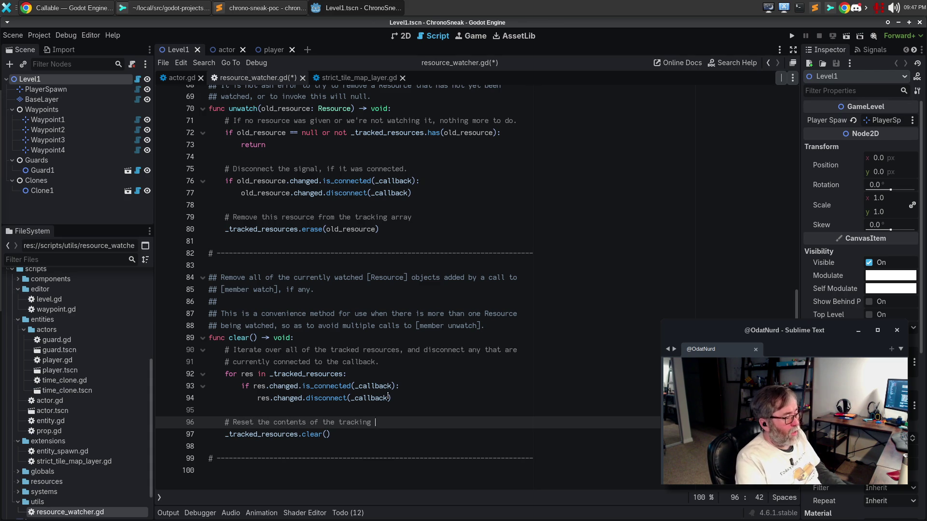
pyautogui.hotkey('ctrl', 's')
pyautogui.press('BackSpace')
pyautogui.press('BackSpace')
pyautogui.write('ray.')
pyautogui.hotkey('ctrl', 's')
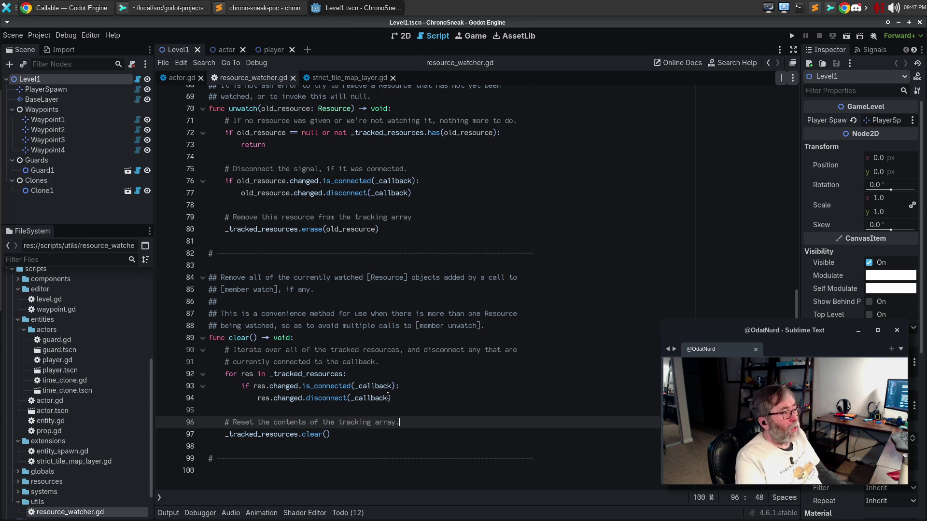
pyautogui.press('F1')
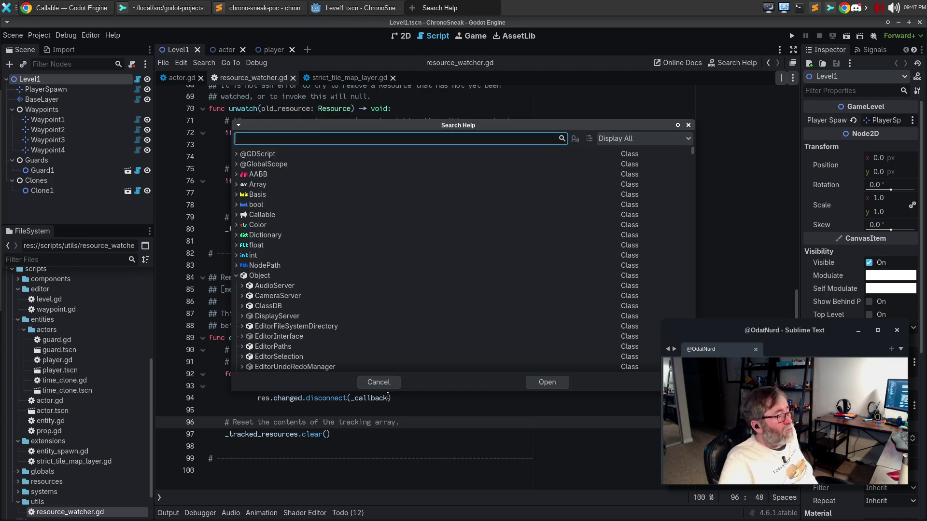
# Search the help for ResourceWatcher and view its class reference page.
pyautogui.write('Resource')
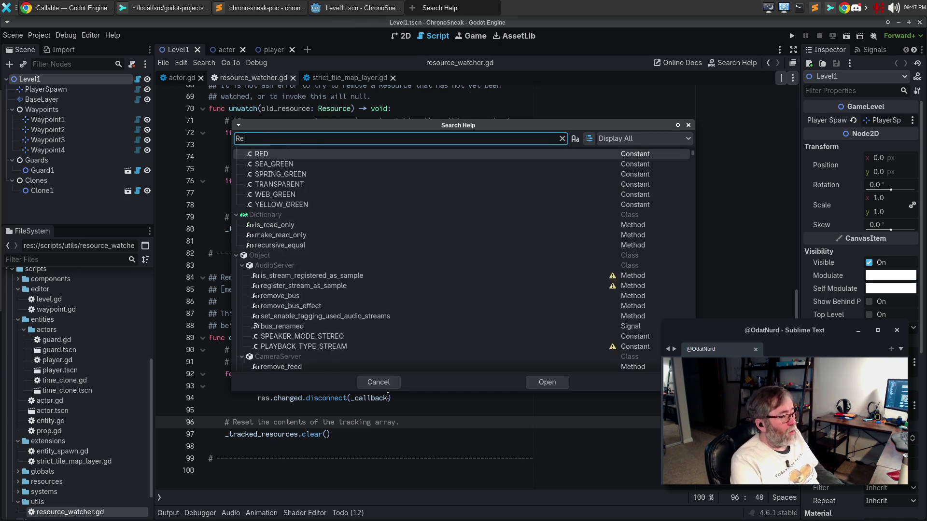
pyautogui.write('Watcher')
pyautogui.press('Return')
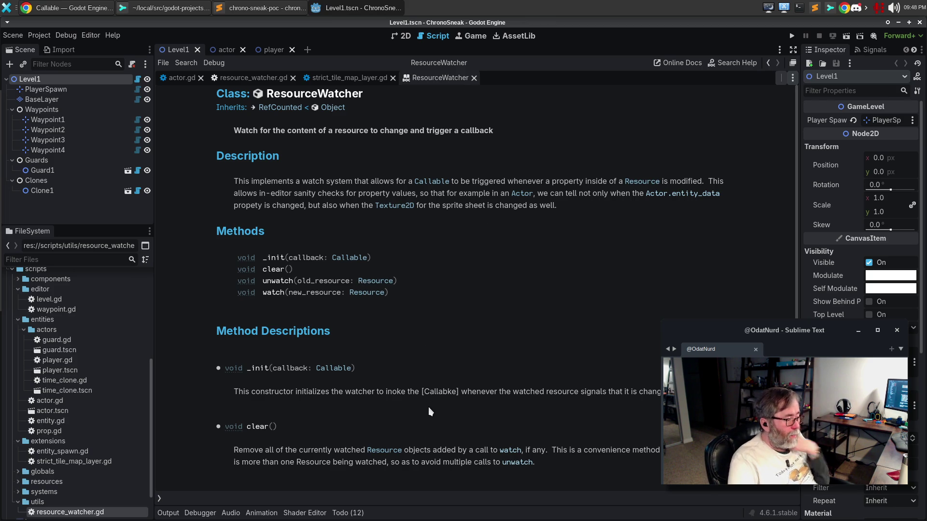
pyautogui.hotkey('alt', 'Tab')
# Correct 'Callabke' to 'Callable' in the constructor comment, save, and reload the script from disk in Godot.
pyautogui.click(434, 253)
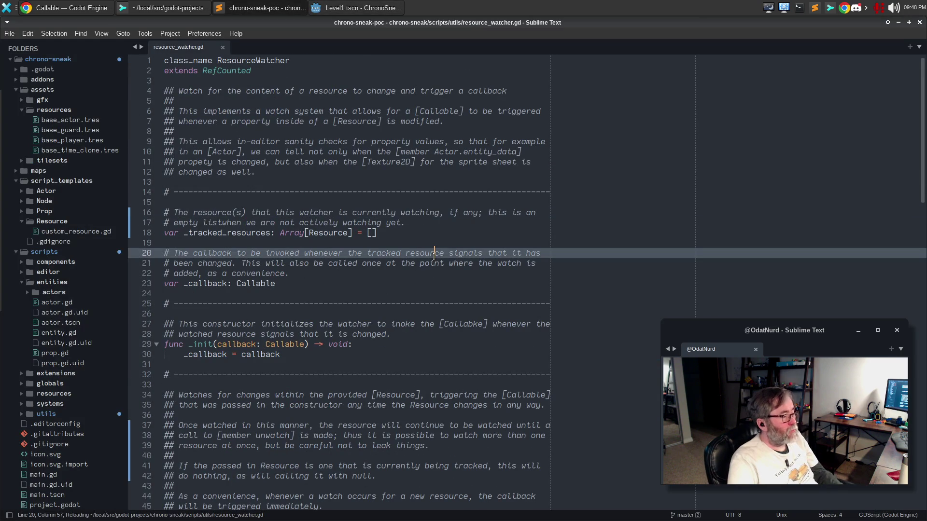
pyautogui.click(475, 322)
pyautogui.press('BackSpace')
pyautogui.write('l')
pyautogui.hotkey('ctrl', 's')
pyautogui.hotkey('alt', 'Tab')
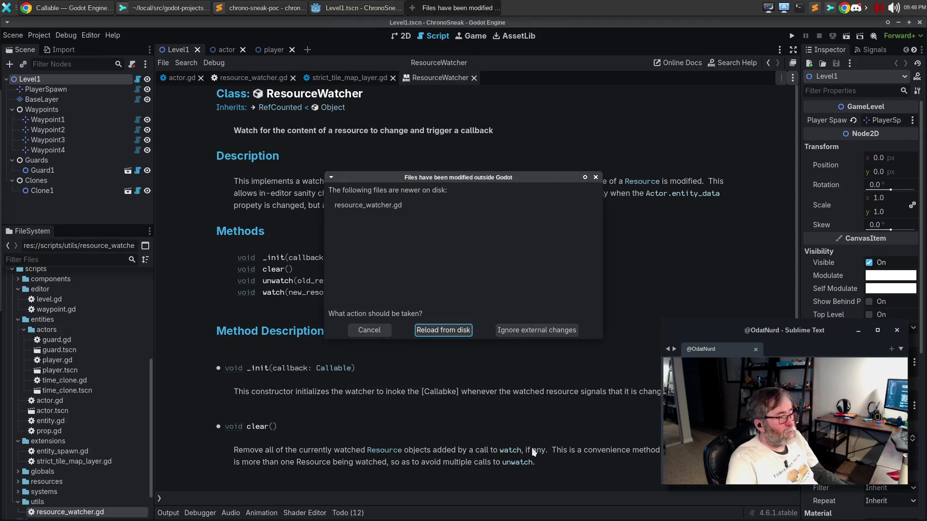
pyautogui.click(455, 330)
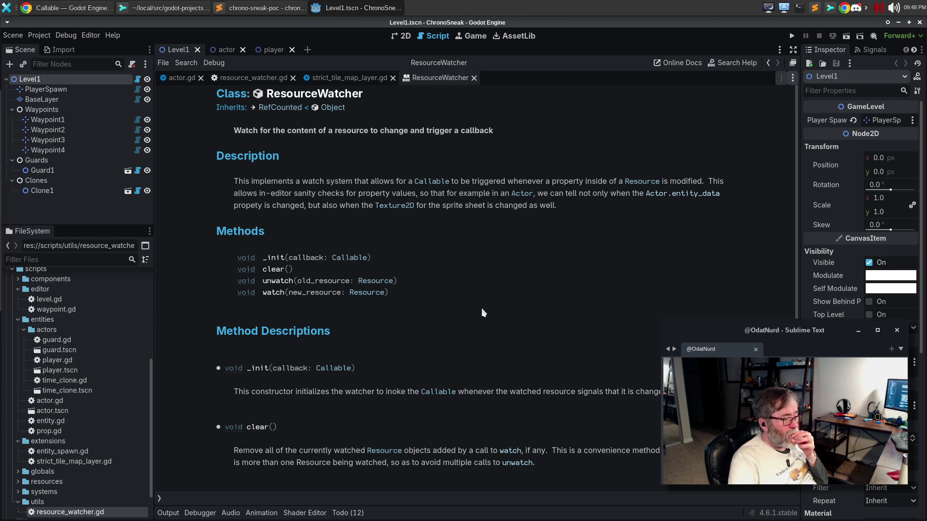
pyautogui.hotkey('alt', 'Tab')
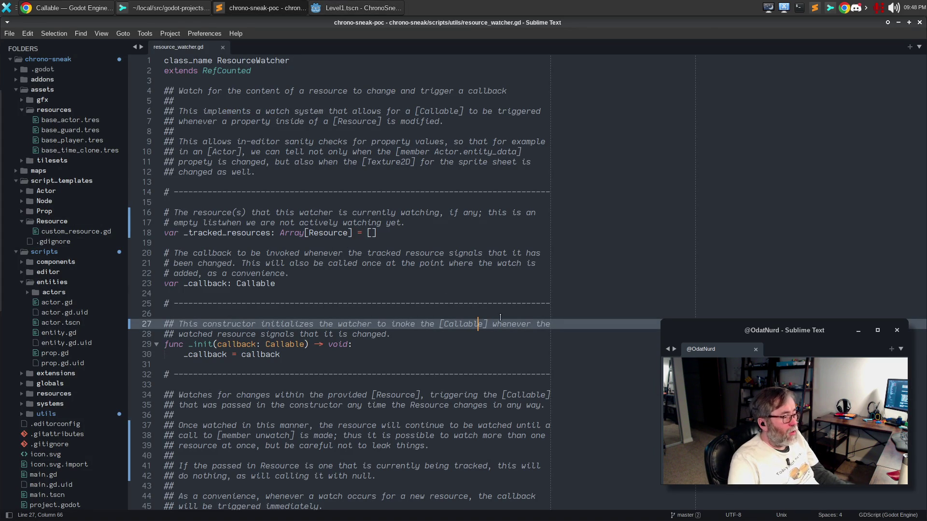
# Change 'the' to 'a' after 'whenever' in the constructor comment, save, and reload in Godot.
pyautogui.doubleClick(544, 326)
pyautogui.write('a')
pyautogui.hotkey('ctrl', 's')
pyautogui.hotkey('alt', 'Tab')
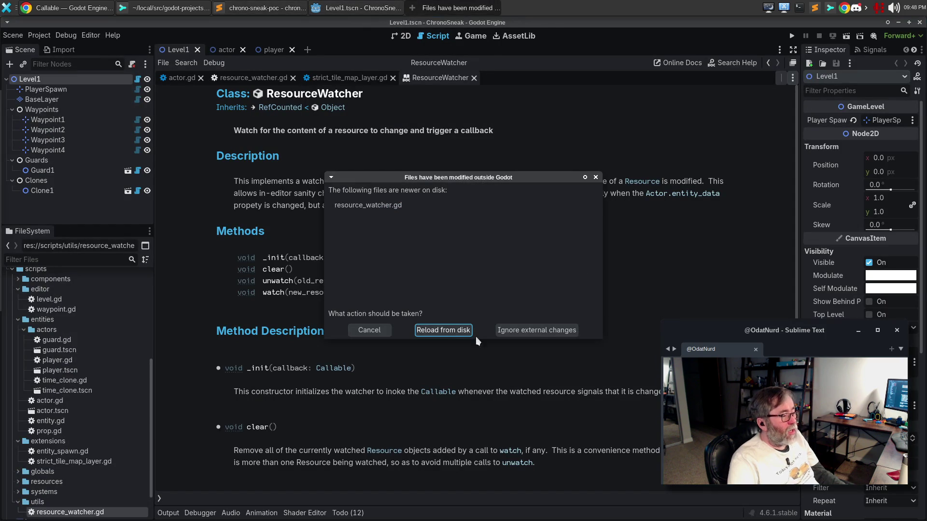
pyautogui.click(449, 331)
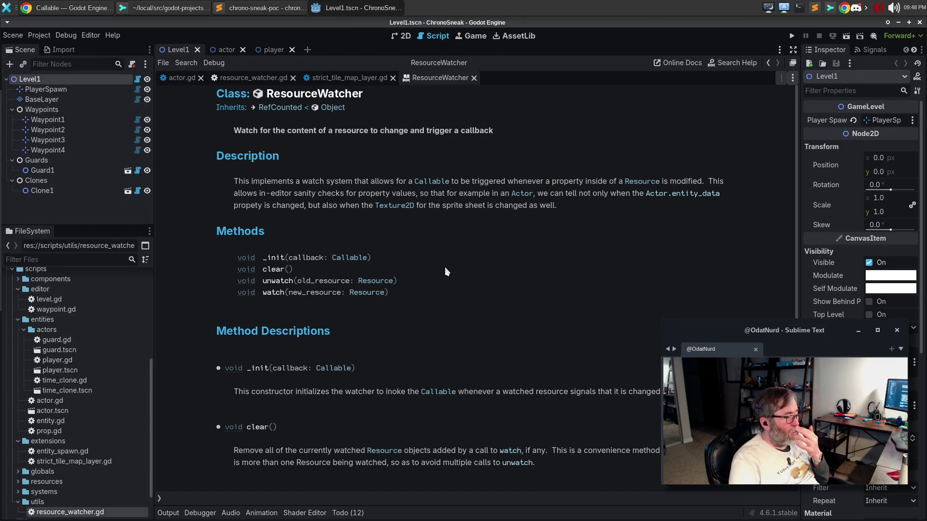
# Review the updated ResourceWatcher help page against the script, then go to the end of line 39.
pyautogui.scroll(-3, 445, 271)
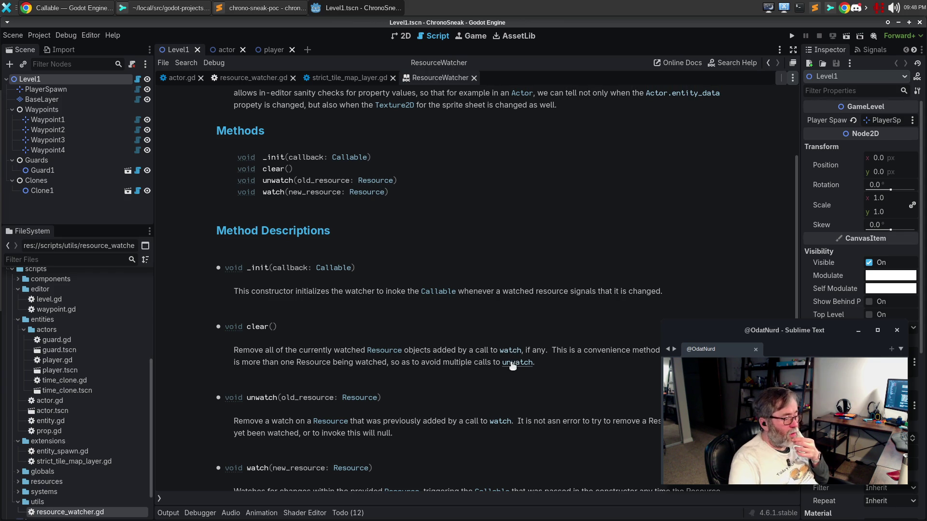
pyautogui.scroll(-3, 570, 382)
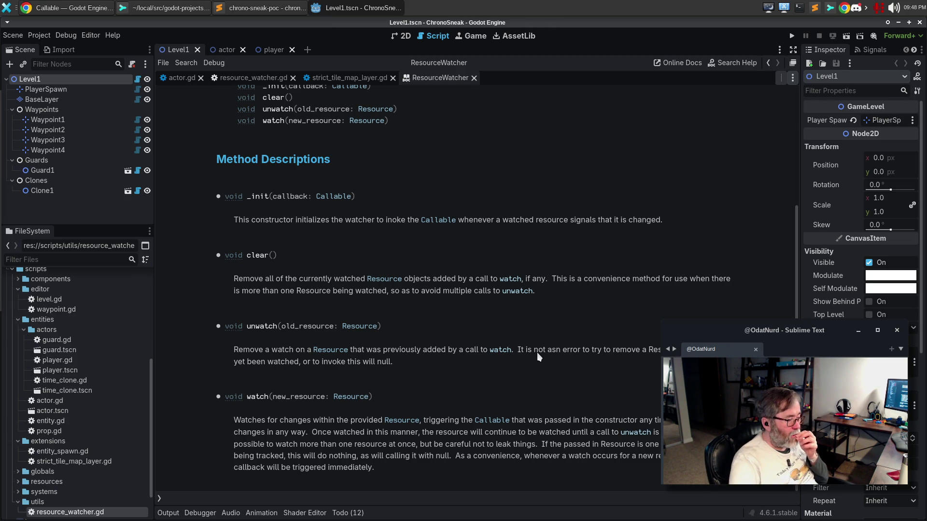
pyautogui.hotkey('alt', 'Tab')
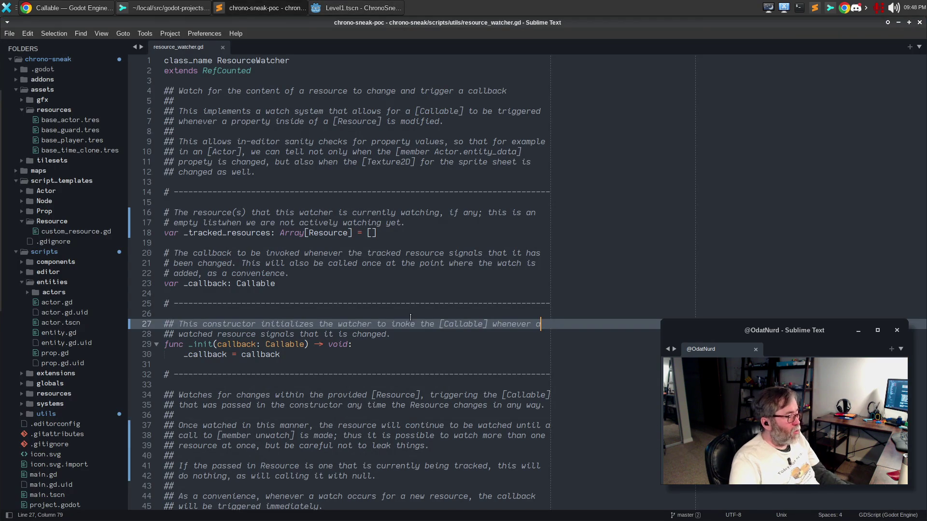
pyautogui.scroll(-10, 416, 314)
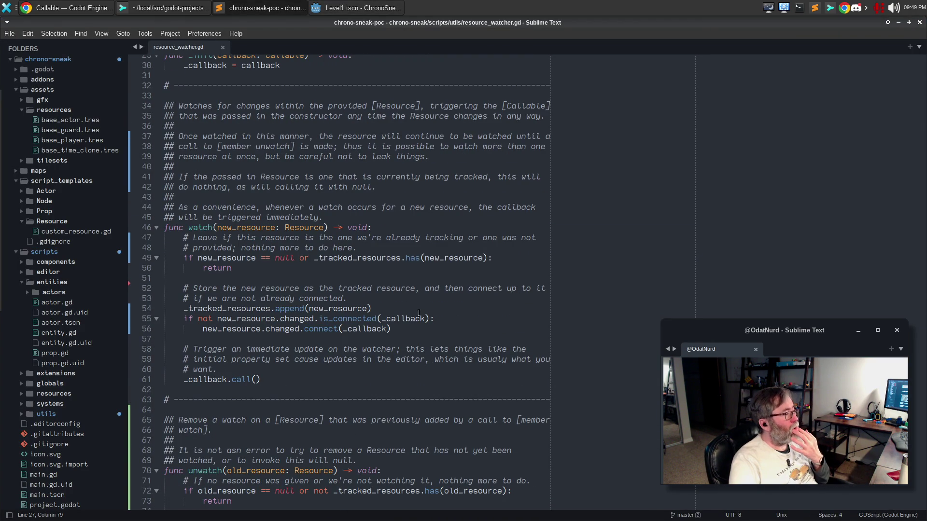
pyautogui.hotkey('alt', 'Tab')
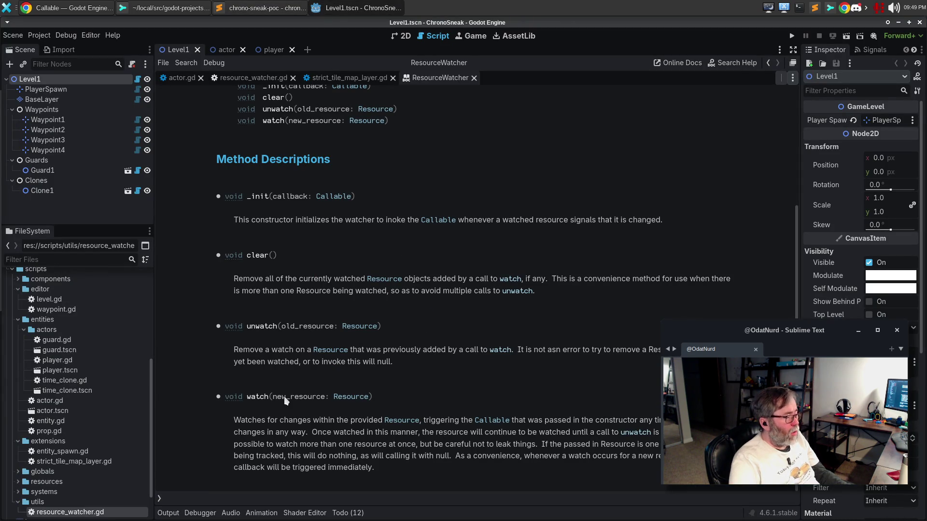
pyautogui.hotkey('alt', 'Tab')
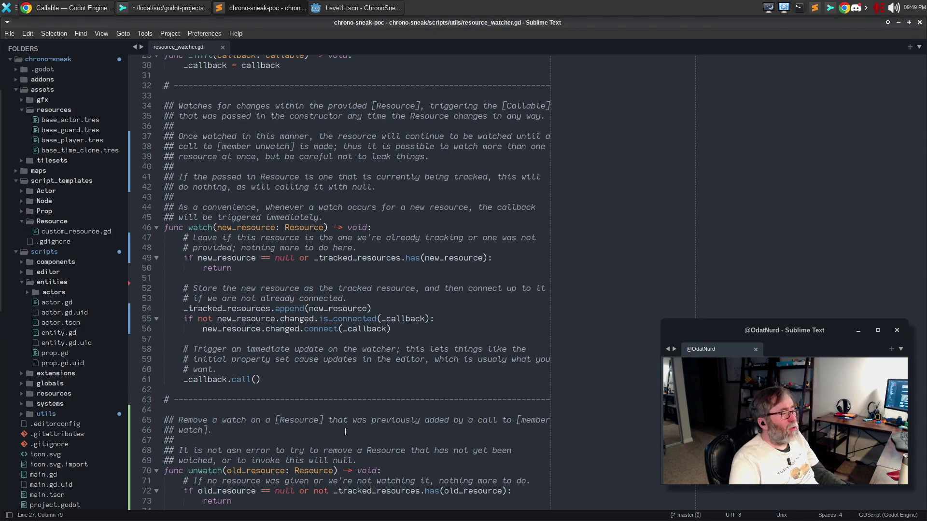
pyautogui.scroll(7, 445, 239)
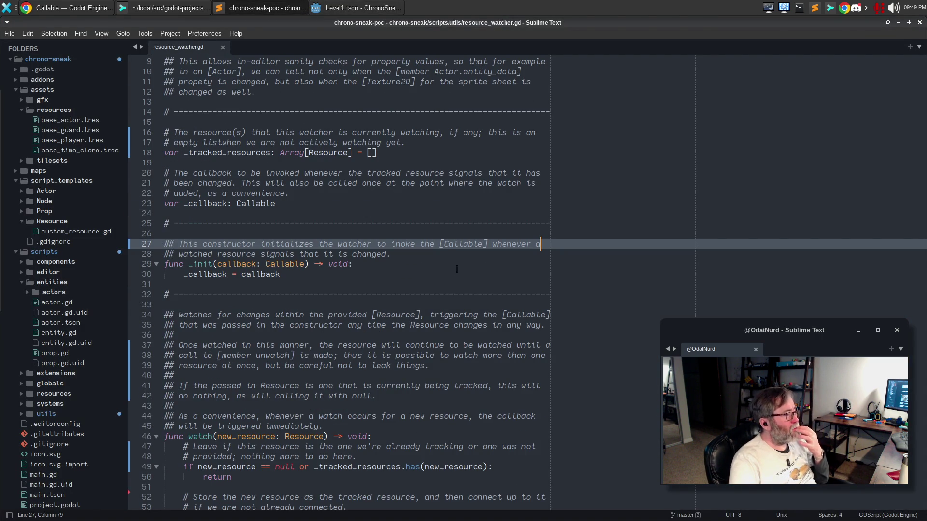
pyautogui.click(531, 365)
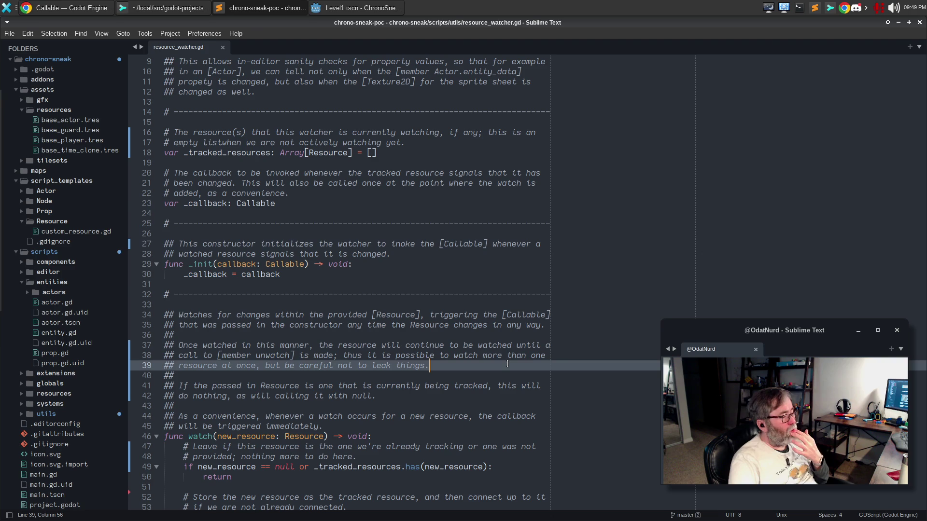
# Append ' [br] [br]' to line 39 and after 'null.' on line 42, then save.
pyautogui.write('[br] [br')
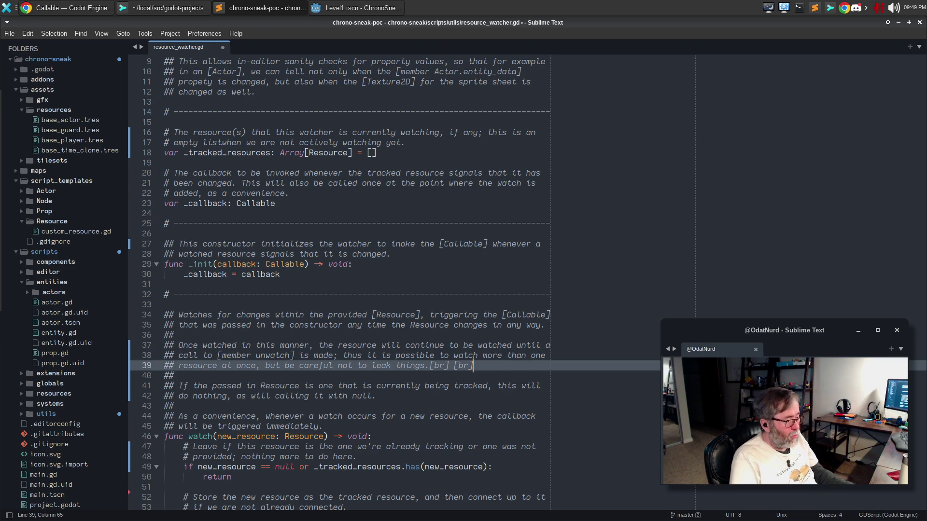
pyautogui.hotkey('shift', 'End')
pyautogui.hotkey('shift', 'Left')
pyautogui.hotkey('shift', 'Left')
pyautogui.hotkey('shift', 'Left')
pyautogui.hotkey('ctrl', 'c')
pyautogui.press('Down')
pyautogui.press('Down')
pyautogui.press('Down')
pyautogui.hotkey('ctrl', 'v')
pyautogui.hotkey('ctrl', 's')
# Add ' [br] [br]' after 'watch].' on line 66 and 'if any.' on line 85, then save.
pyautogui.scroll(-10, 551, 292)
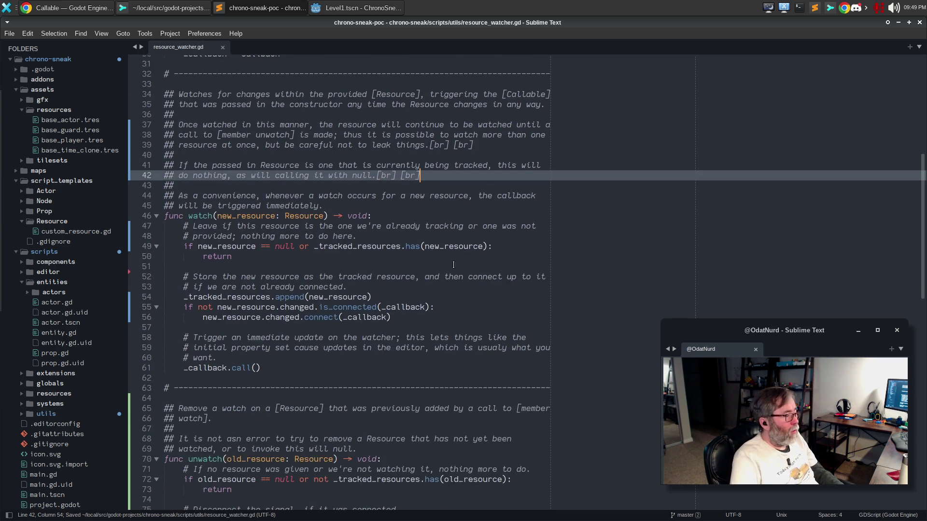
pyautogui.click(259, 317)
pyautogui.hotkey('ctrl', 'v')
pyautogui.scroll(-4, 312, 384)
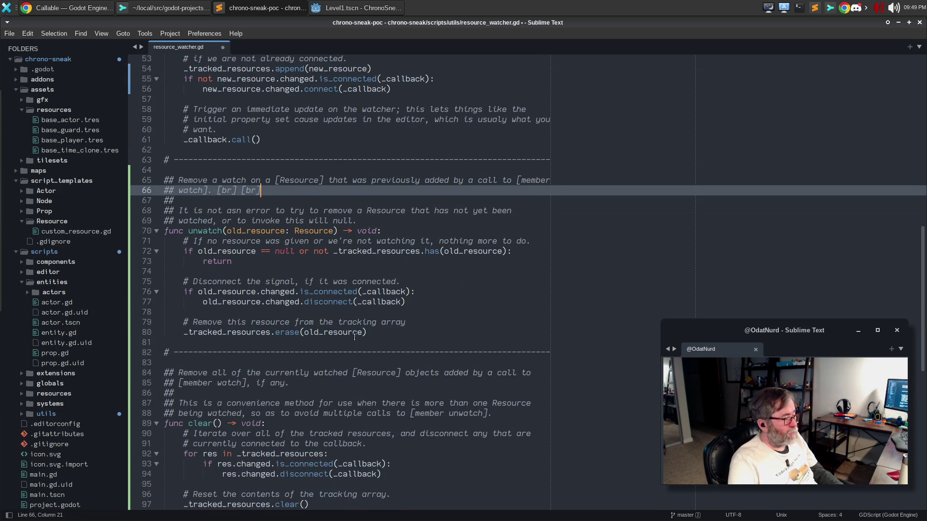
pyautogui.click(346, 384)
pyautogui.hotkey('ctrl', 'v')
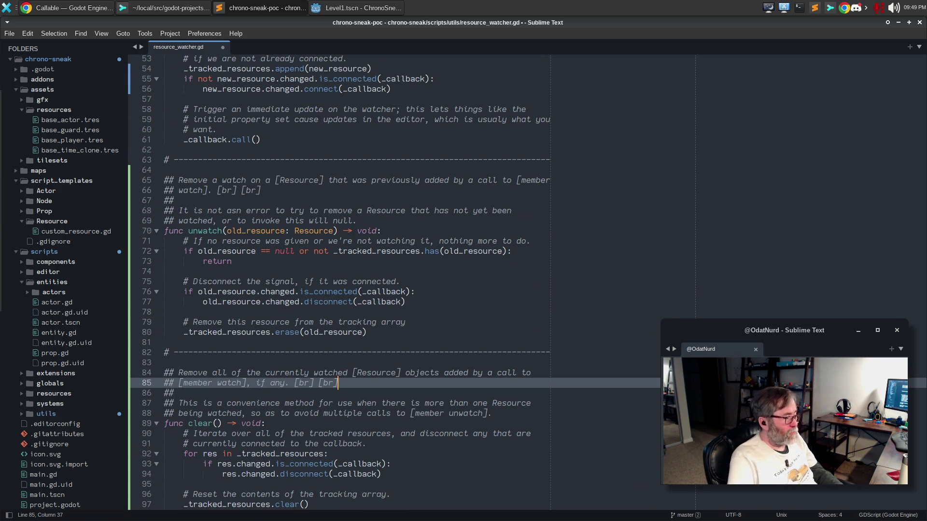
pyautogui.scroll(-2, 365, 380)
pyautogui.hotkey('ctrl', 's')
# Reload resource_watcher.gd from disk in Godot and check the help page for paragraphs.
pyautogui.hotkey('alt', 'Tab')
pyautogui.click(440, 330)
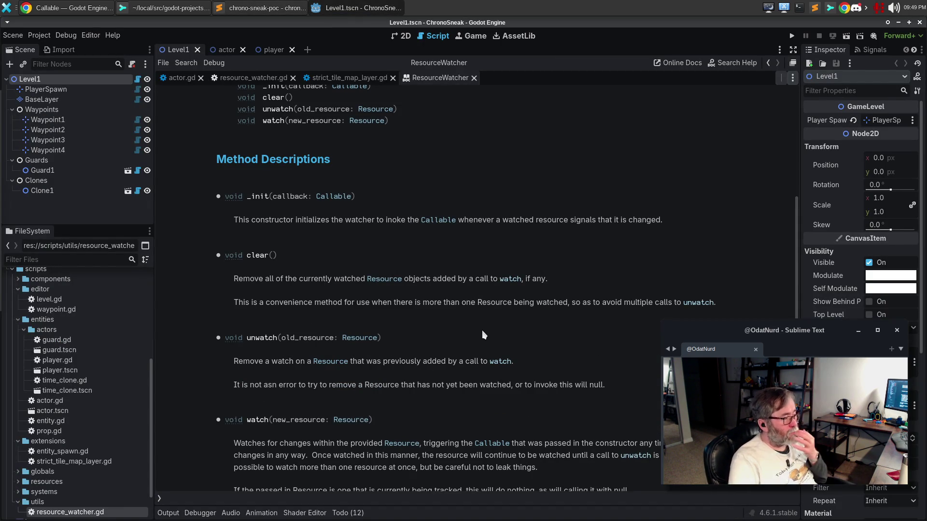
pyautogui.scroll(-2, 497, 319)
pyautogui.scroll(10, 501, 321)
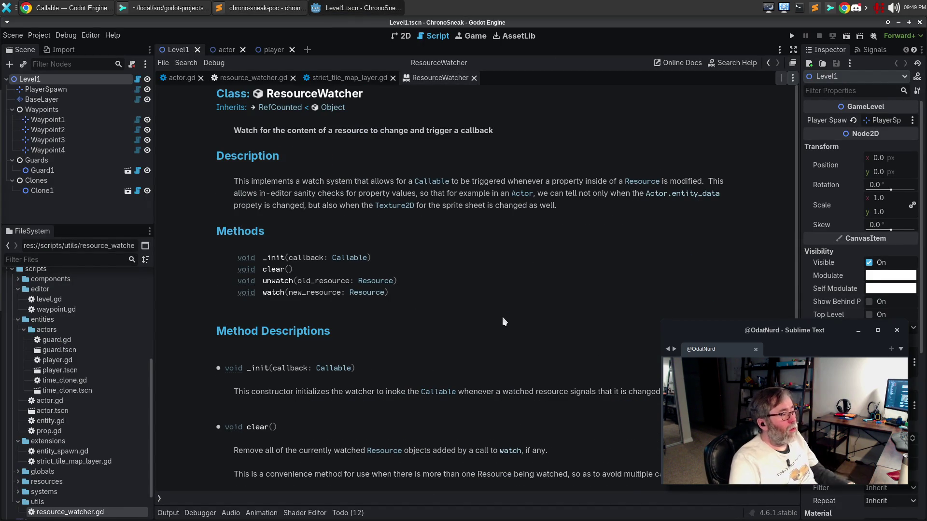
# Append '[br] [br]' to the class description on line 7, save, and reload in Godot.
pyautogui.hotkey('alt', 'Tab')
pyautogui.scroll(10, 487, 254)
pyautogui.scroll(8, 486, 255)
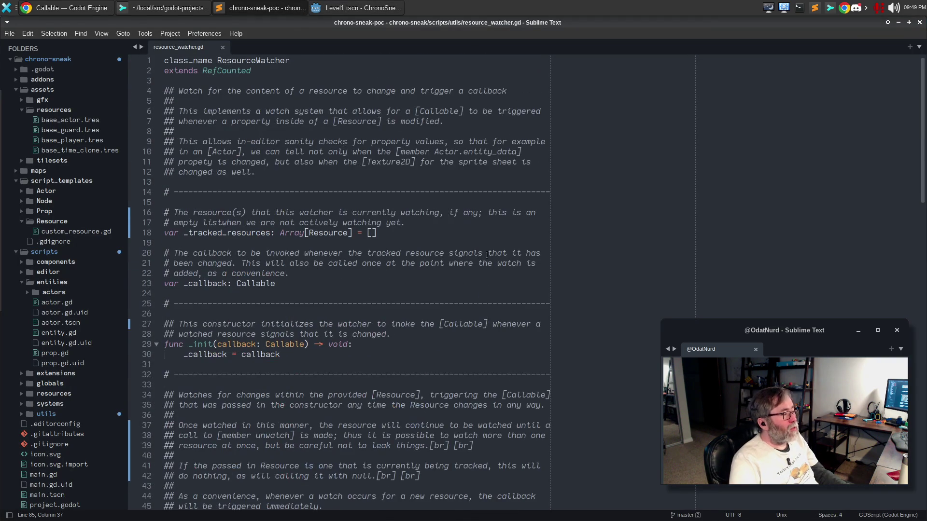
pyautogui.click(510, 122)
pyautogui.write('[br] [br]')
pyautogui.hotkey('ctrl', 's')
pyautogui.hotkey('alt', 'Tab')
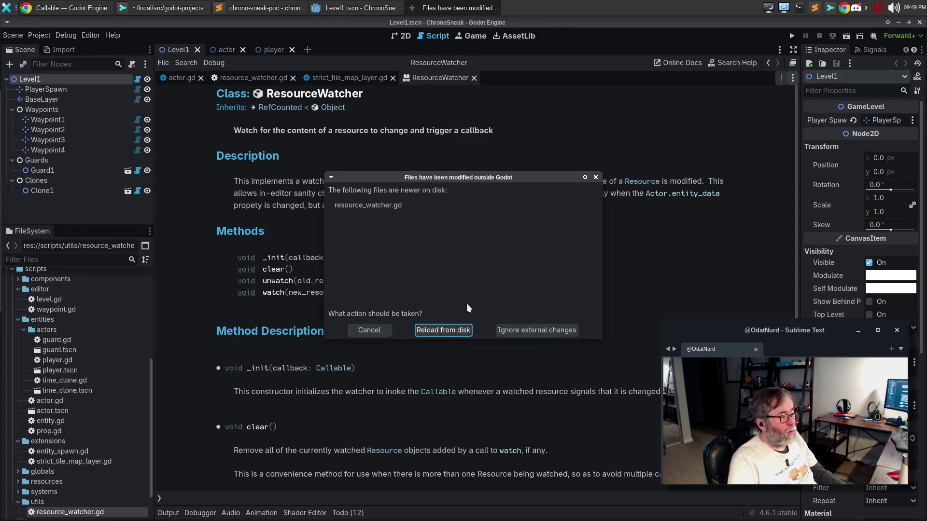
pyautogui.click(444, 332)
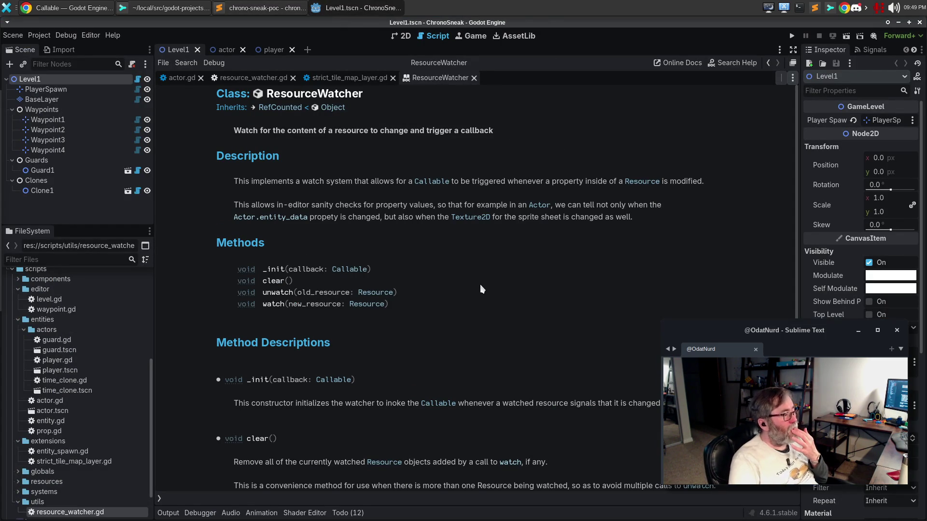
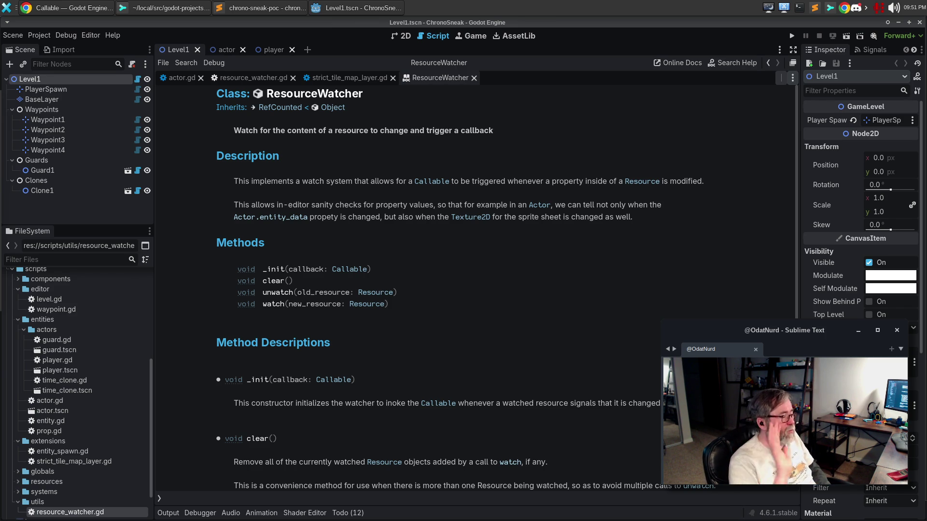
# Insert _watcher.unwatch(entity_data) on a new line before the watch call in actor.gd and save.
pyautogui.hotkey('alt', 'Tab')
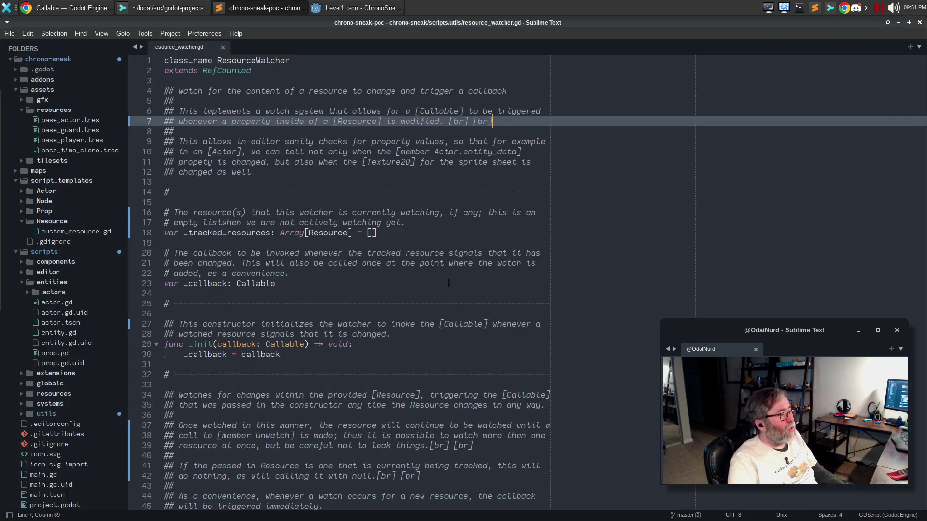
pyautogui.hotkey('alt', 'Tab')
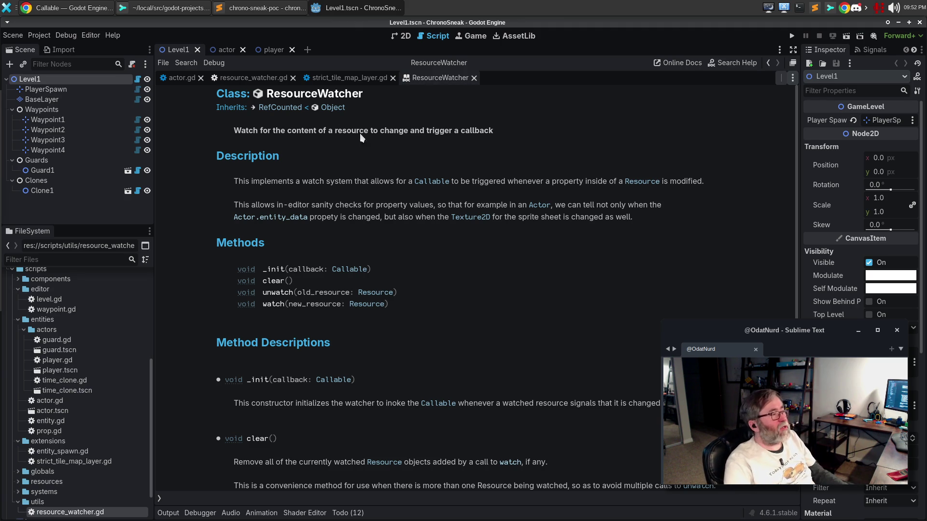
pyautogui.click(183, 78)
pyautogui.scroll(6, 352, 274)
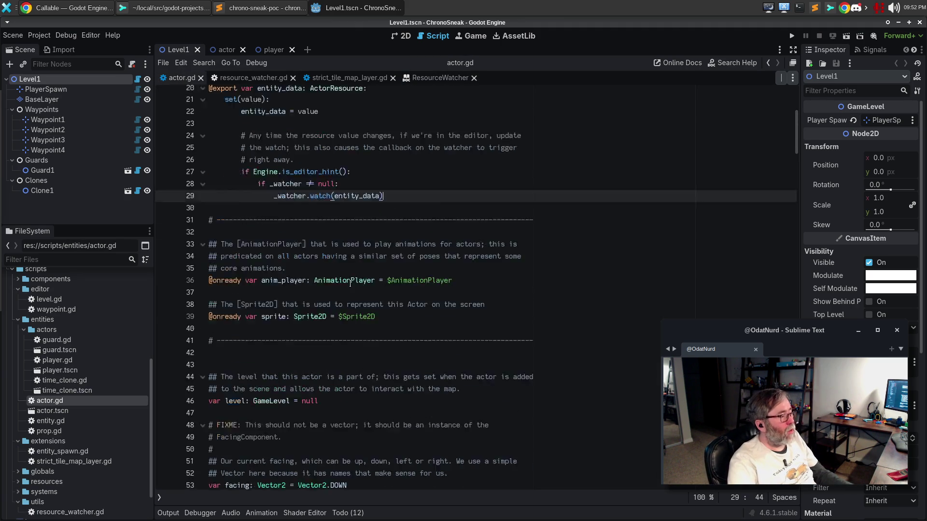
pyautogui.click(376, 296)
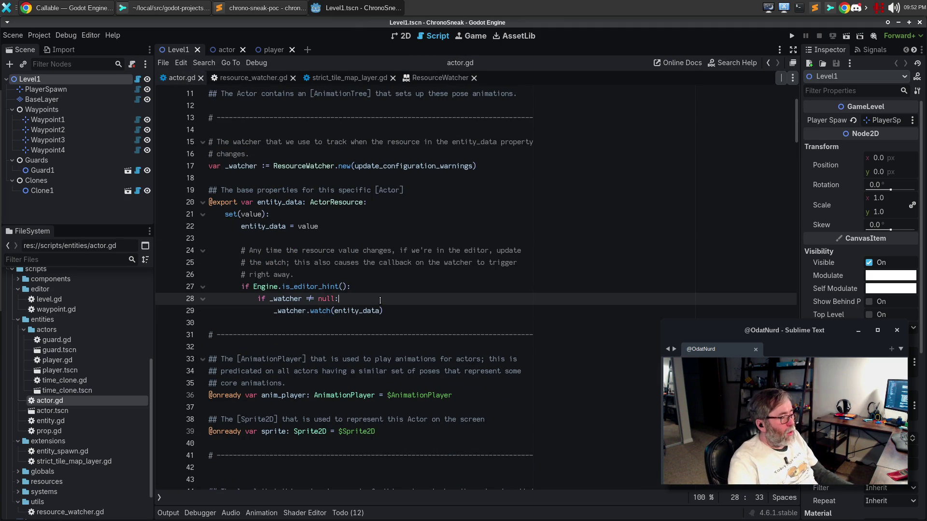
pyautogui.press('Return')
pyautogui.write('_watcher')
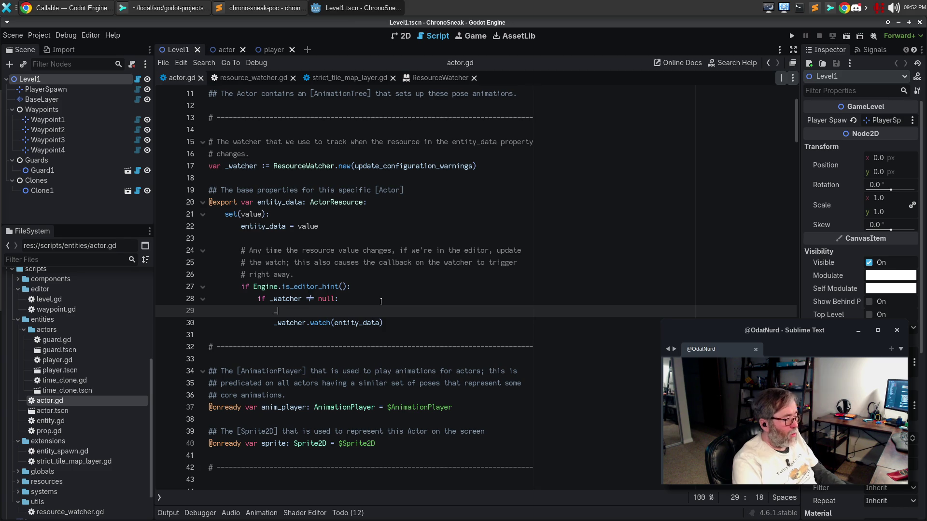
pyautogui.write('.unwatch')
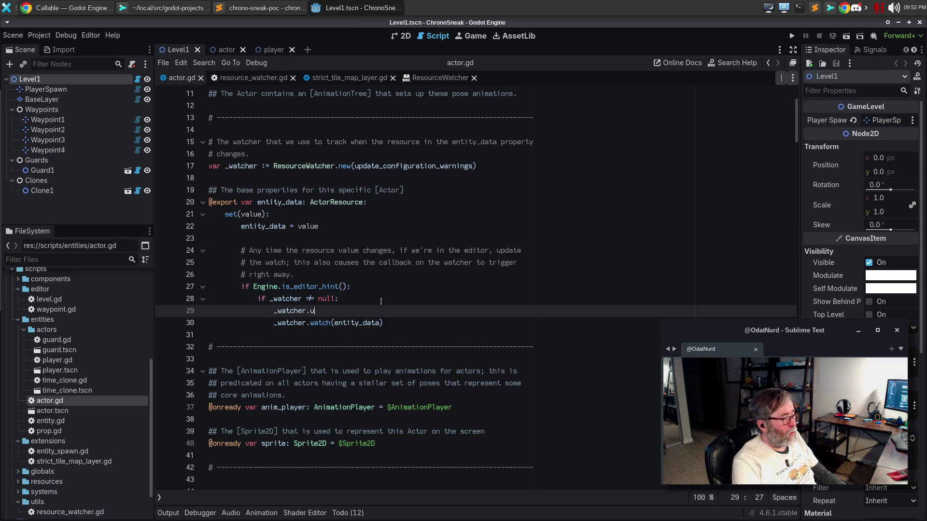
pyautogui.write('(')
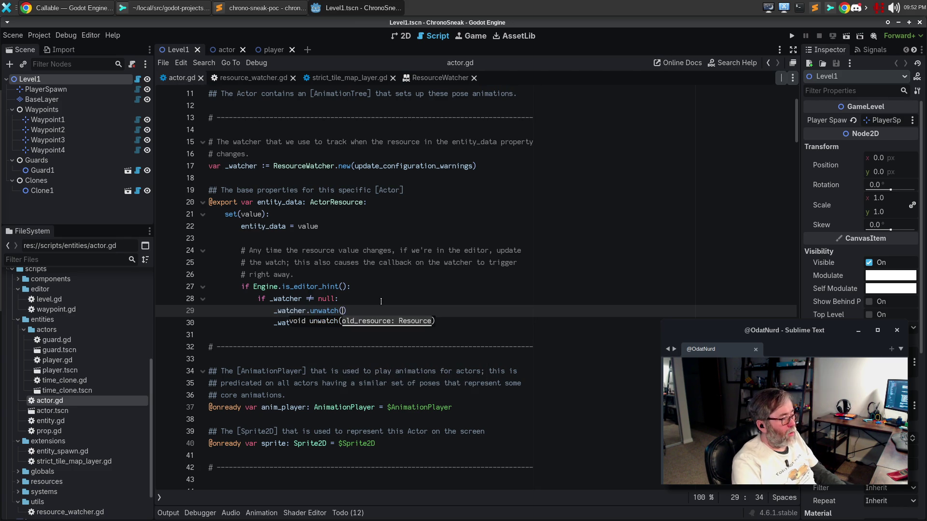
pyautogui.write('entity_data)')
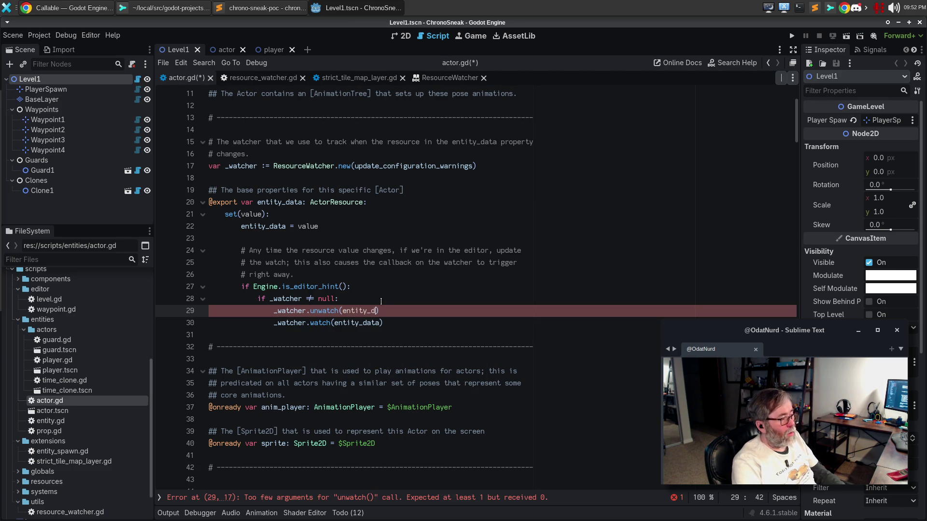
pyautogui.hotkey('ctrl', 's')
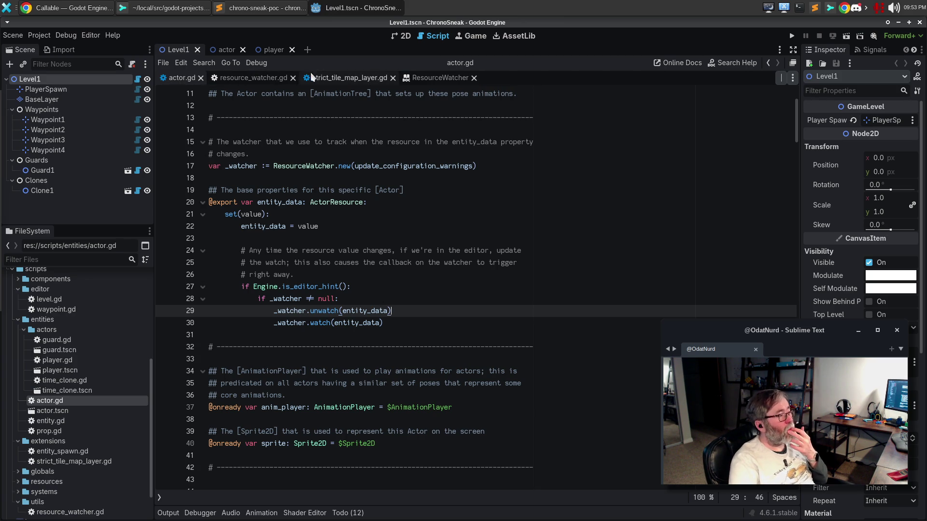
pyautogui.moveTo(335, 76); pyautogui.dragTo(253, 82)
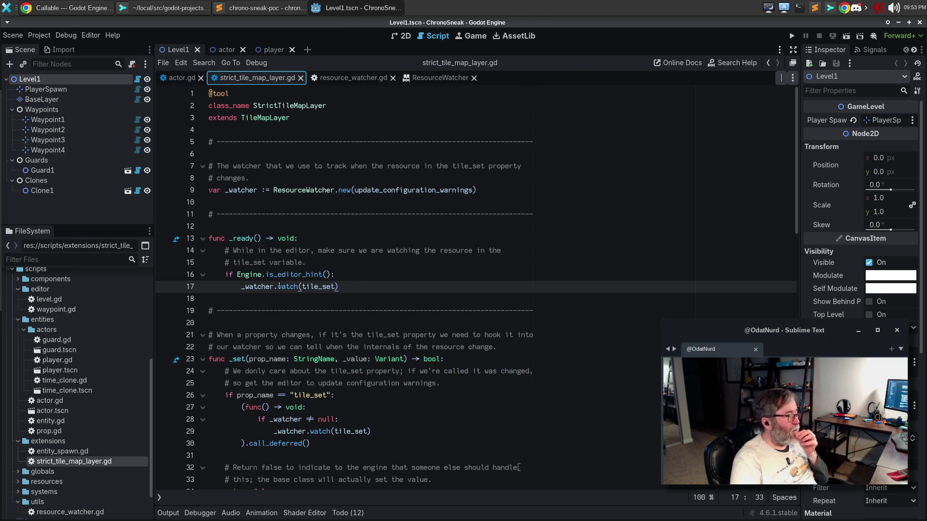
# Nest the _ready watch call in strict_tile_map_layer.gd under 'if _watcher != null:'.
pyautogui.moveTo(279, 287)
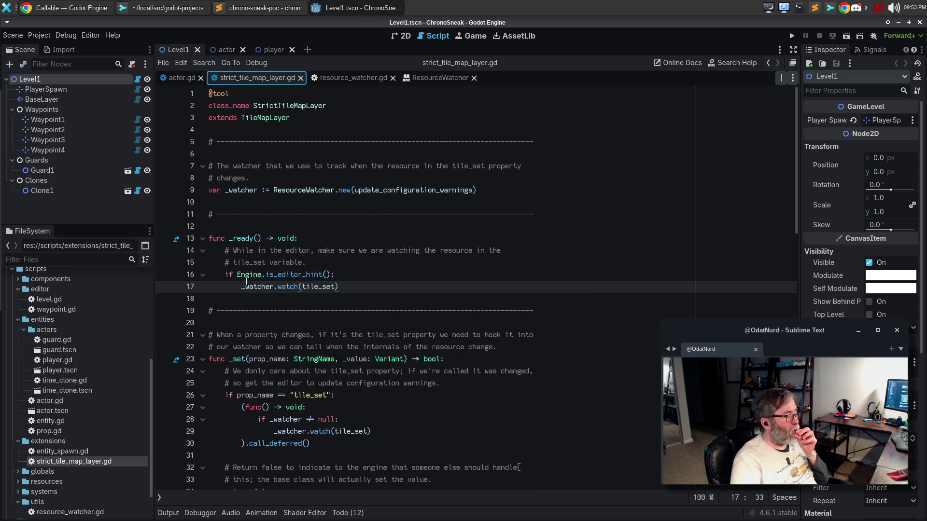
pyautogui.click(346, 276)
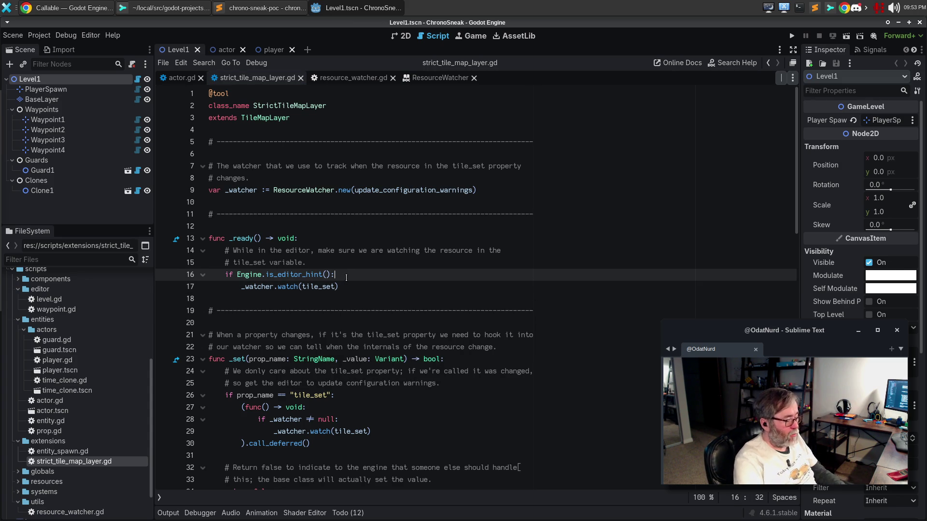
pyautogui.press('Return')
pyautogui.write('if _watcher != null:')
pyautogui.press('Down')
pyautogui.press('Home')
pyautogui.press('Tab')
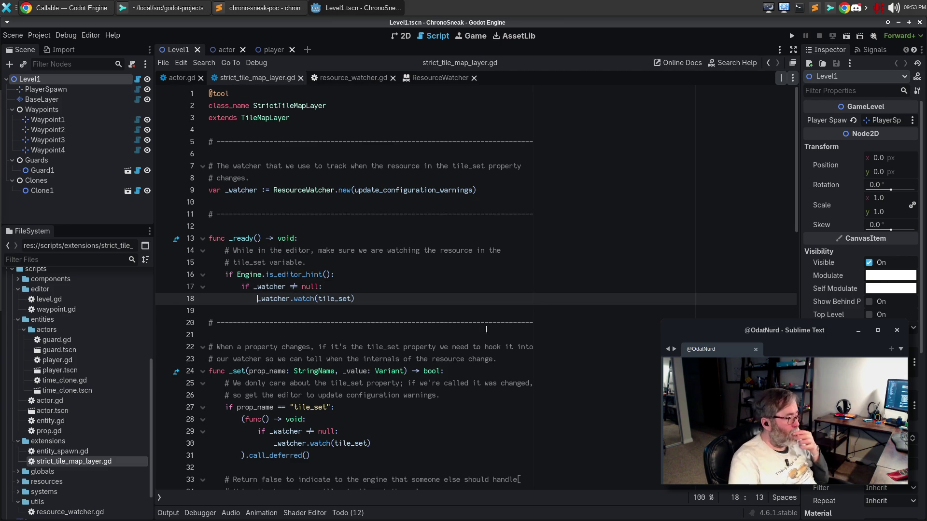
pyautogui.scroll(-1, 370, 399)
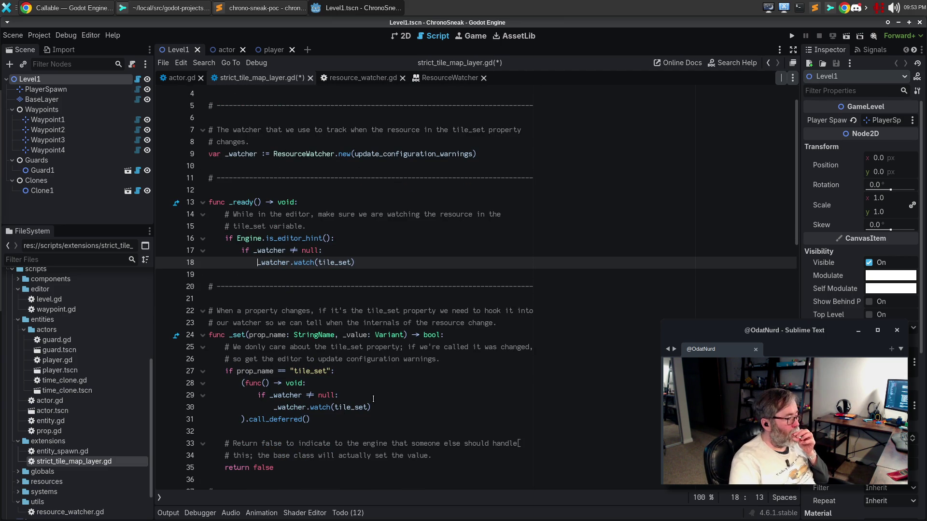
pyautogui.click(374, 399)
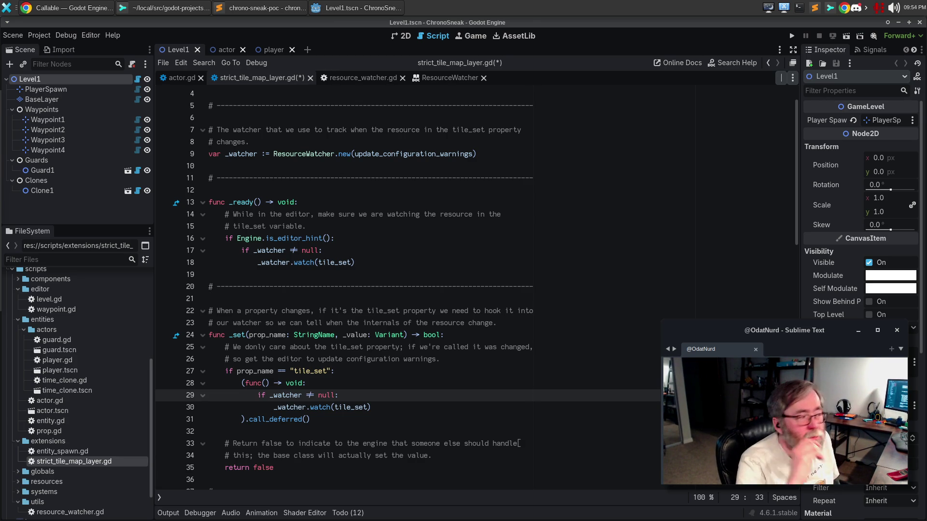
# In actor.gd's setter, change the watch call's argument from entity_data to value.
pyautogui.click(193, 77)
pyautogui.click(344, 226)
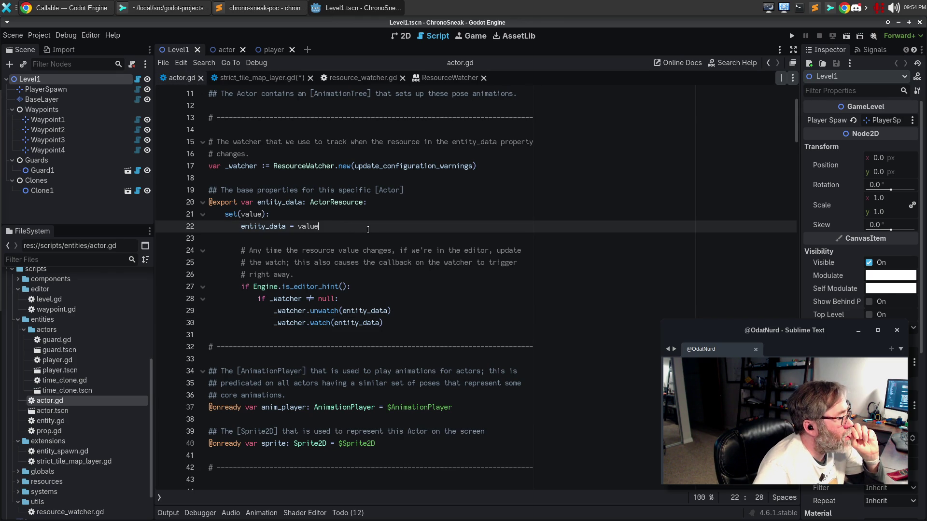
pyautogui.doubleClick(362, 323)
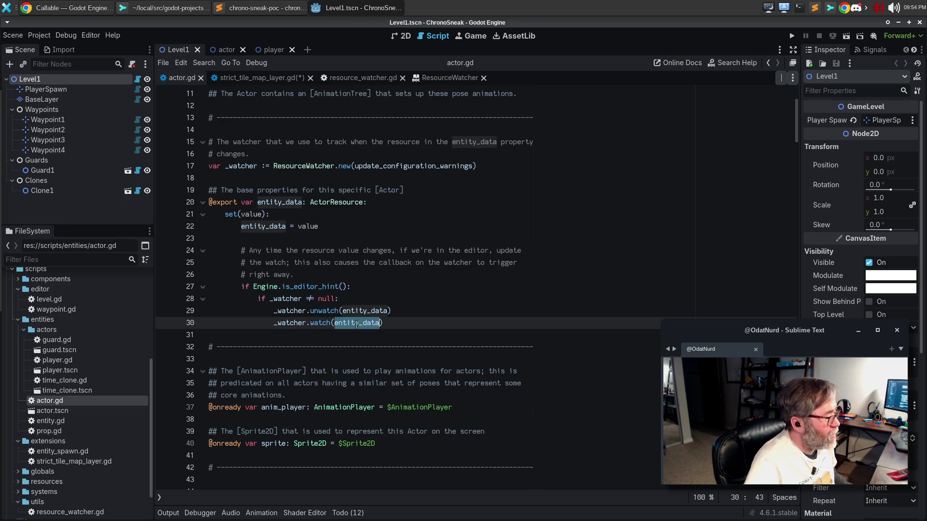
pyautogui.write('valu')
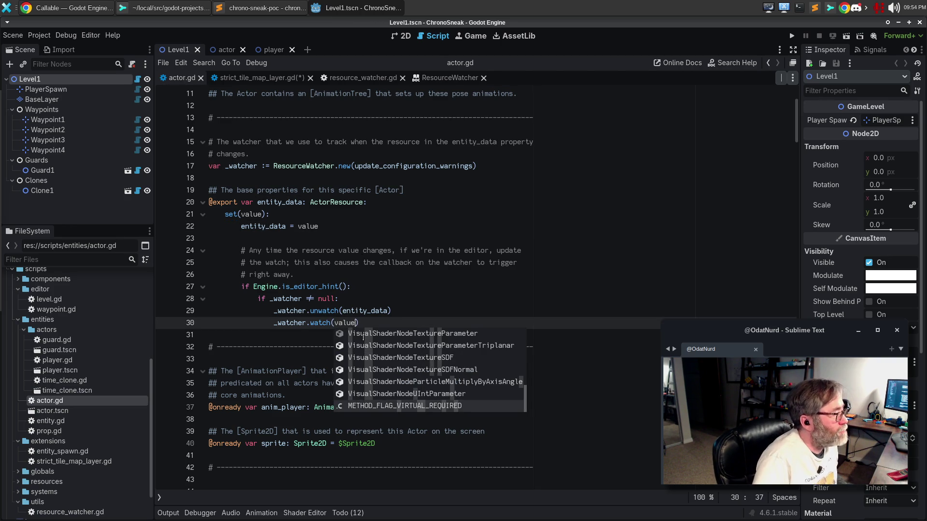
pyautogui.press('Return')
pyautogui.press('Up')
# Move 'entity_data = value' below the editor-hint block and save all modified scripts.
pyautogui.press('Up')
pyautogui.press('Up')
pyautogui.press('Up')
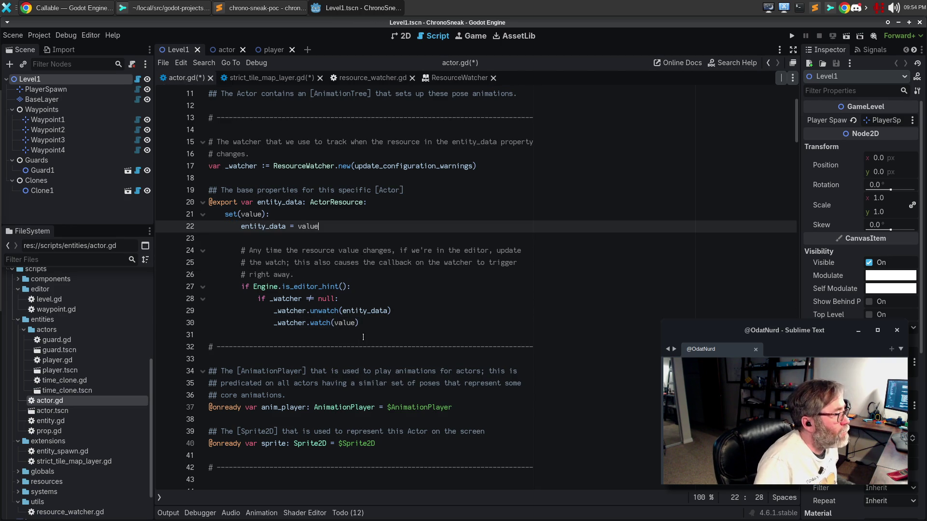
pyautogui.press('Return')
pyautogui.press('Down')
pyautogui.press('BackSpace')
pyautogui.press('Up')
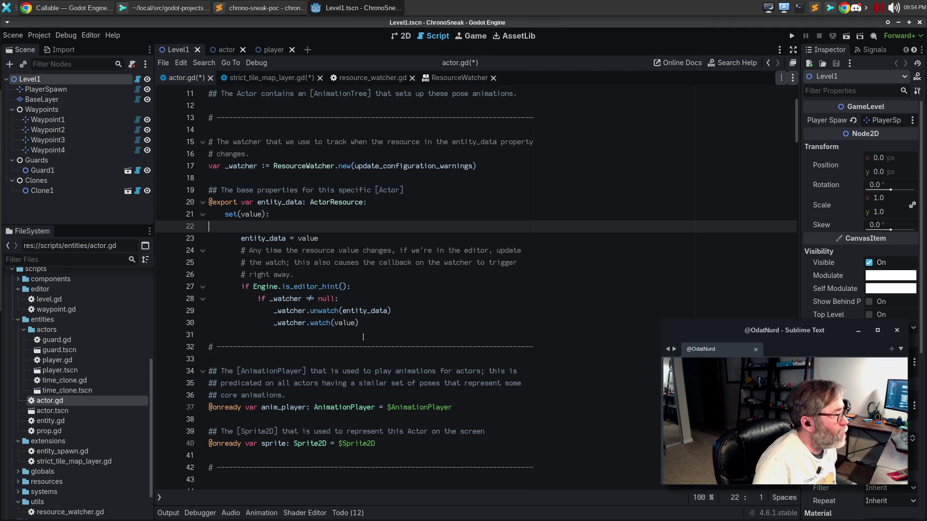
pyautogui.hotkey('shift', 'Down')
pyautogui.hotkey('shift', 'Down')
pyautogui.hotkey('alt', 'Down')
pyautogui.hotkey('alt', 'Down')
pyautogui.hotkey('alt', 'Down')
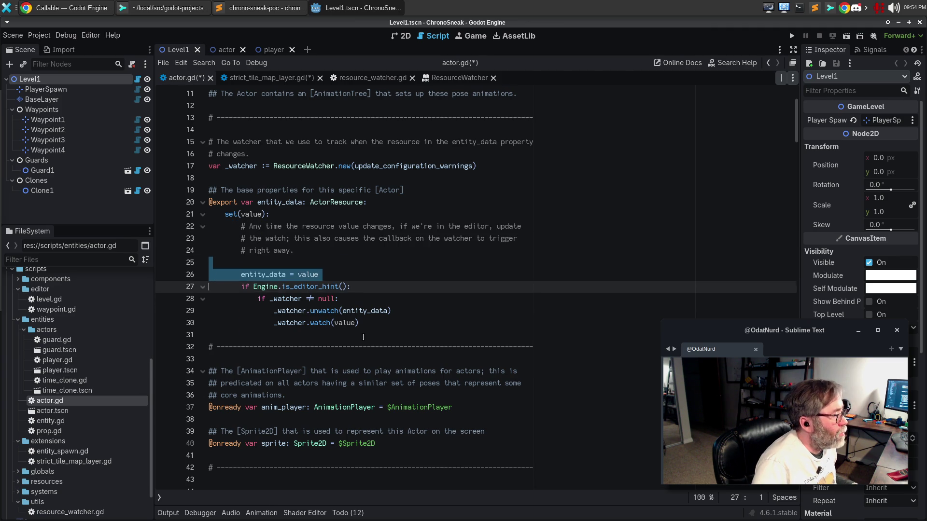
pyautogui.hotkey('alt', 'Down')
pyautogui.hotkey('alt', 'Down')
pyautogui.hotkey('alt', 'Down')
pyautogui.hotkey('alt', 'Down')
pyautogui.press('Up')
pyautogui.press('Up')
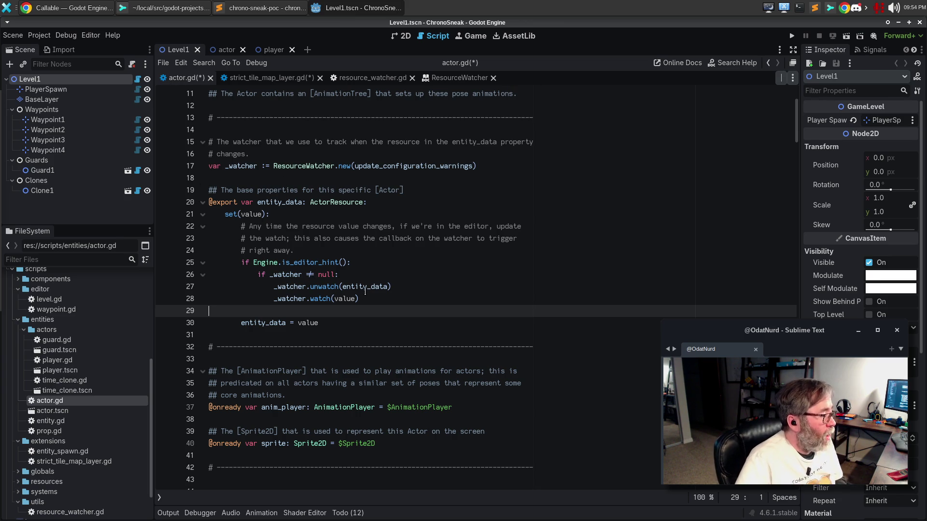
pyautogui.moveTo(369, 291)
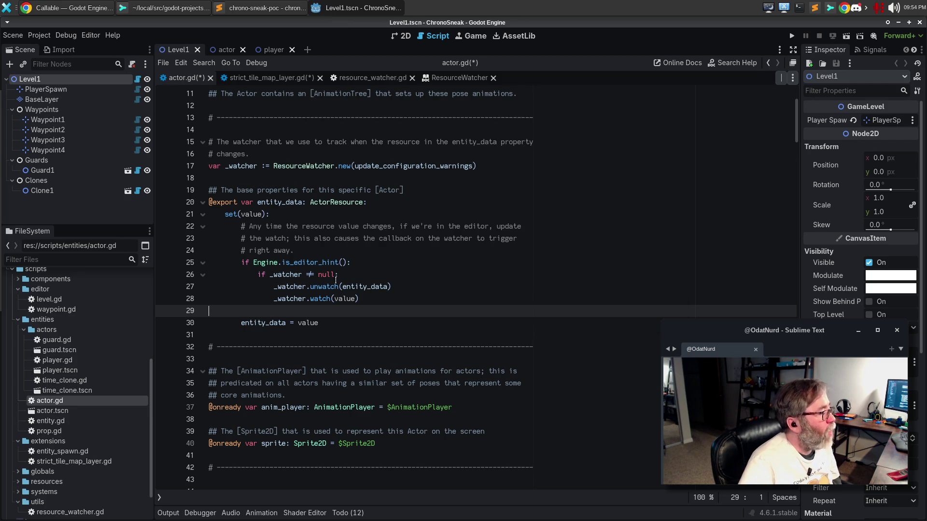
pyautogui.click(345, 304)
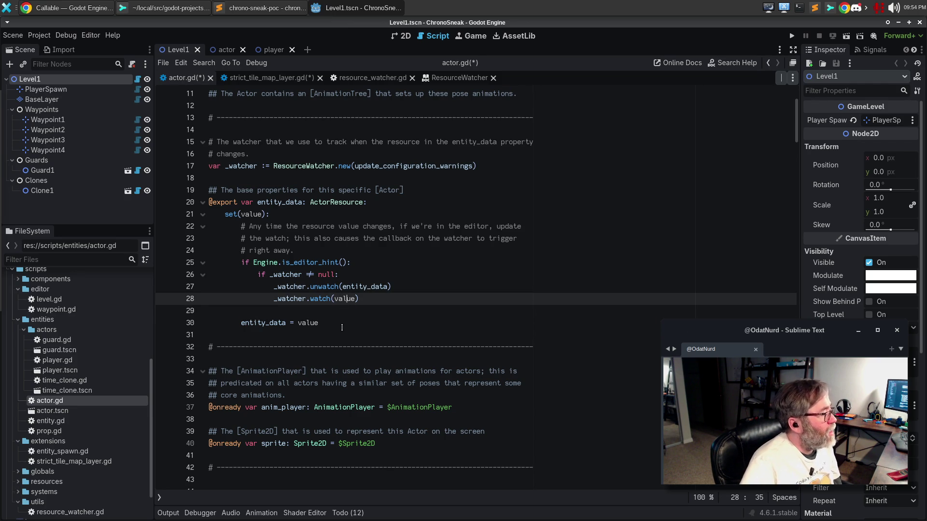
pyautogui.click(341, 326)
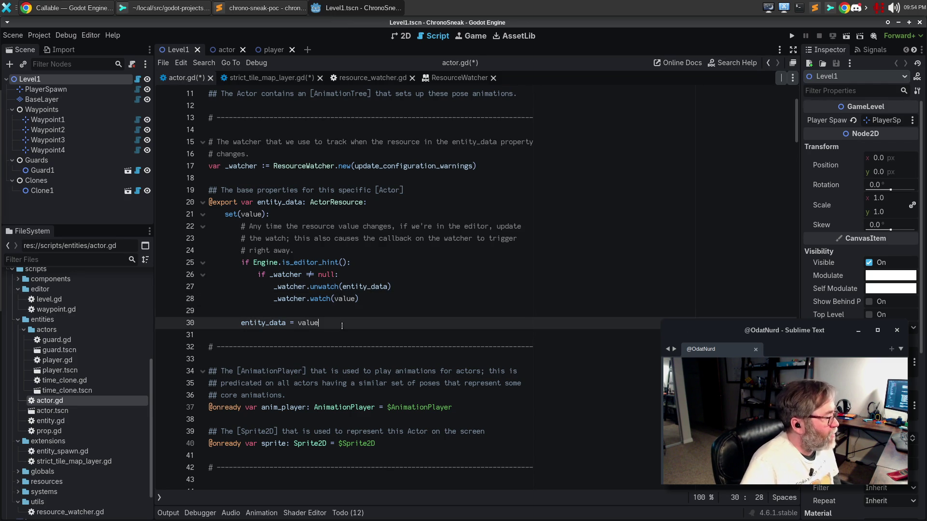
pyautogui.hotkey('ctrl', 's')
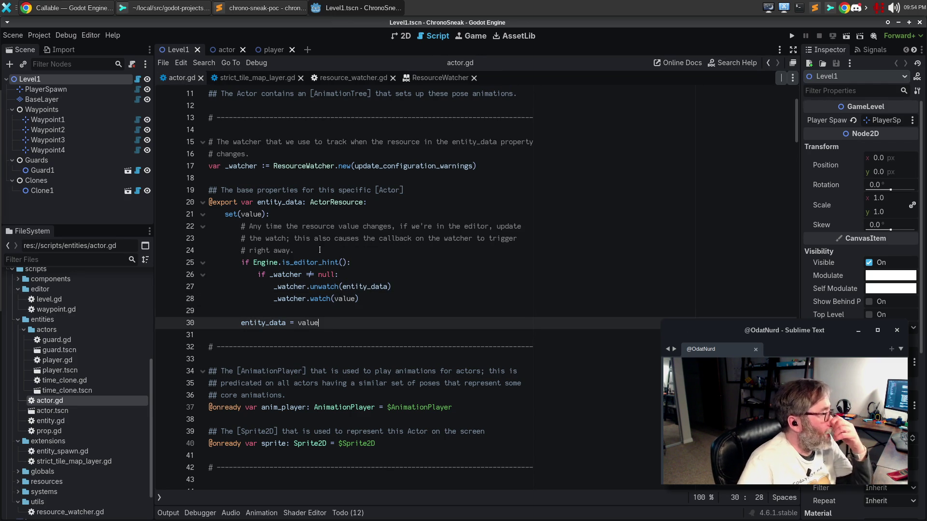
pyautogui.click(260, 83)
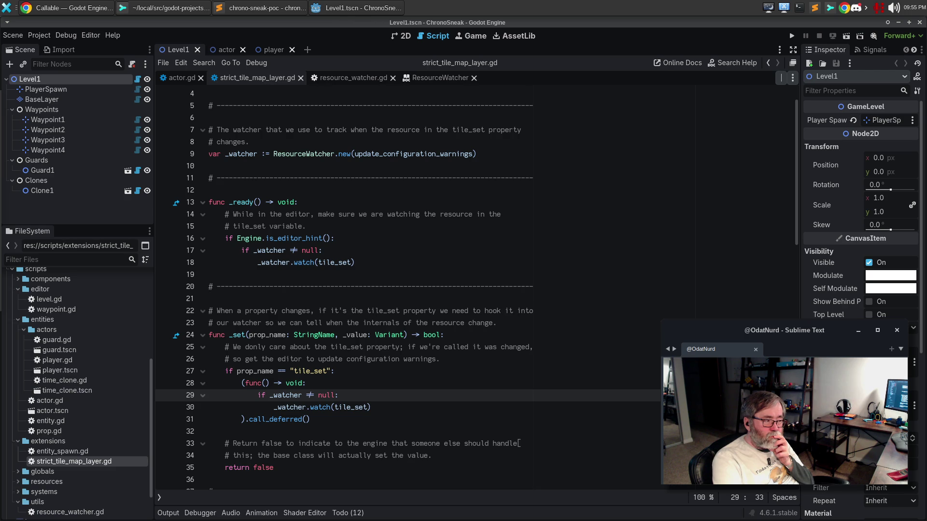
# Copy the null-checked watch lines into the tile_set branch and dedent them one level.
pyautogui.moveTo(395, 411); pyautogui.dragTo(127, 397)
pyautogui.hotkey('ctrl', 'c')
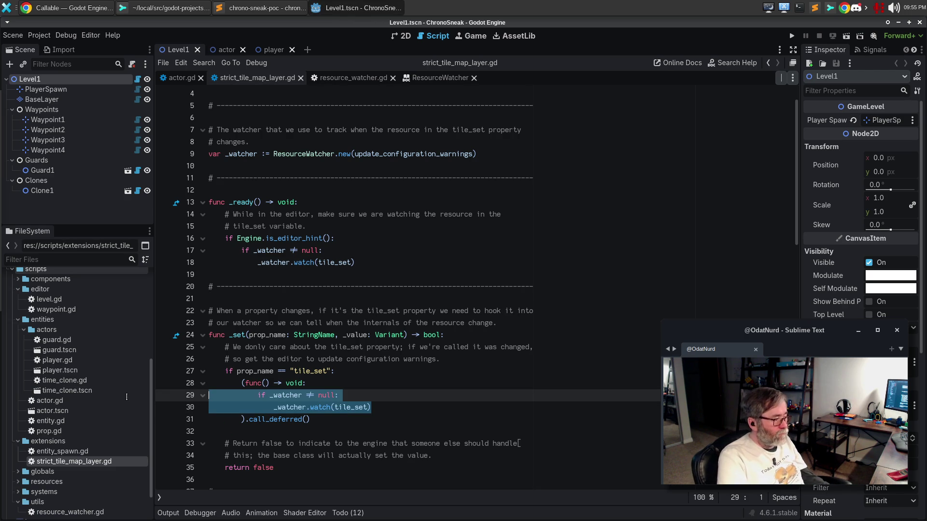
pyautogui.press('Up')
pyautogui.press('Up')
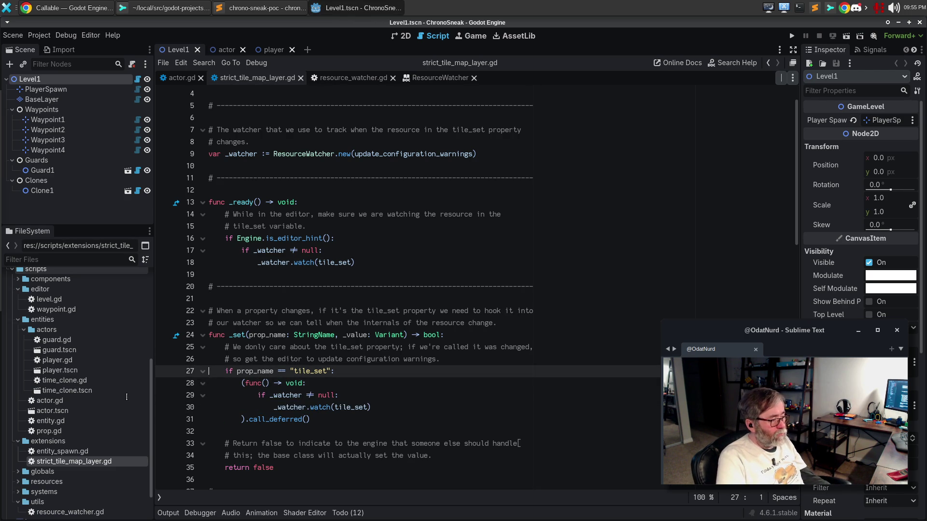
pyautogui.press('Down')
pyautogui.hotkey('ctrl', 'v')
pyautogui.press('Up')
pyautogui.press('Up')
pyautogui.press('End')
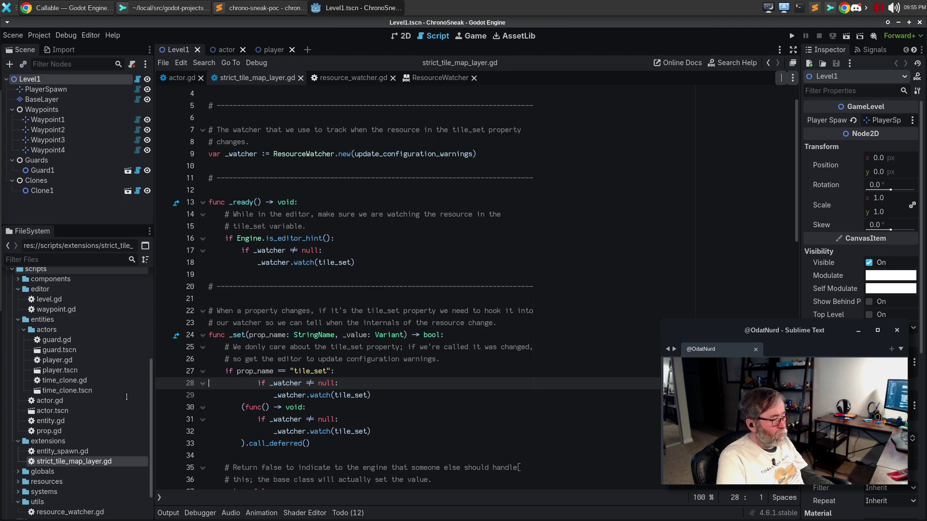
pyautogui.hotkey('shift', 'Down')
pyautogui.hotkey('shift', 'Down')
pyautogui.hotkey('shift', 'Tab')
pyautogui.press('Up')
pyautogui.press('Down')
# Change the pasted call to unwatch, save, and open the call_deferred documentation.
pyautogui.press('Up')
pyautogui.press('End')
pyautogui.write('un')
pyautogui.press('Return')
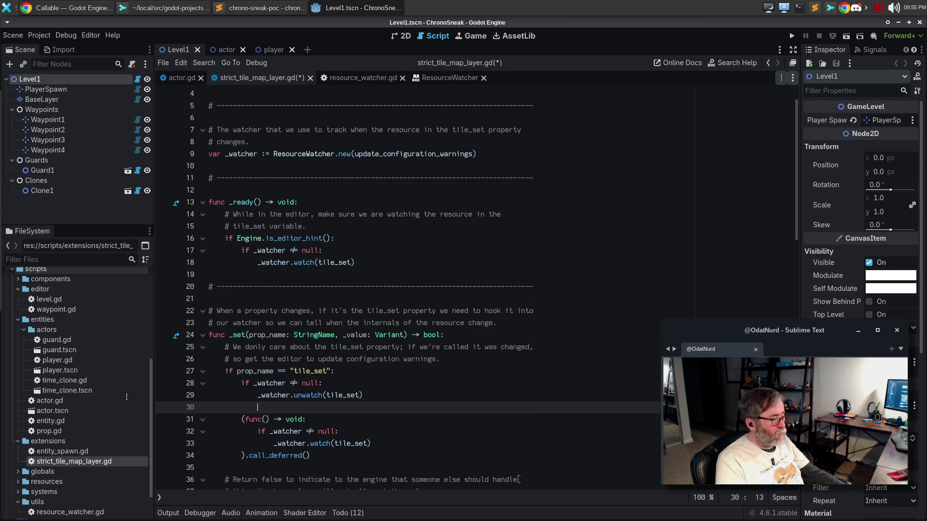
pyautogui.hotkey('ctrl', 's')
pyautogui.press('Left')
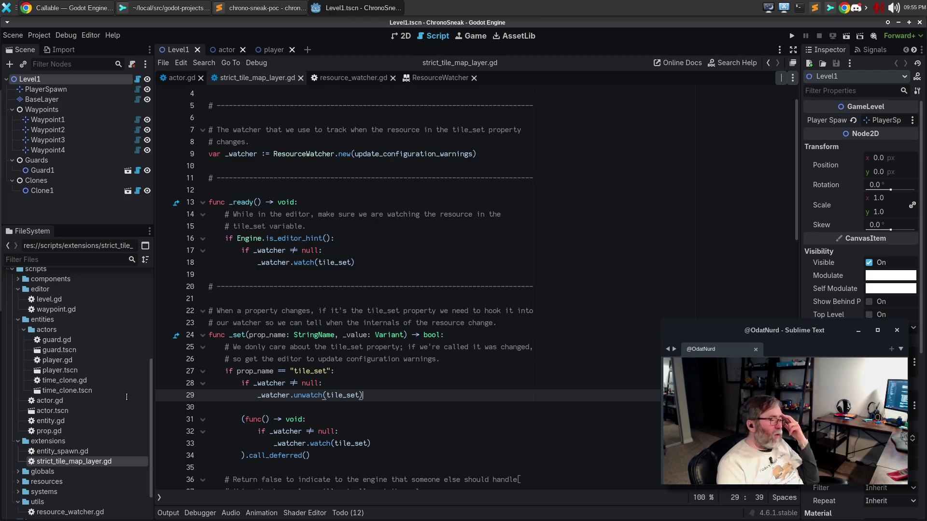
pyautogui.keyDown('ctrl'); pyautogui.click(277, 459); pyautogui.keyUp('ctrl')
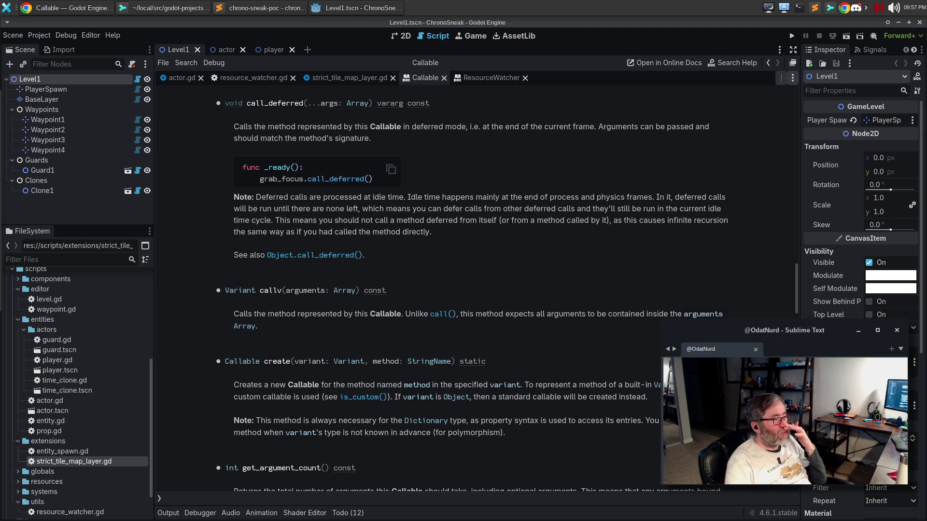
# Append 'and _watcher != null' to the tile_set condition and remove both inner null checks.
pyautogui.click(345, 77)
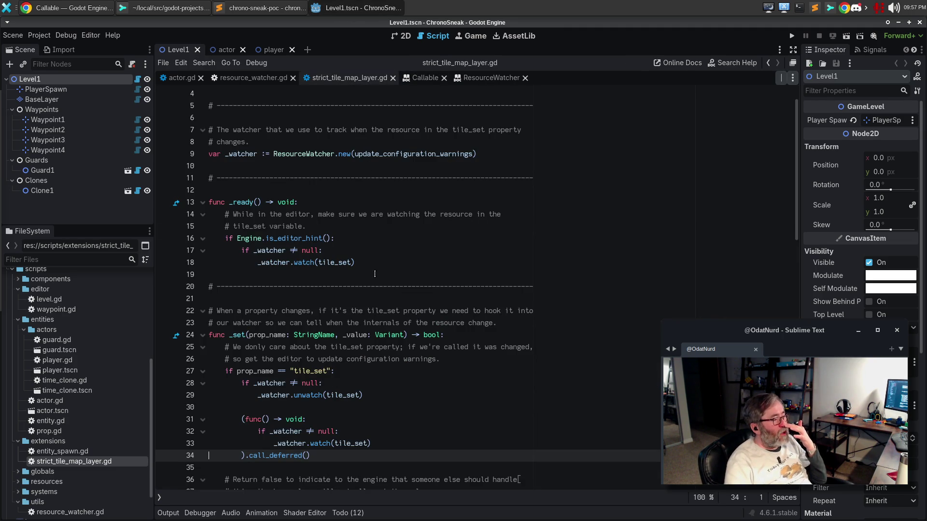
pyautogui.click(333, 372)
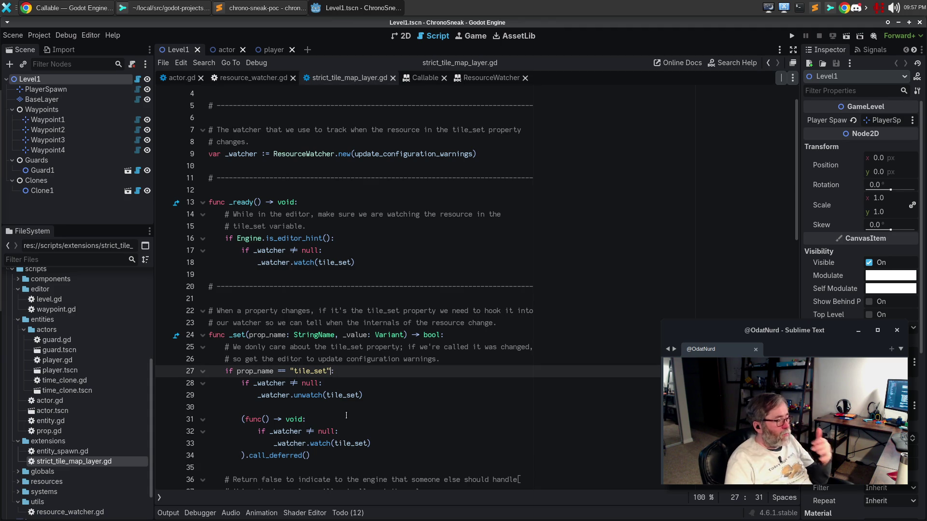
pyautogui.write('and watch')
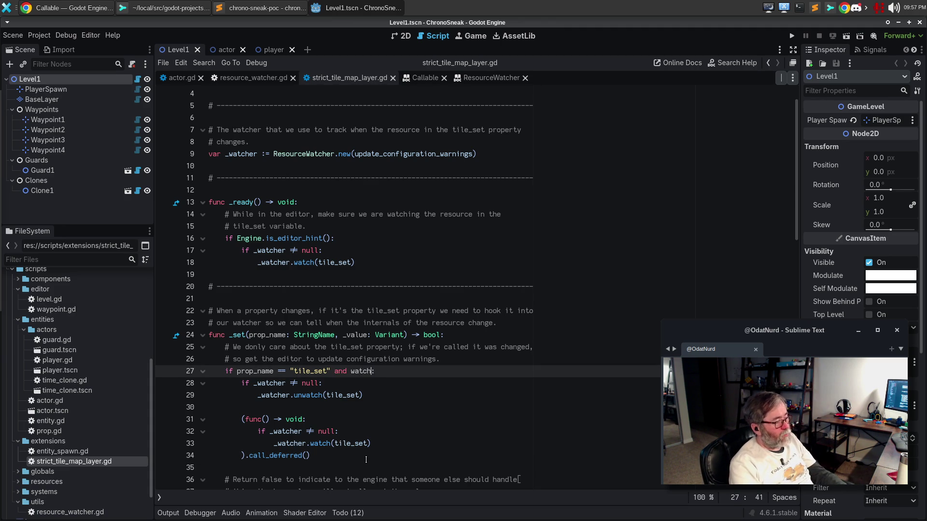
pyautogui.write('_warche')
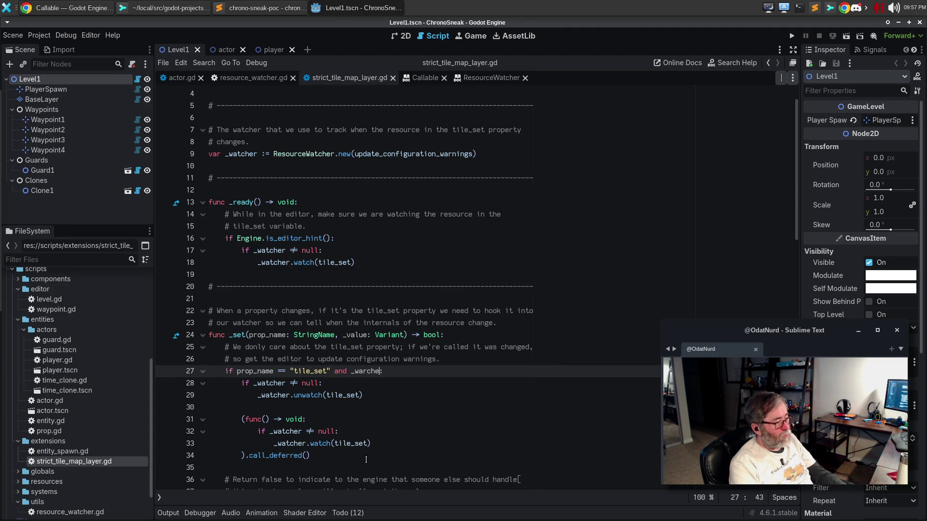
pyautogui.write('tcher !+')
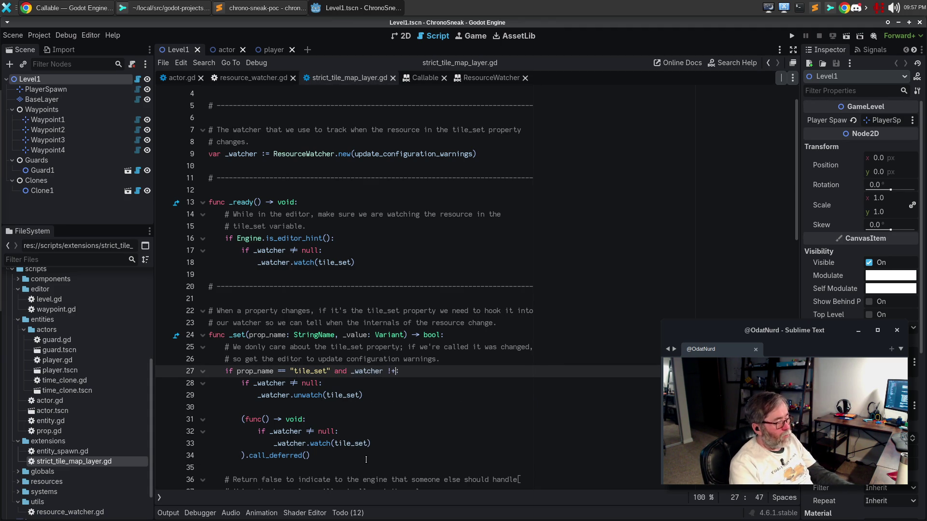
pyautogui.write('= null')
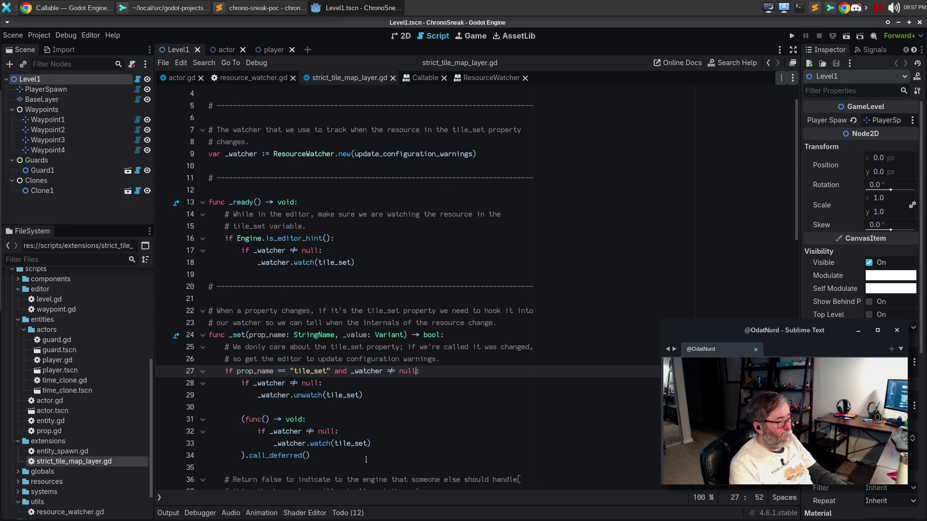
pyautogui.press('Down')
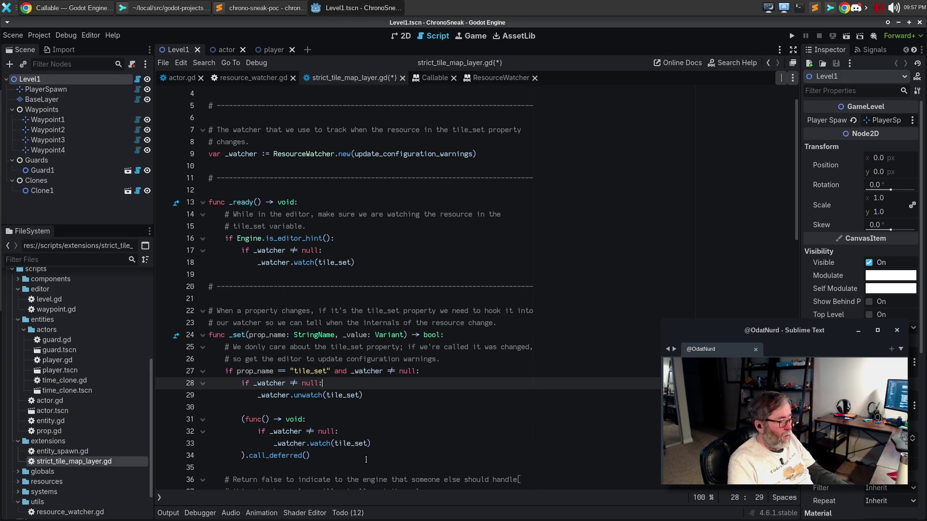
pyautogui.hotkey('ctrl', 'shift', 'k')
pyautogui.hotkey('shift', 'Tab')
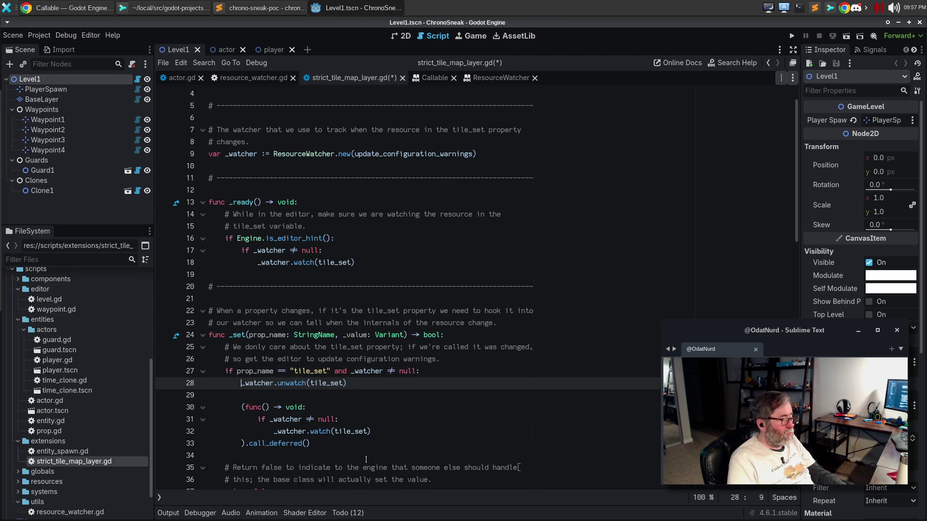
pyautogui.press('Down')
pyautogui.press('Down')
pyautogui.press('Down')
pyautogui.hotkey('ctrl', 'shift', 'k')
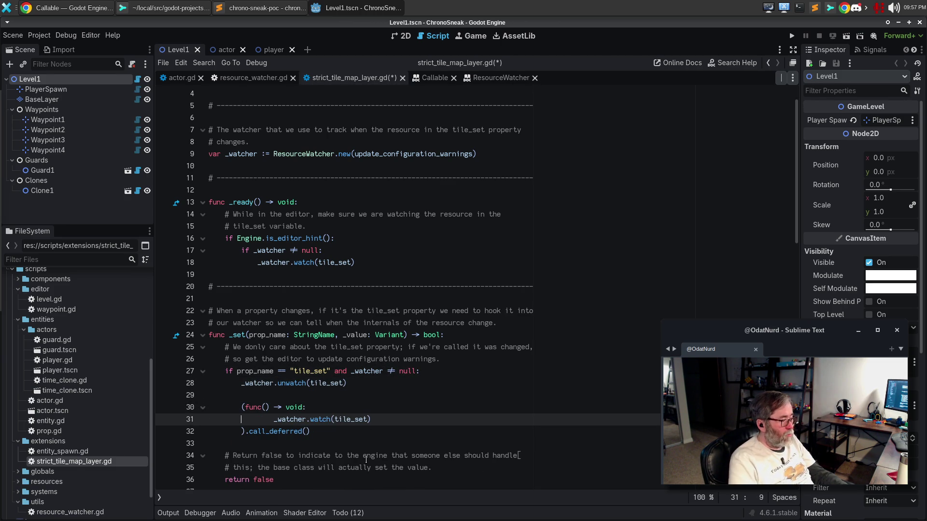
pyautogui.hotkey('shift', 'Tab')
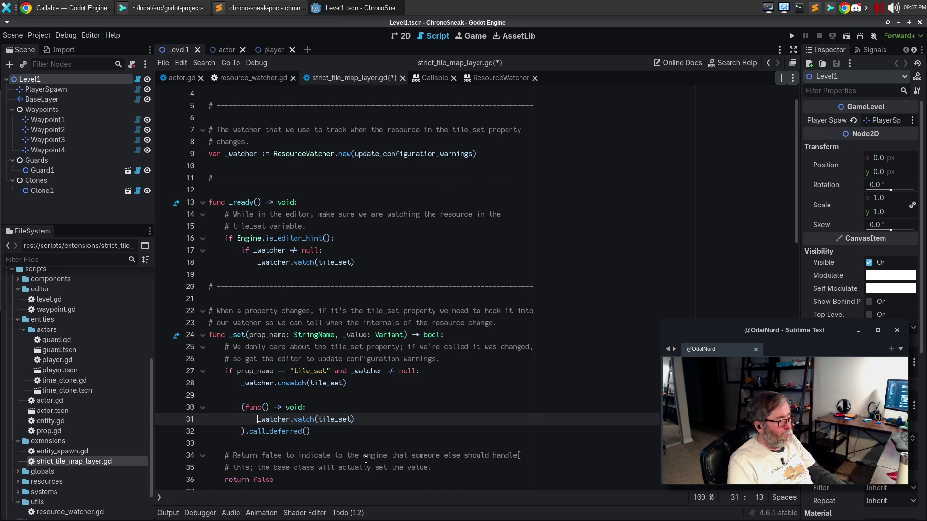
# Collapse the deferred re-watch lambda onto a single line and save the script.
pyautogui.press('Up')
pyautogui.press('Up')
pyautogui.press('BackSpace')
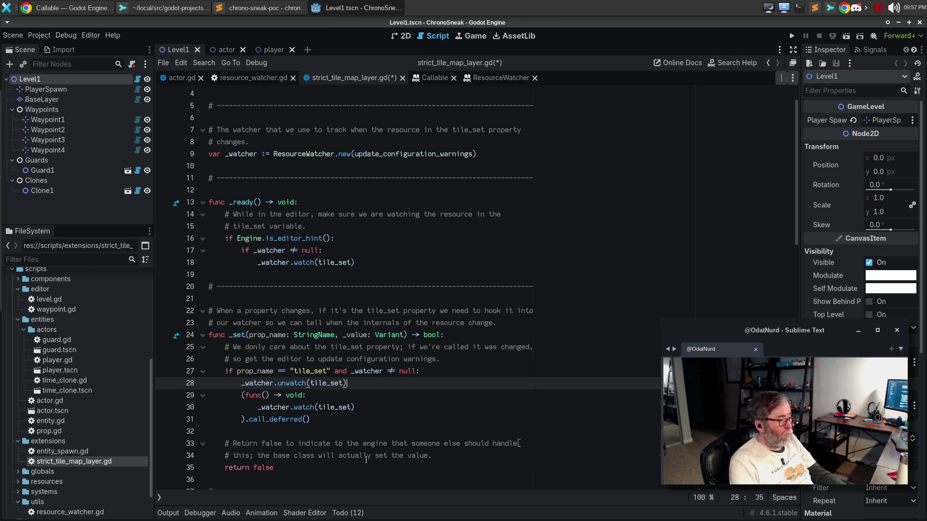
pyautogui.press('Down')
pyautogui.press('Down')
pyautogui.press('Home')
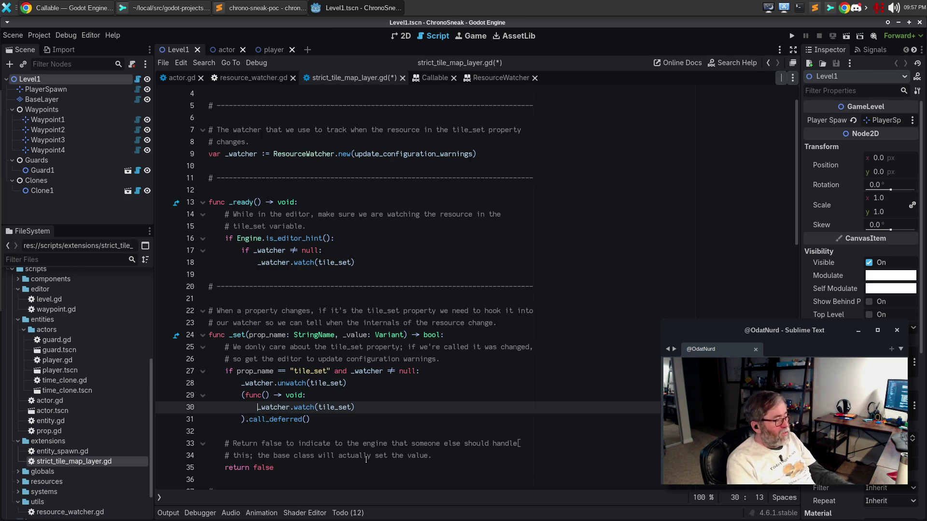
pyautogui.press('BackSpace')
pyautogui.press('BackSpace')
pyautogui.press('BackSpace')
pyautogui.press('Down')
pyautogui.press('Home')
pyautogui.press('BackSpace')
pyautogui.press('BackSpace')
pyautogui.press('BackSpace')
pyautogui.press('Down')
pyautogui.press('Down')
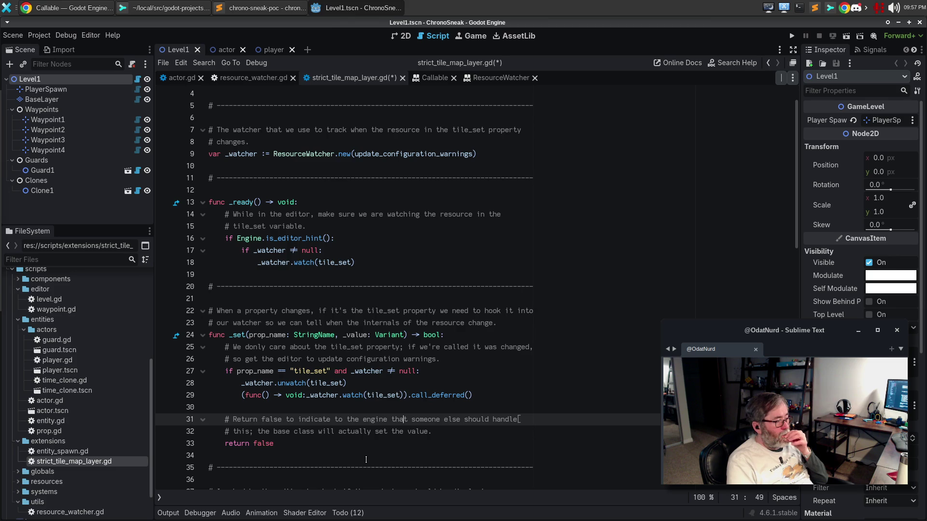
pyautogui.hotkey('ctrl', 's')
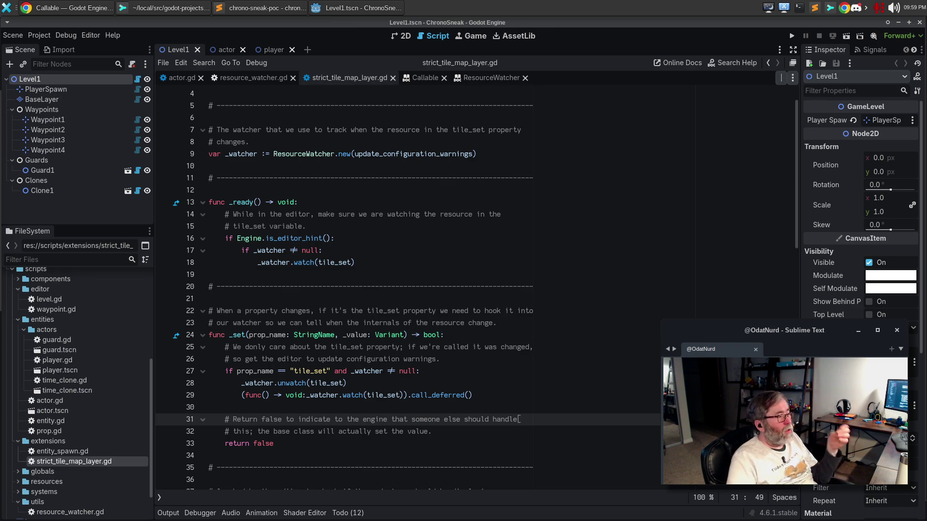
pyautogui.click(299, 295)
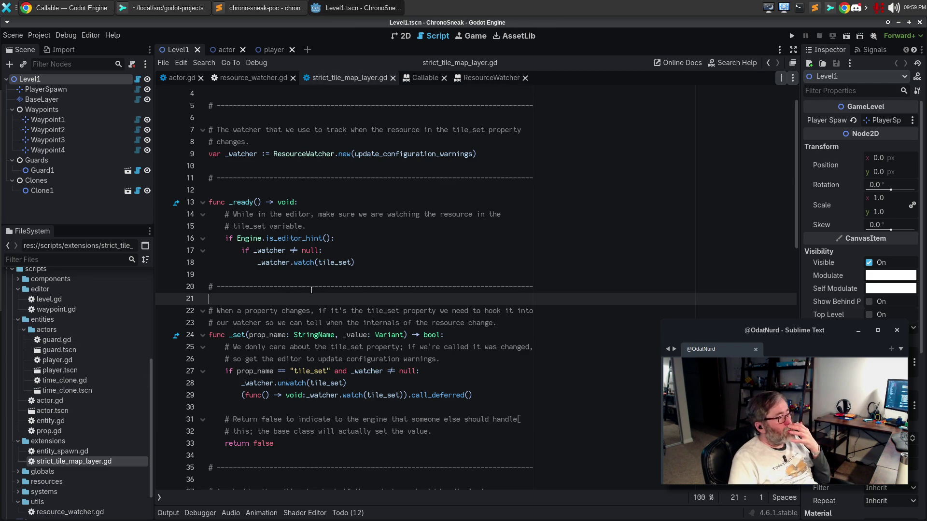
pyautogui.scroll(2, 311, 289)
pyautogui.scroll(-2, 377, 308)
pyautogui.scroll(-10, 378, 308)
pyautogui.scroll(1, 378, 308)
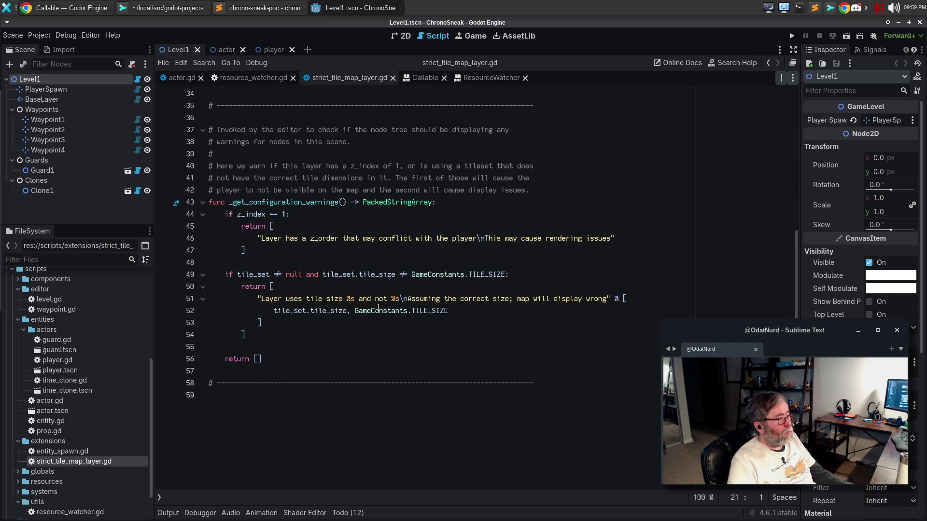
pyautogui.scroll(10, 378, 307)
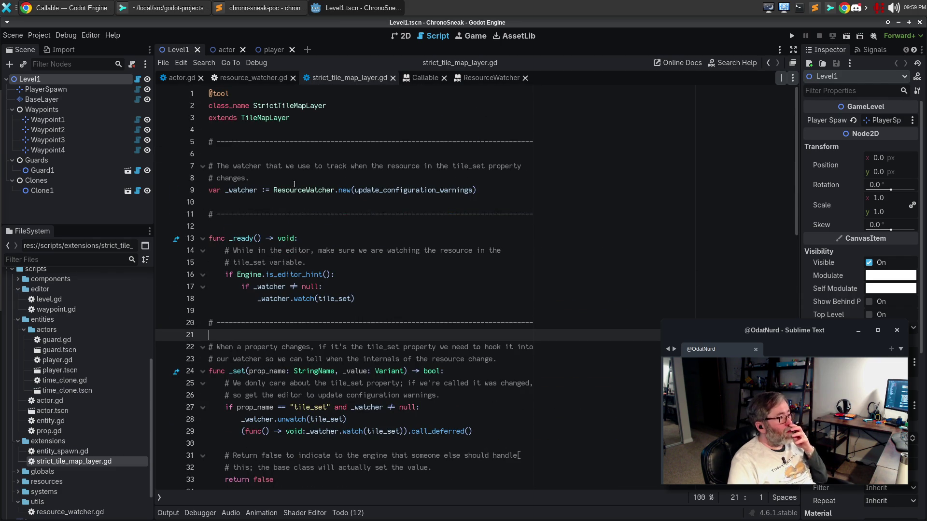
# Scroll through resource_watcher.gd's full source, then bring up Sublime Merge's uncommitted changes.
pyautogui.click(294, 187)
pyautogui.click(256, 78)
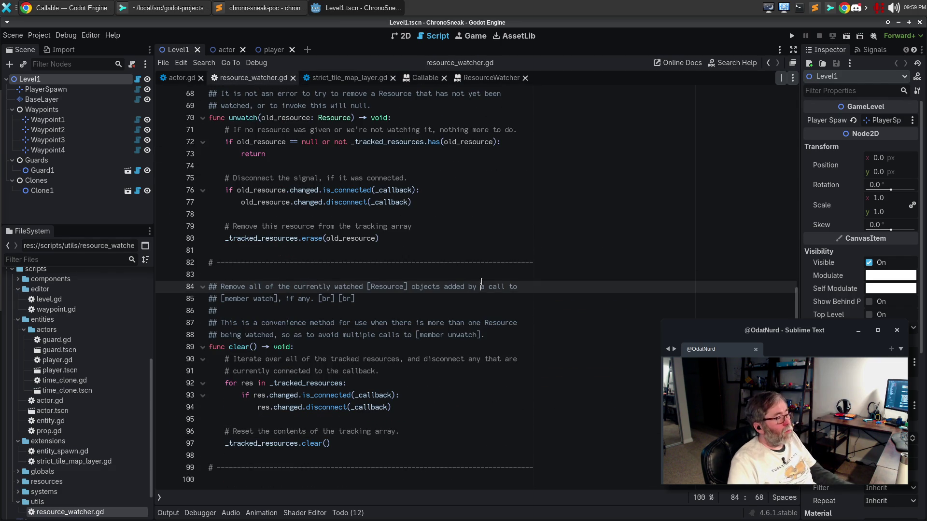
pyautogui.scroll(12, 525, 323)
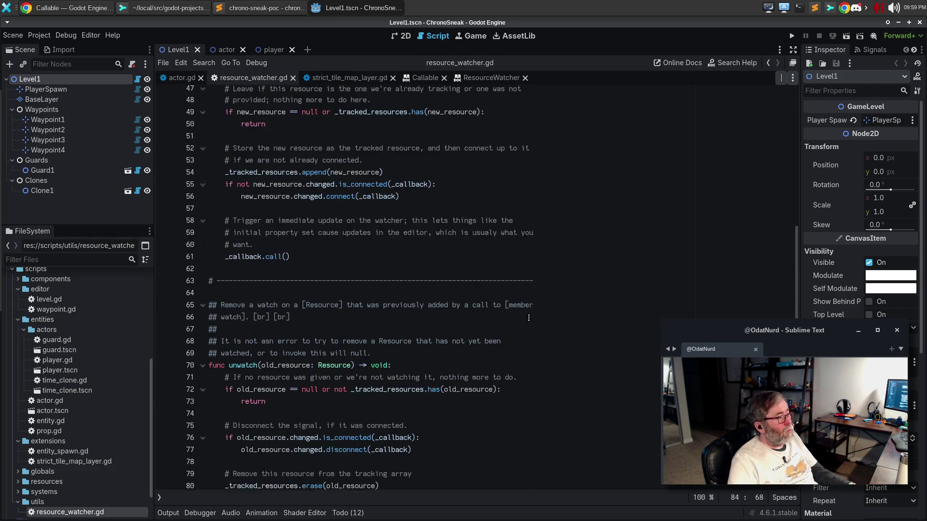
pyautogui.scroll(-10, 529, 316)
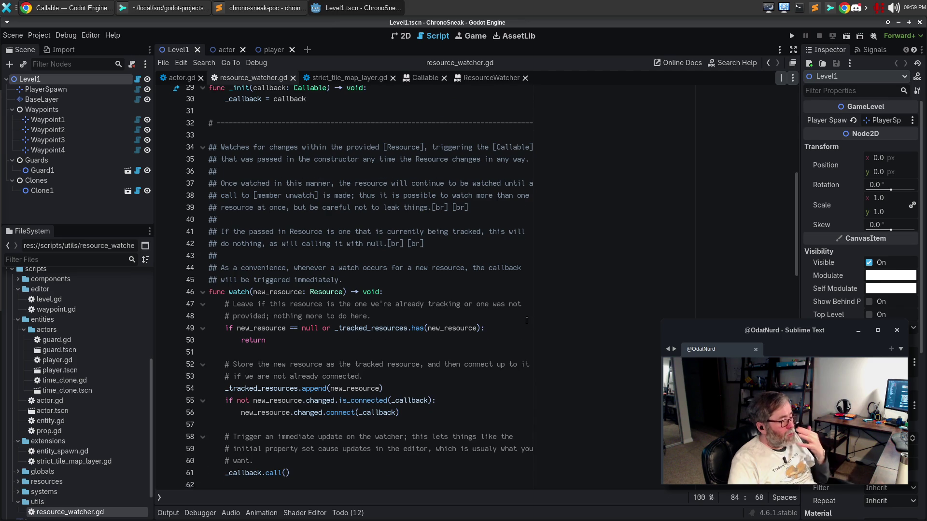
pyautogui.hotkey('ctrl', 'a')
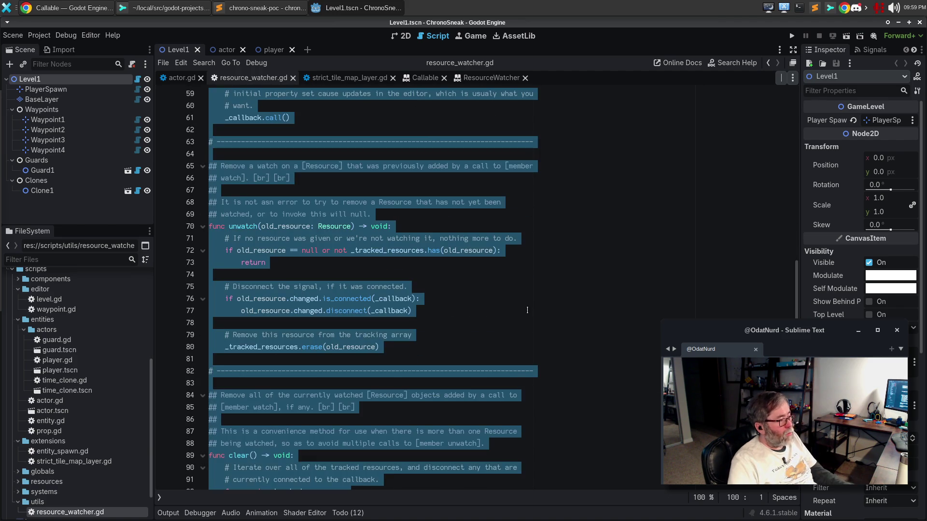
pyautogui.click(527, 309)
pyautogui.scroll(-6, 525, 319)
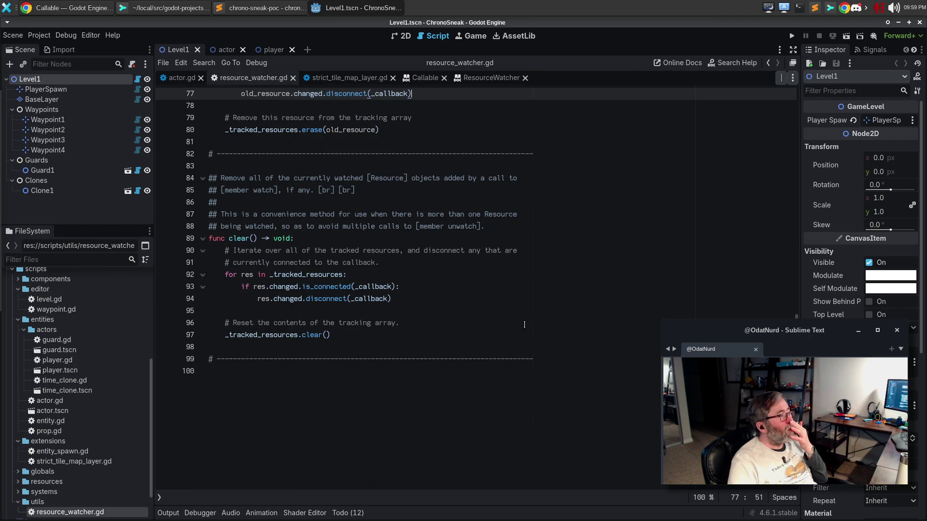
pyautogui.click(160, 8)
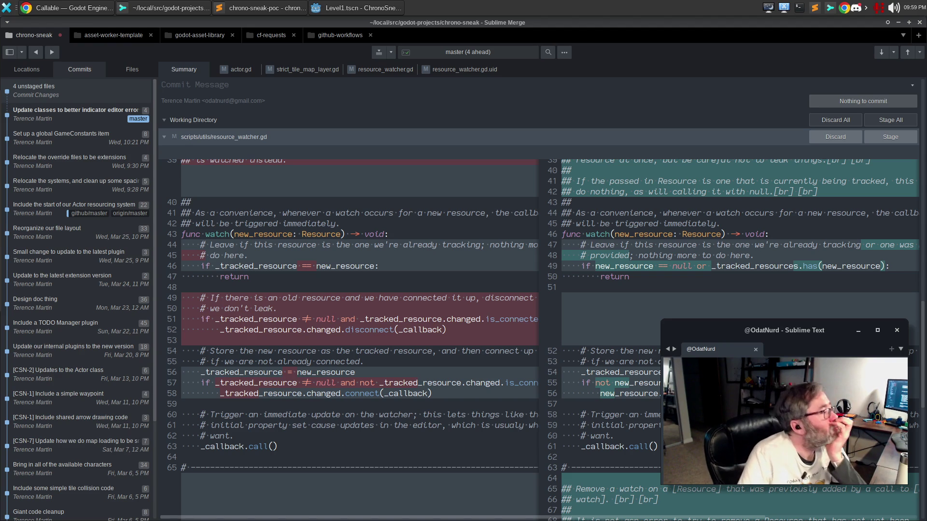
# From the actor.gd diff, open changed line 22 in Sublime Text via Open in Editor.
pyautogui.scroll(10, 316, 239)
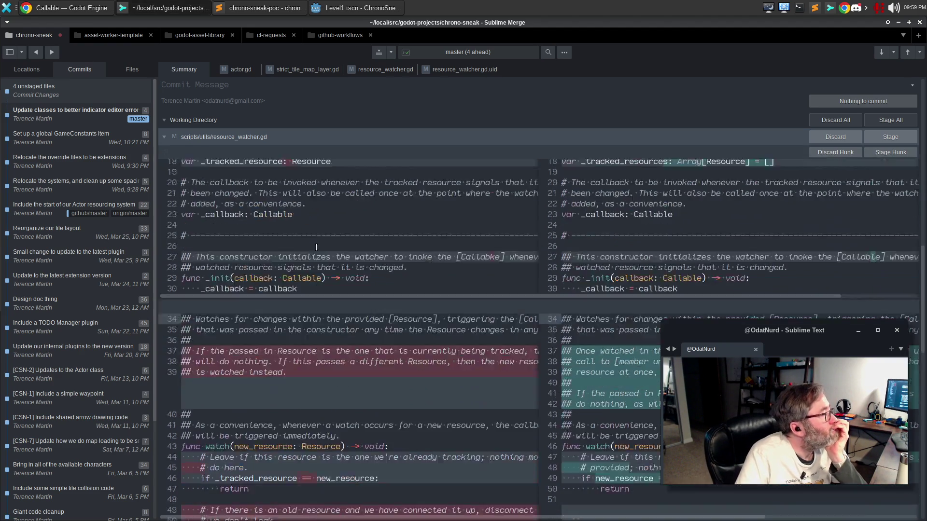
pyautogui.scroll(5, 317, 240)
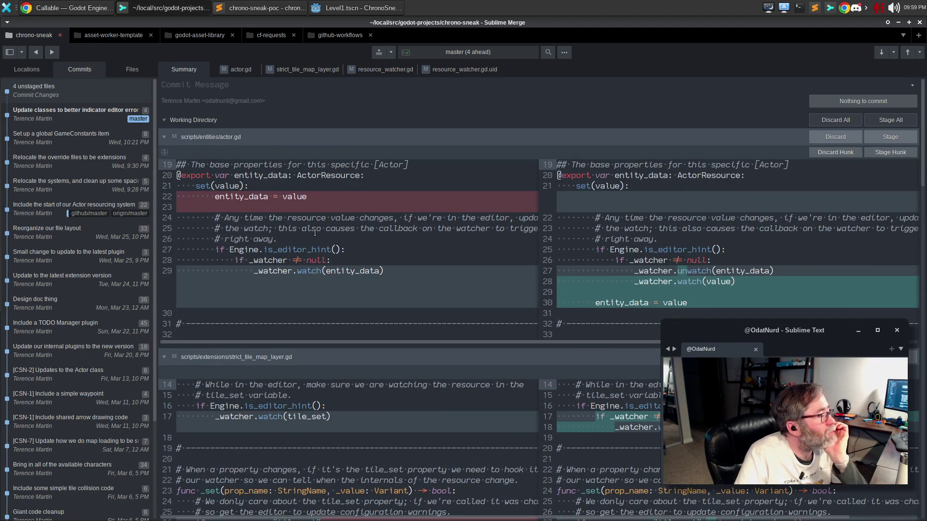
pyautogui.click(615, 219)
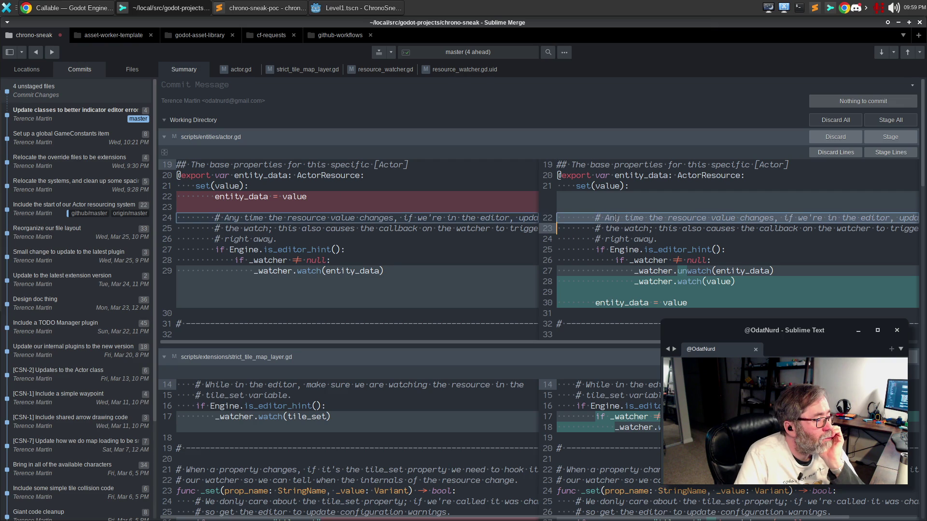
pyautogui.rightClick(624, 221)
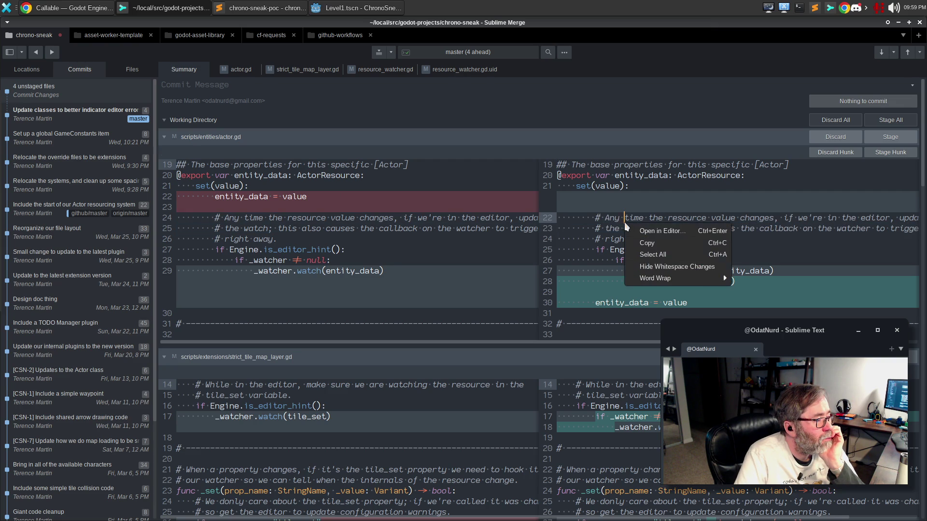
pyautogui.click(630, 227)
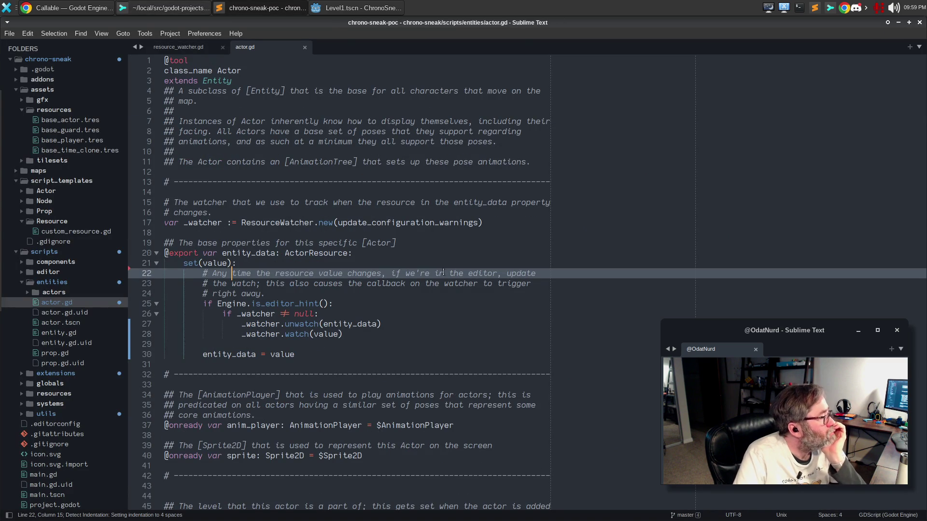
# Copy actor.gd lines 19–30, the entity_data setter block, and return to Sublime Merge.
pyautogui.moveTo(317, 355)
pyautogui.mouseDown()
pyautogui.moveTo(270, 334)
pyautogui.moveTo(184, 251)
pyautogui.moveTo(117, 241)
pyautogui.mouseUp()
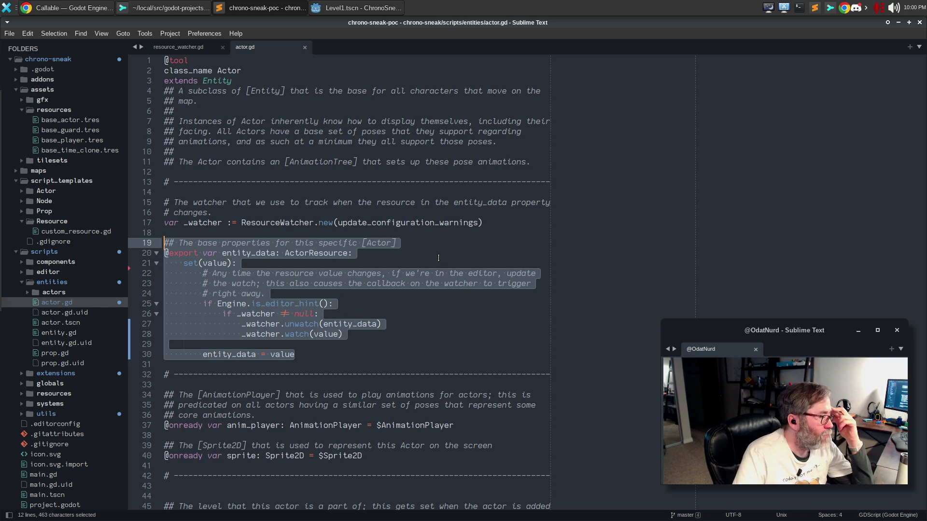
pyautogui.hotkey('ctrl', 'c')
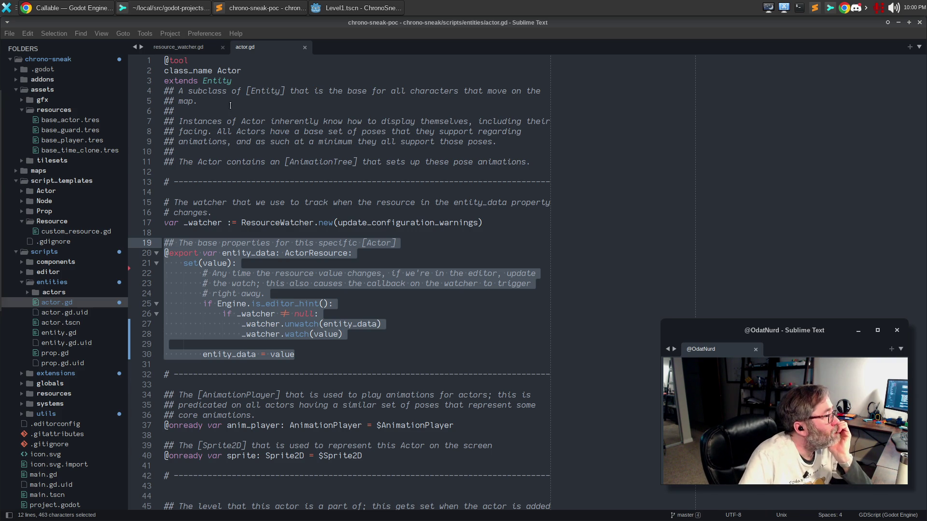
pyautogui.click(160, 10)
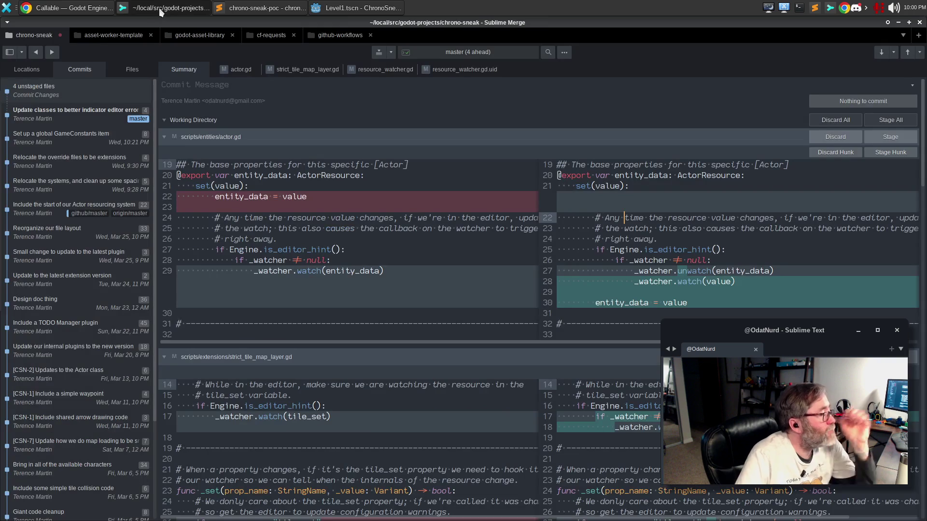
# Stage resource_watcher.gd.uid and resource_watcher.gd after reviewing their diffs.
pyautogui.scroll(-1, 271, 92)
pyautogui.scroll(1, 251, 80)
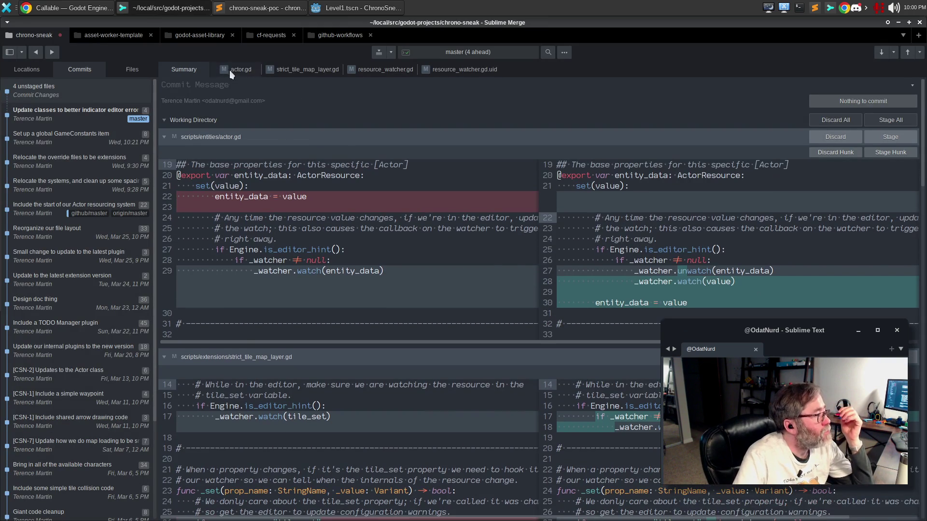
pyautogui.click(464, 71)
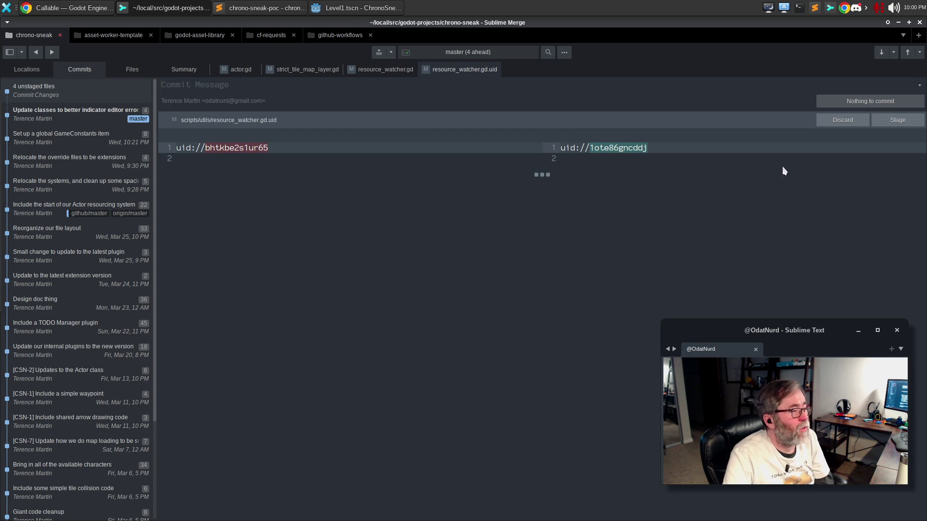
pyautogui.click(887, 120)
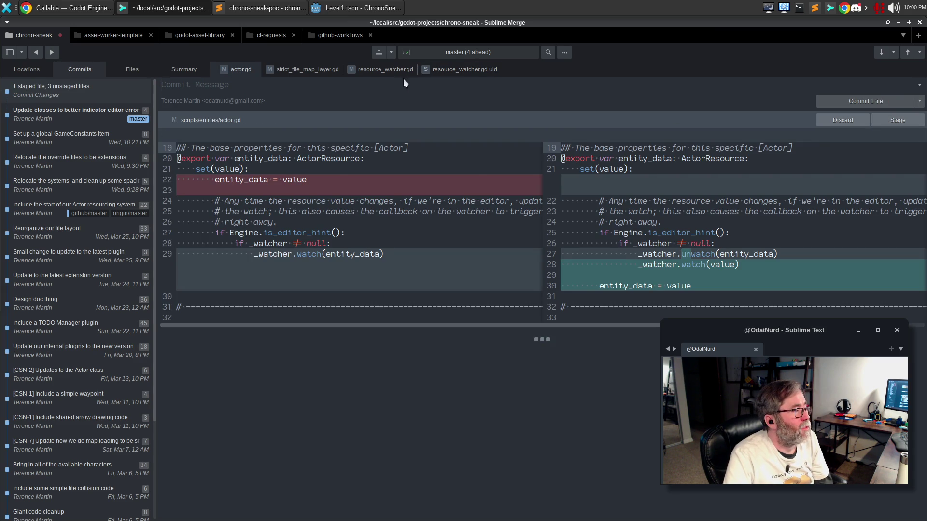
pyautogui.click(390, 71)
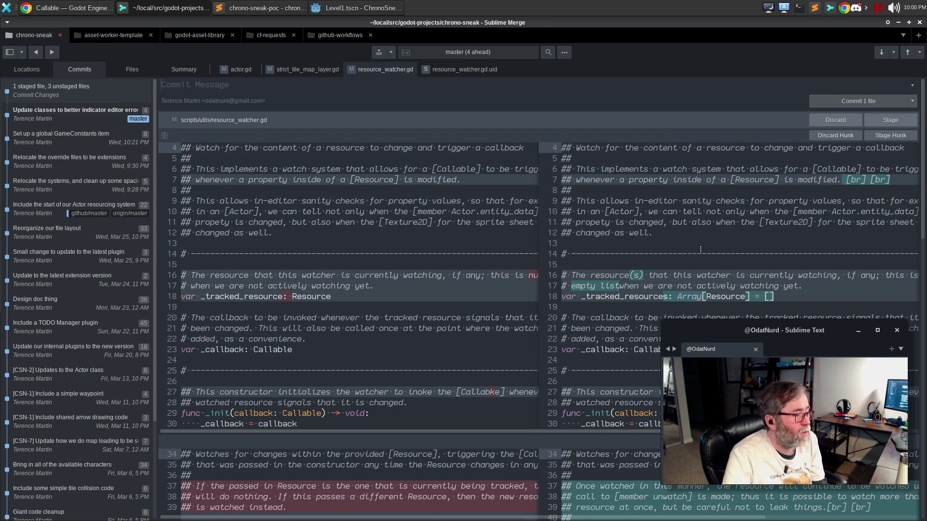
pyautogui.scroll(-10, 700, 250)
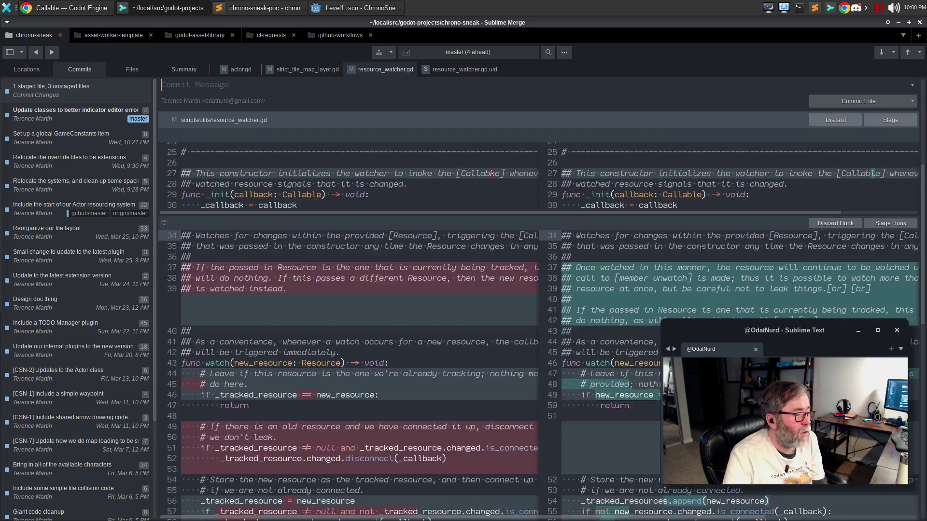
pyautogui.scroll(-8, 700, 250)
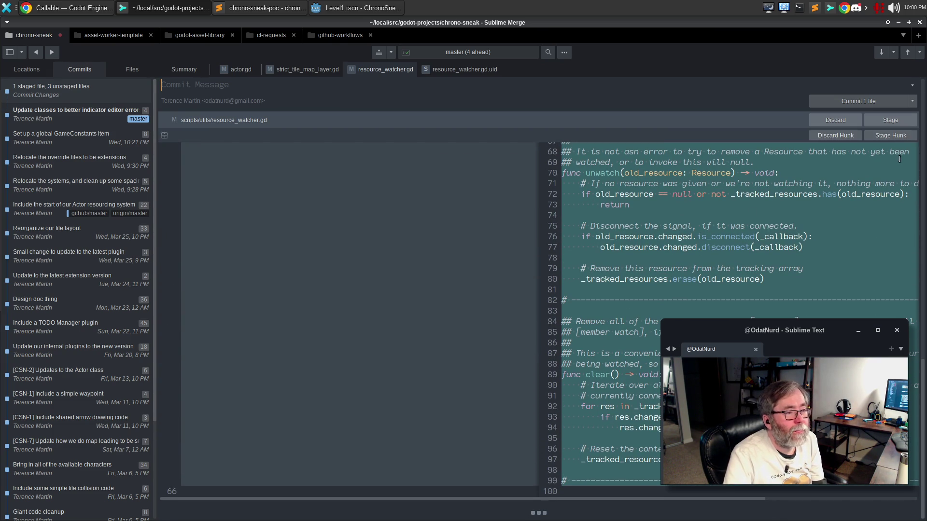
pyautogui.click(891, 120)
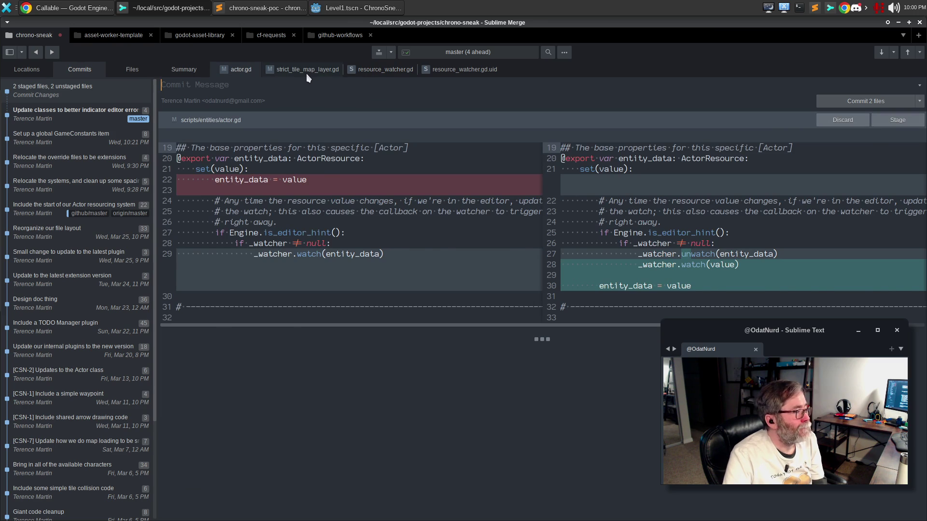
# Open strict_tile_map_layer.gd at changed line 24 in Sublime Text.
pyautogui.click(305, 72)
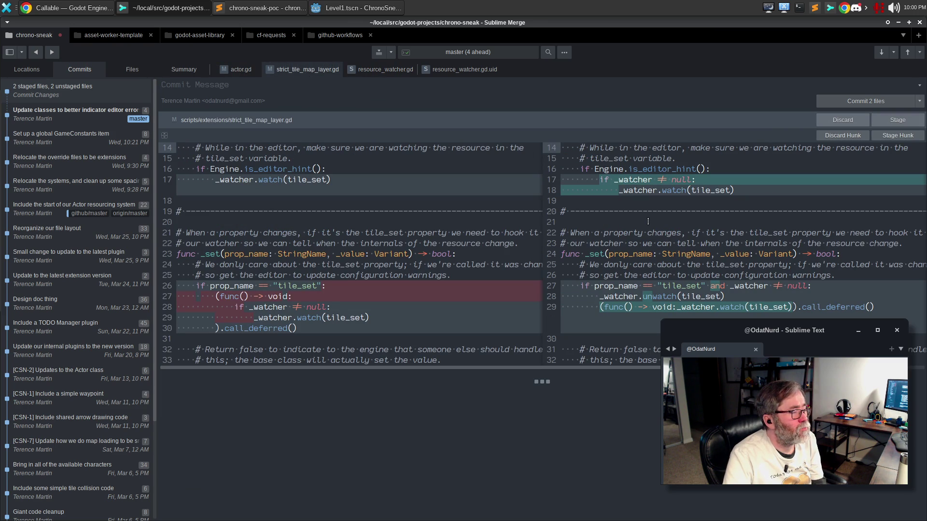
pyautogui.rightClick(609, 255)
pyautogui.click(622, 264)
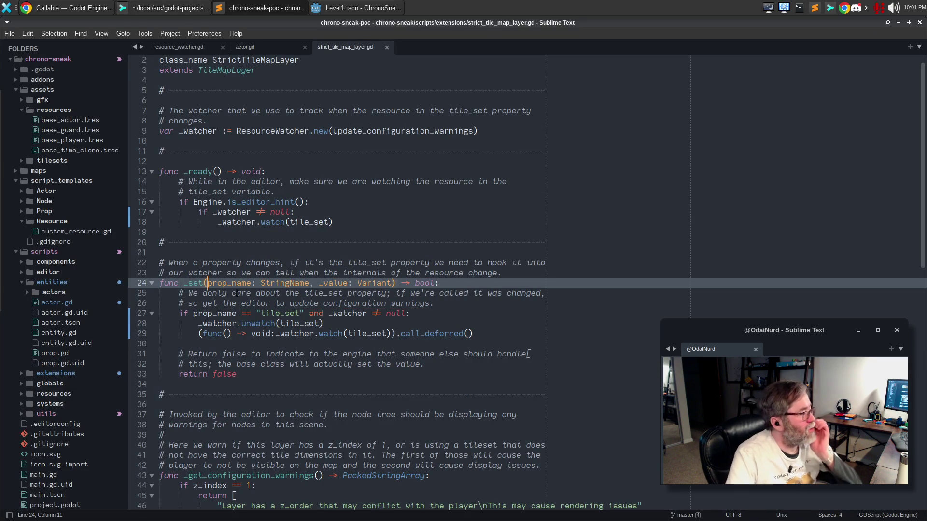
# Delete the trailing space after 'handle' on line 31 and save strict_tile_map_layer.gd.
pyautogui.moveTo(256, 375); pyautogui.dragTo(223, 375)
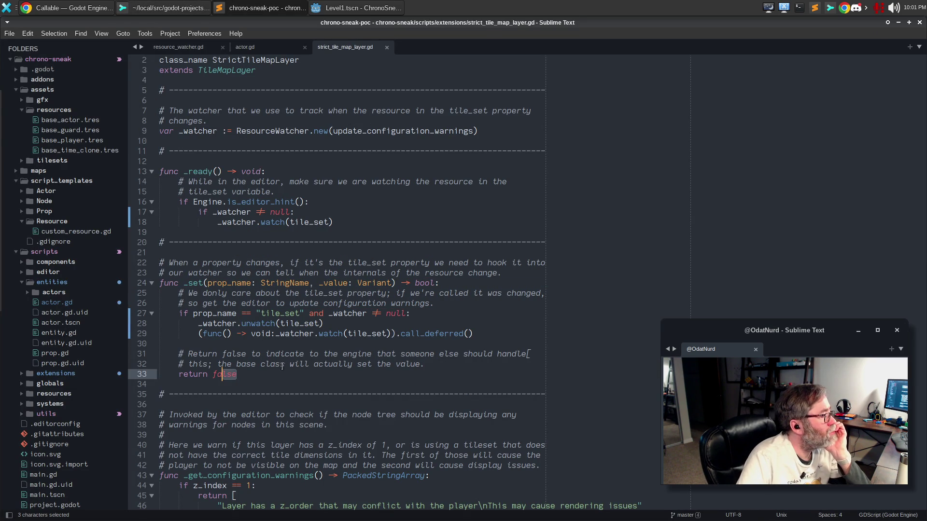
pyautogui.click(542, 358)
pyautogui.press('BackSpace')
pyautogui.hotkey('ctrl', 's')
# Copy the _set function block, lines 22–33, to the clipboard.
pyautogui.moveTo(275, 373); pyautogui.dragTo(145, 261)
pyautogui.hotkey('ctrl', 'c')
pyautogui.click(567, 286)
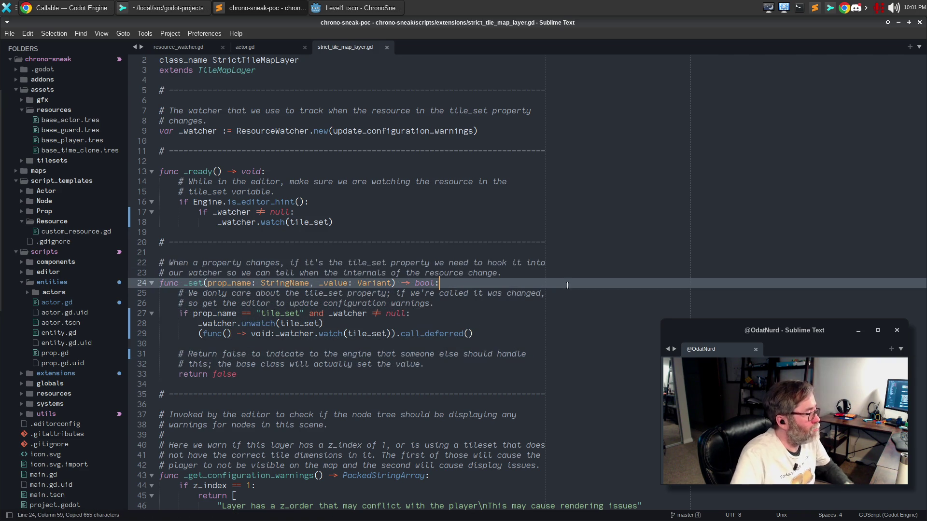
pyautogui.moveTo(256, 375)
pyautogui.mouseDown()
pyautogui.moveTo(167, 354)
pyautogui.moveTo(157, 263)
pyautogui.mouseUp()
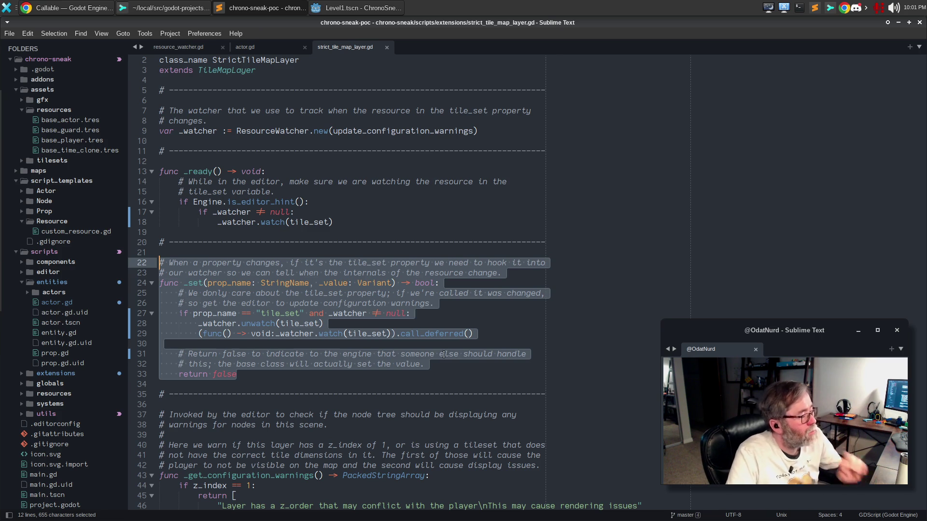
pyautogui.hotkey('ctrl', 'c')
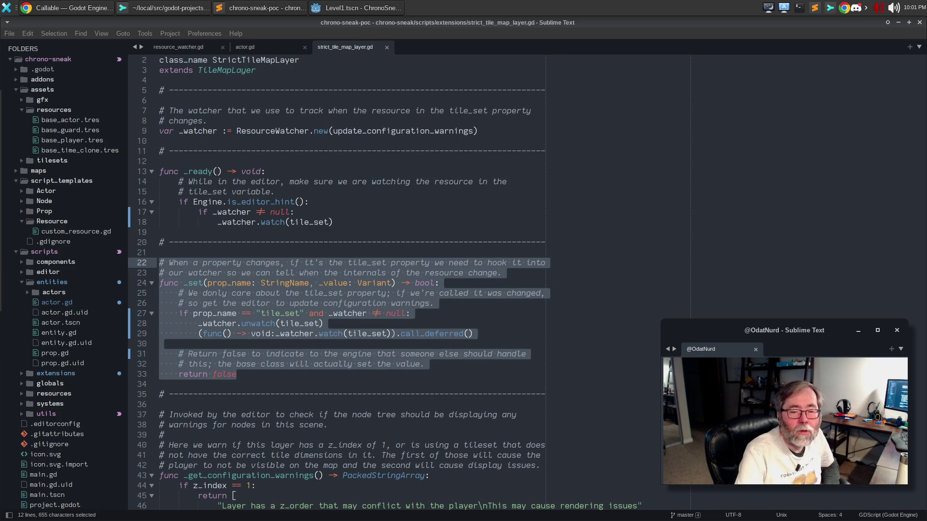
# Review the diffs, then stage strict_tile_map_layer.gd and actor.gd in Sublime Merge.
pyautogui.click(162, 5)
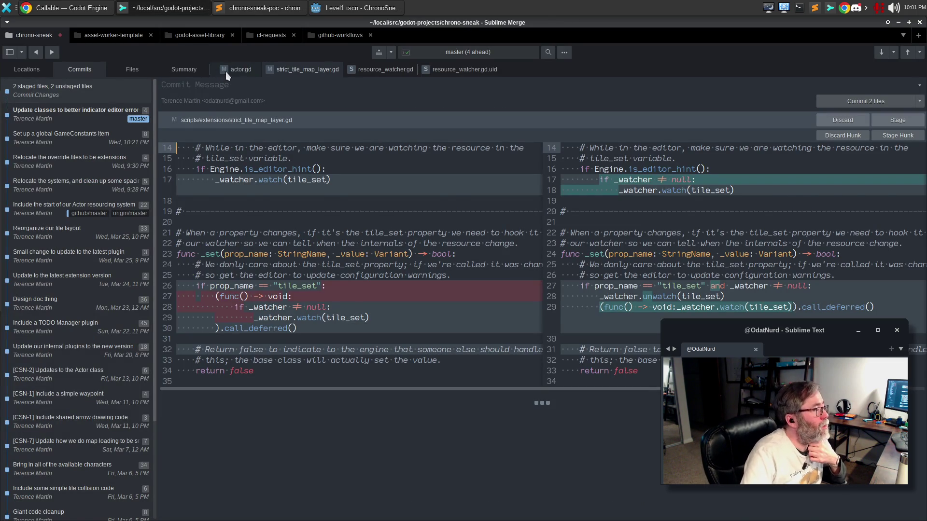
pyautogui.click(225, 71)
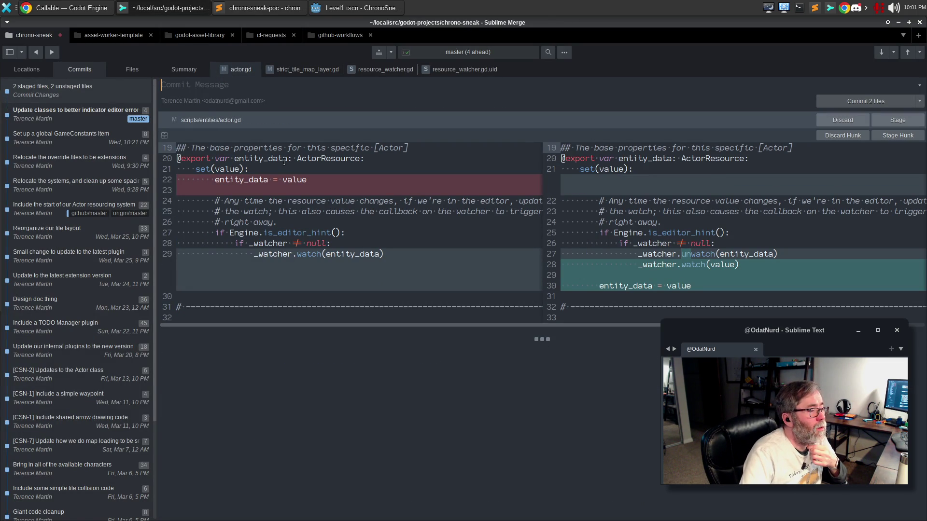
pyautogui.click(313, 72)
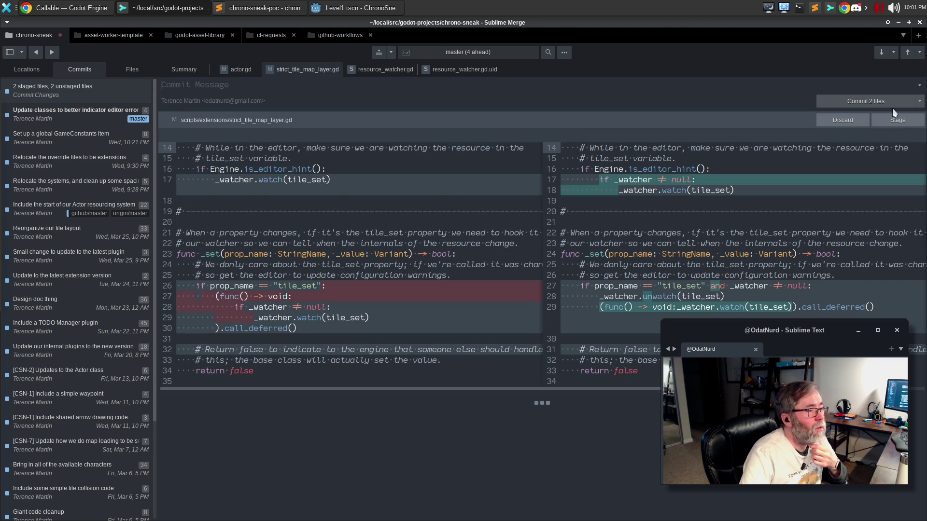
pyautogui.click(898, 120)
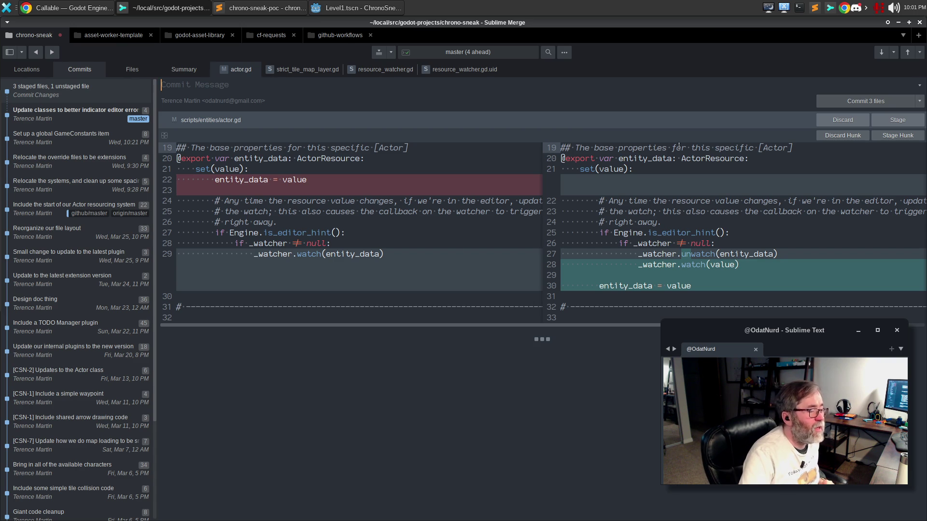
pyautogui.click(882, 122)
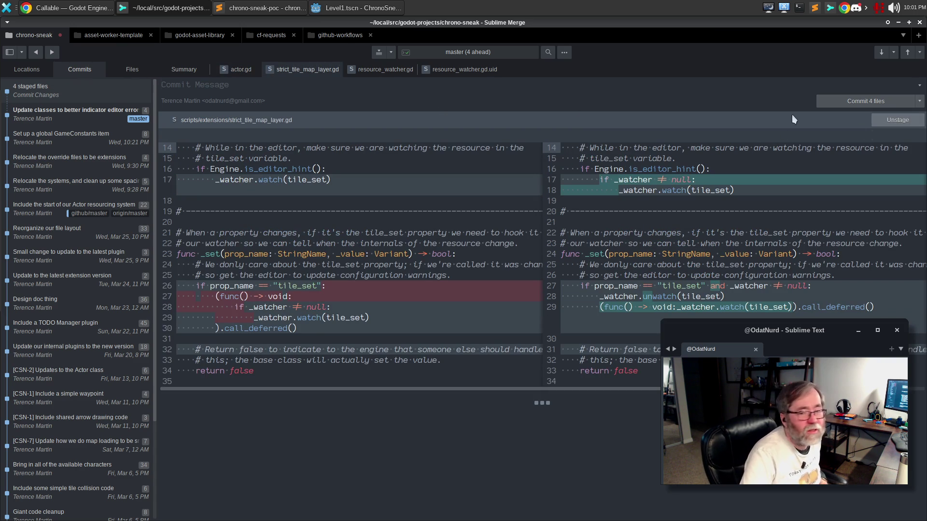
pyautogui.moveTo(630, 315)
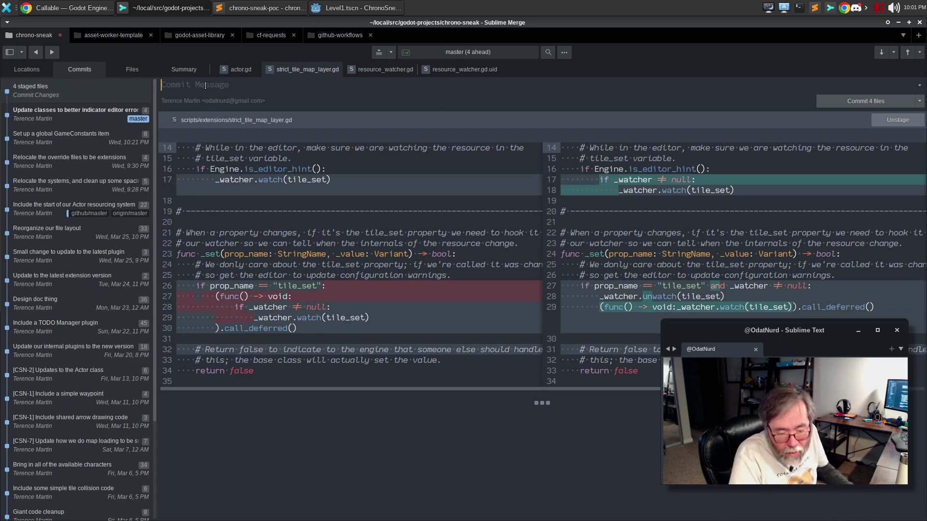
# Enter the summary 'Swap the resource watcher for a newer model' and begin the body.
pyautogui.click(205, 86)
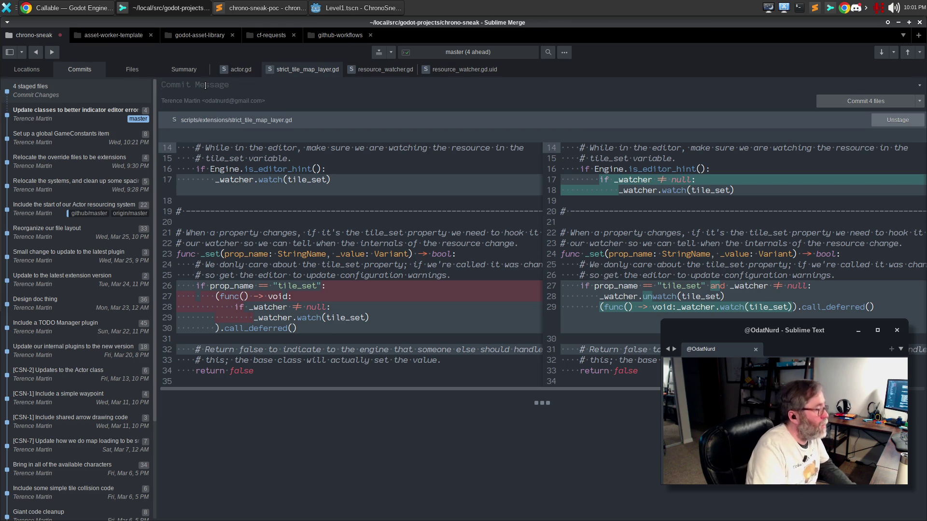
pyautogui.write('Swap the re')
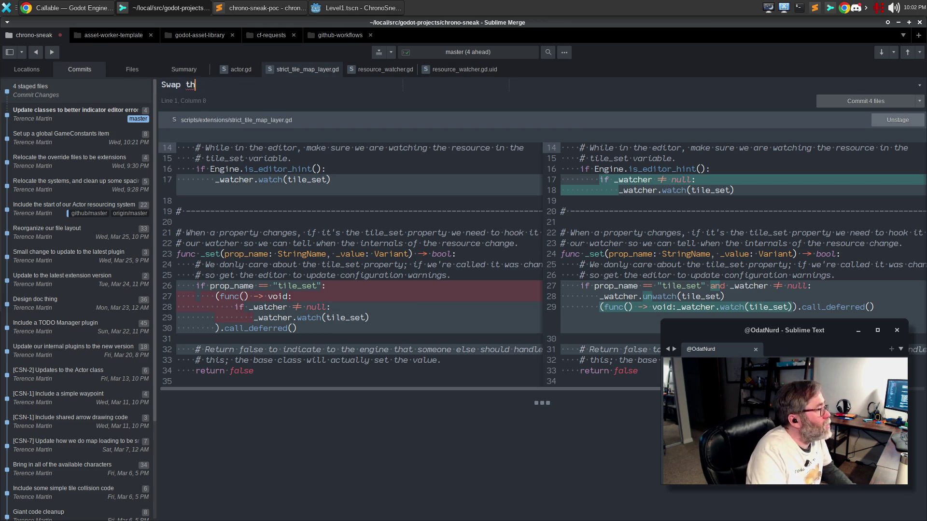
pyautogui.write('source watc')
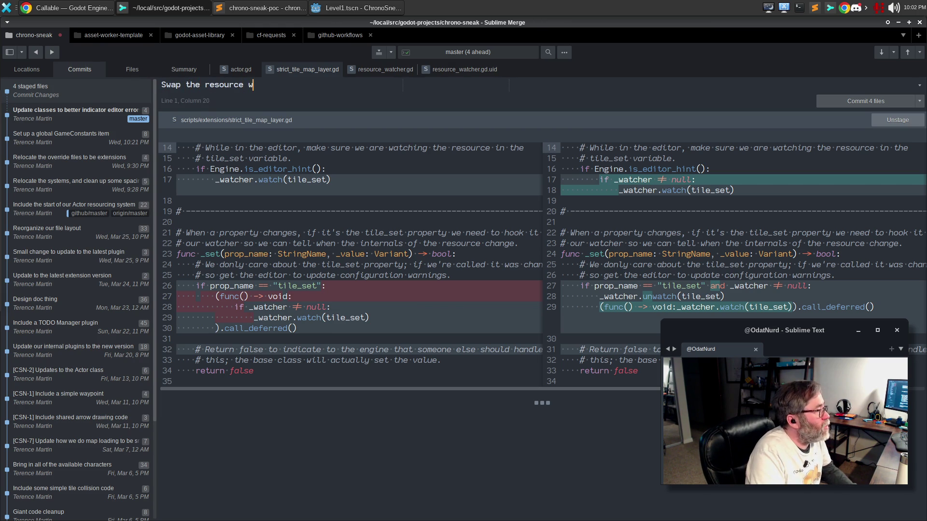
pyautogui.write('her for a ')
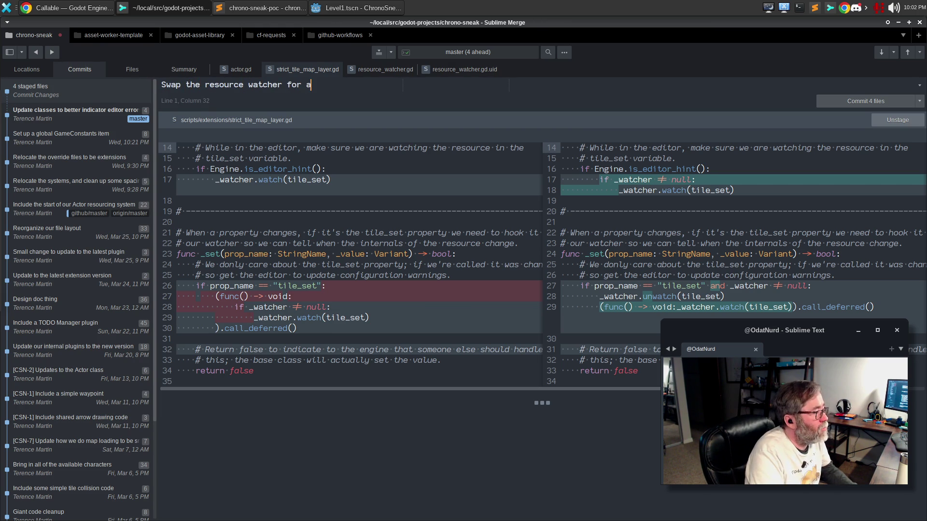
pyautogui.write('newer model')
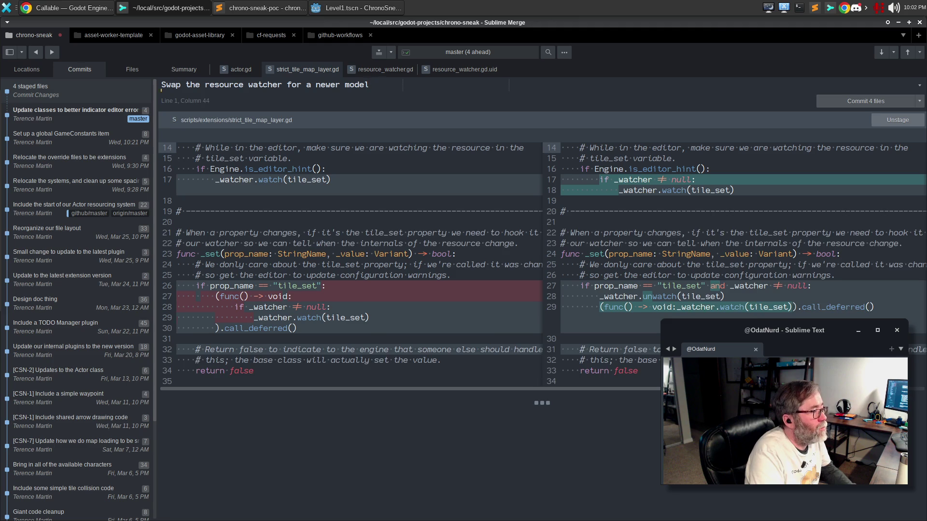
pyautogui.press('Return')
pyautogui.press('Return')
pyautogui.write('Just in case, this')
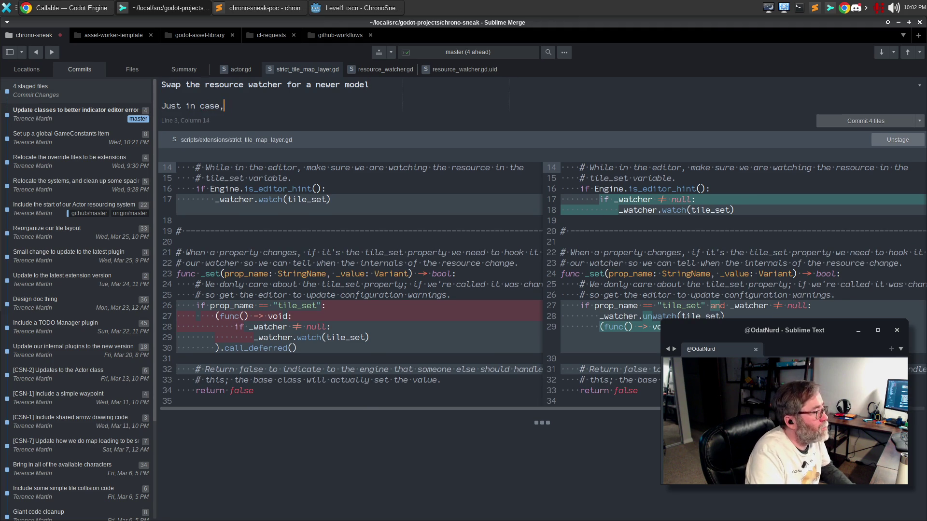
pyautogui.write(' resource')
pyautogui.hotkey('ctrl', 'BackSpace')
pyautogui.write('modification allows for more than one resource')
# Finish the body explaining several resource properties can be watched per node, and commit.
pyautogui.press('Return')
pyautogui.write('property to be watcvhe')
pyautogui.press('BackSpace')
pyautogui.press('BackSpace')
pyautogui.press('BackSpace')
pyautogui.write('hed at  a')
pyautogui.press('BackSpace')
pyautogui.press('BackSpace')
pyautogui.write('a time, should t')
pyautogui.press('BackSpace')
pyautogui.press('BackSpace')
pyautogui.press('BackSpace')
pyautogui.write('from within a single')
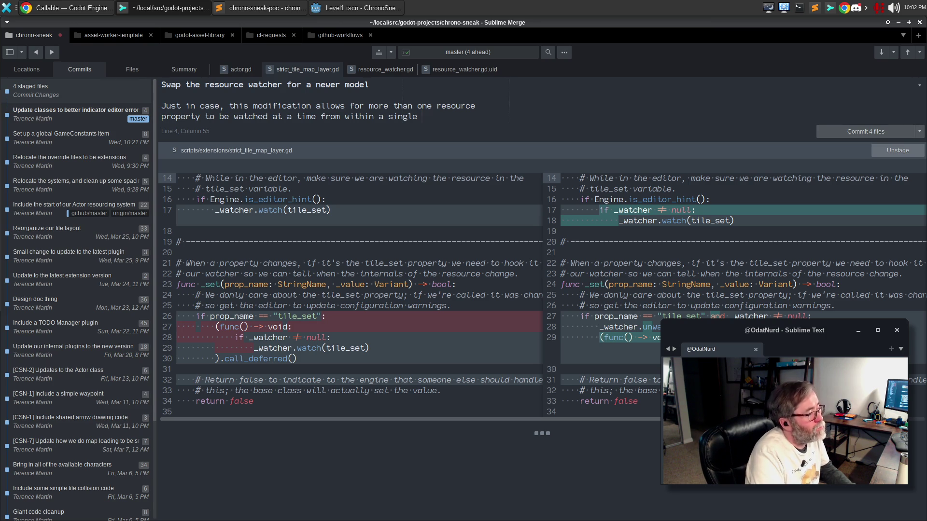
pyautogui.write('node, should that b')
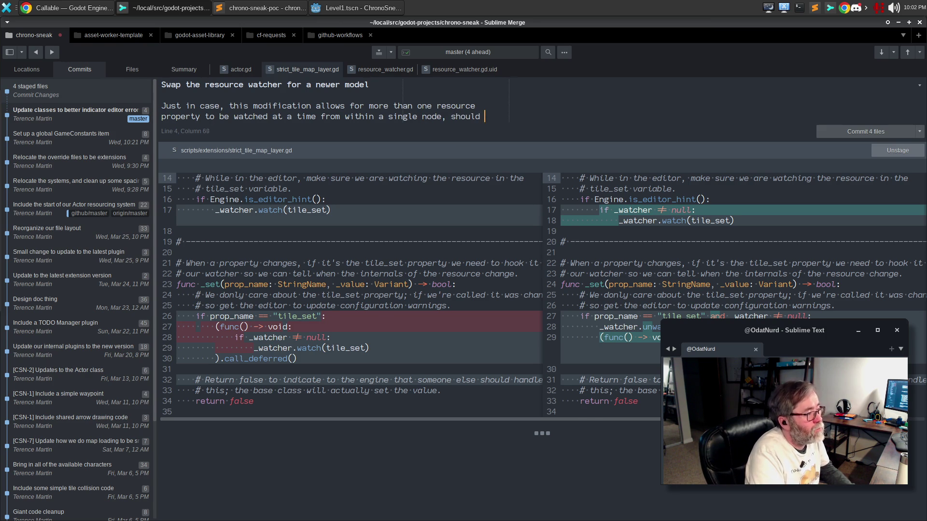
pyautogui.write('e desirable')
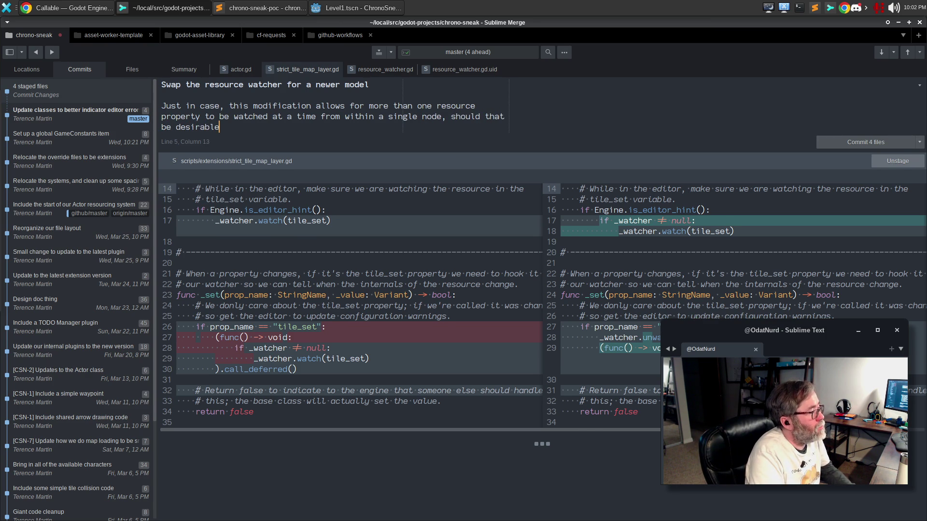
pyautogui.write('.')
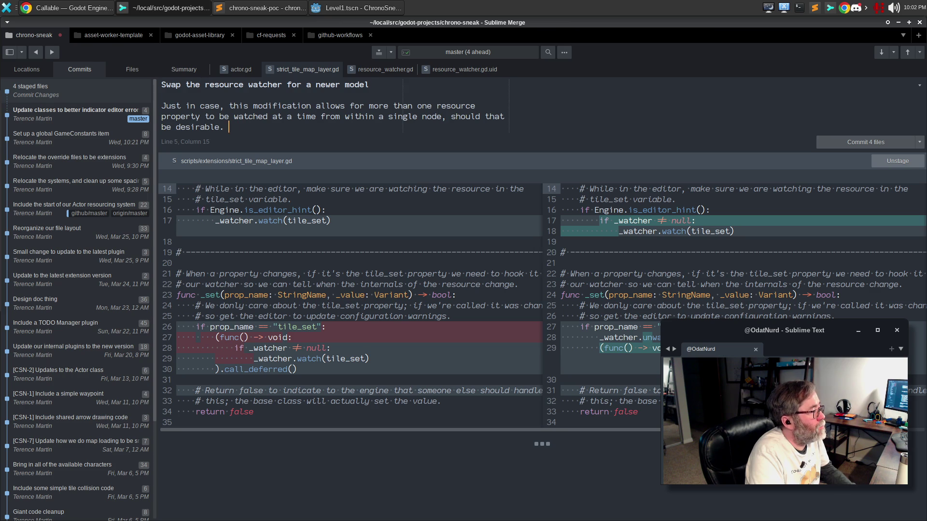
pyautogui.hotkey('ctrl', 'Return')
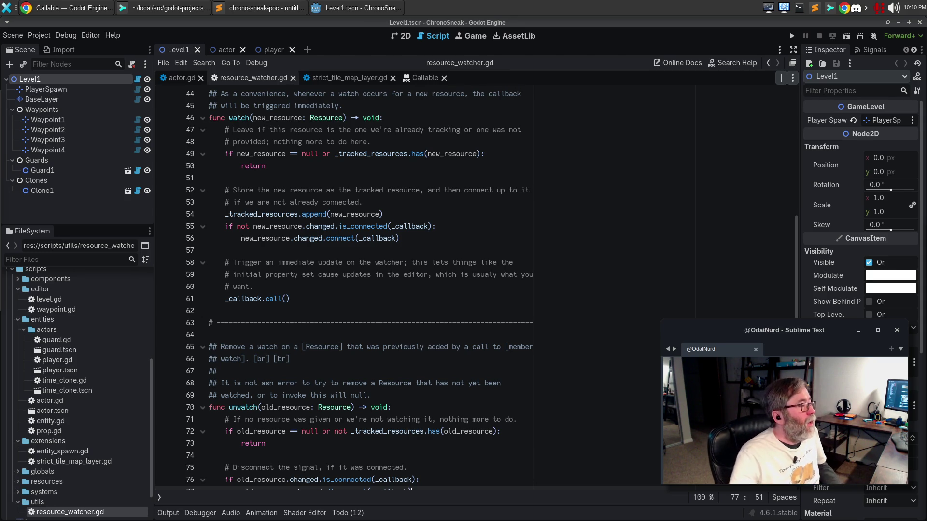
# Close the actor.gd, resource_watcher.gd, strict_tile_map_layer.gd and Callable help tabs.
pyautogui.click(330, 153)
pyautogui.click(201, 77)
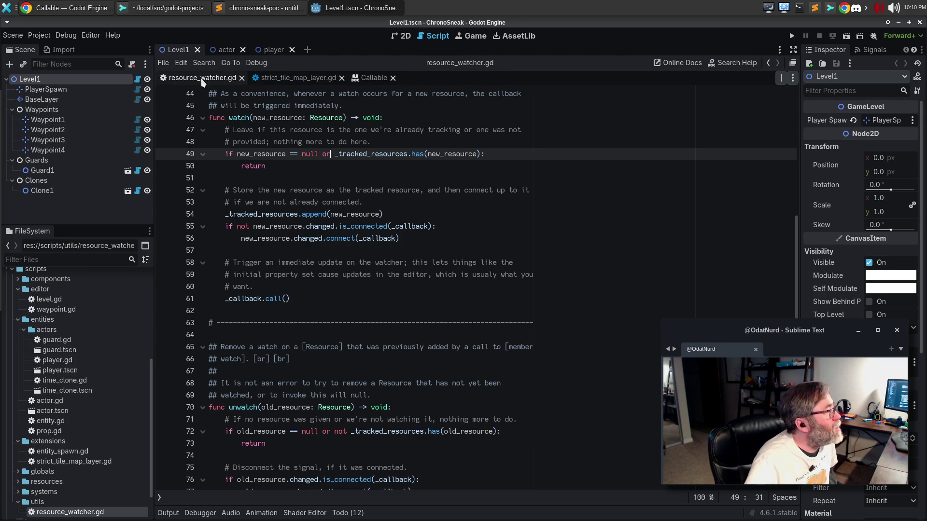
pyautogui.click(241, 79)
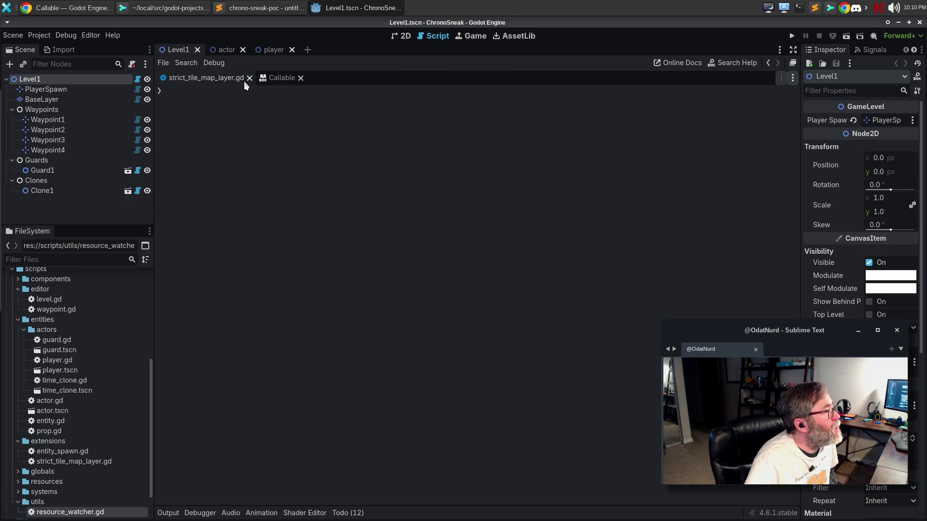
pyautogui.click(249, 78)
pyautogui.click(209, 78)
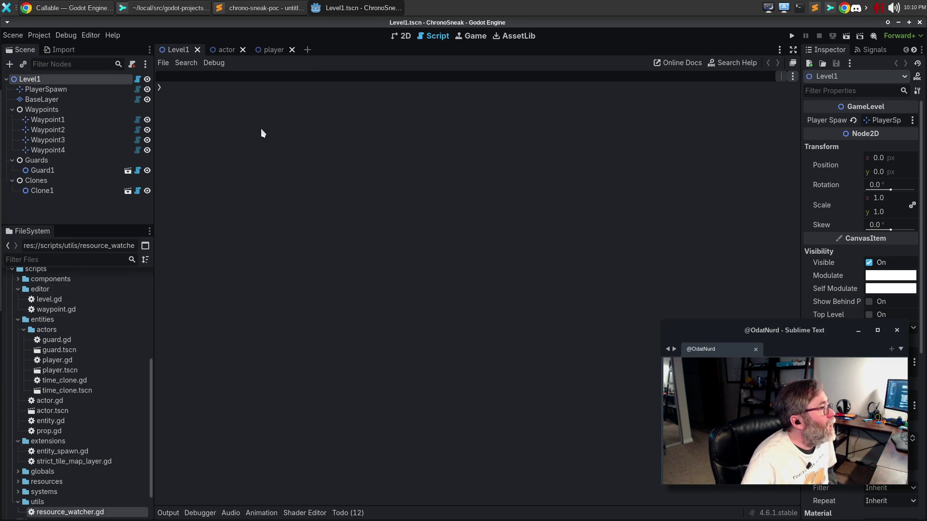
# Run the ChronoSneak project with F5, then close the debug window.
pyautogui.click(160, 88)
pyautogui.press('F5')
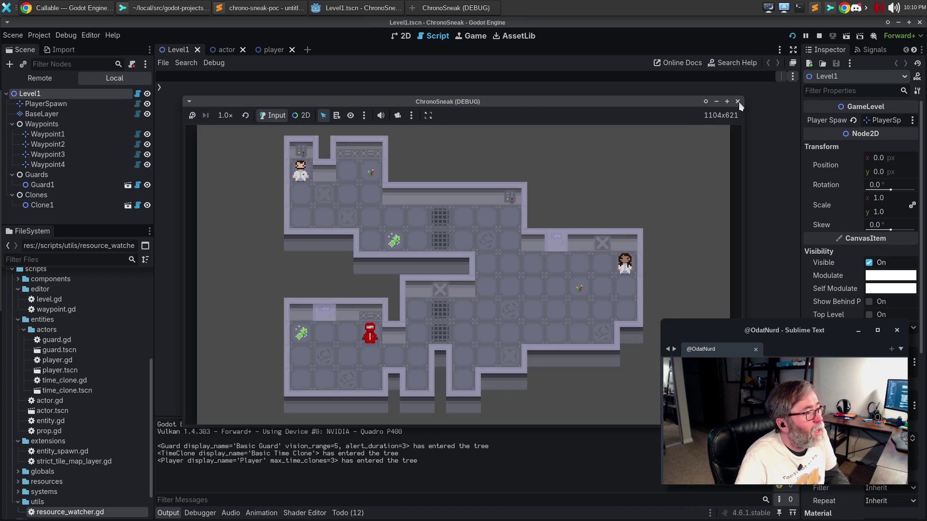
pyautogui.click(738, 102)
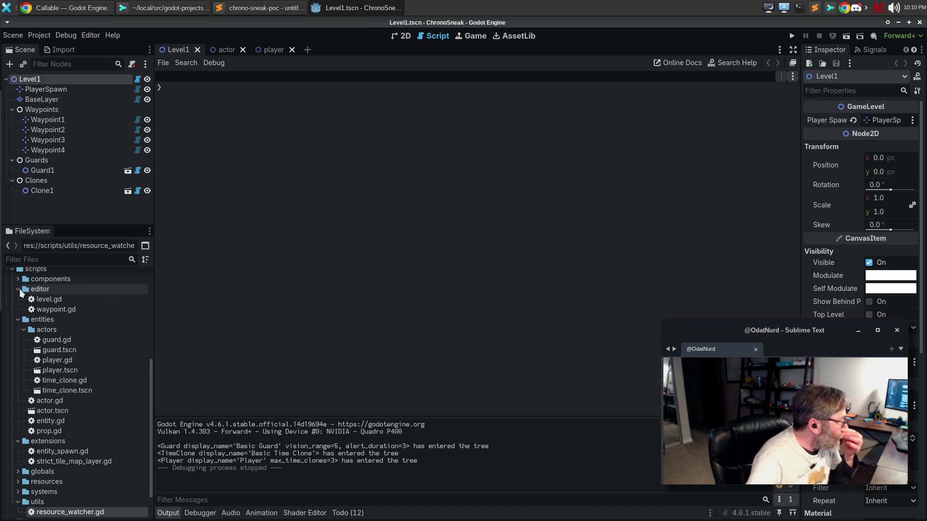
pyautogui.click(18, 289)
pyautogui.click(16, 310)
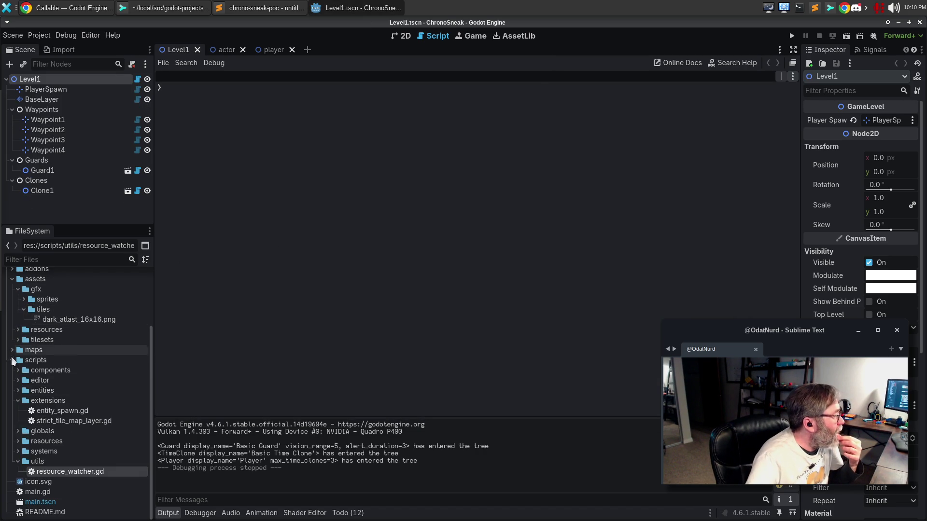
pyautogui.click(18, 402)
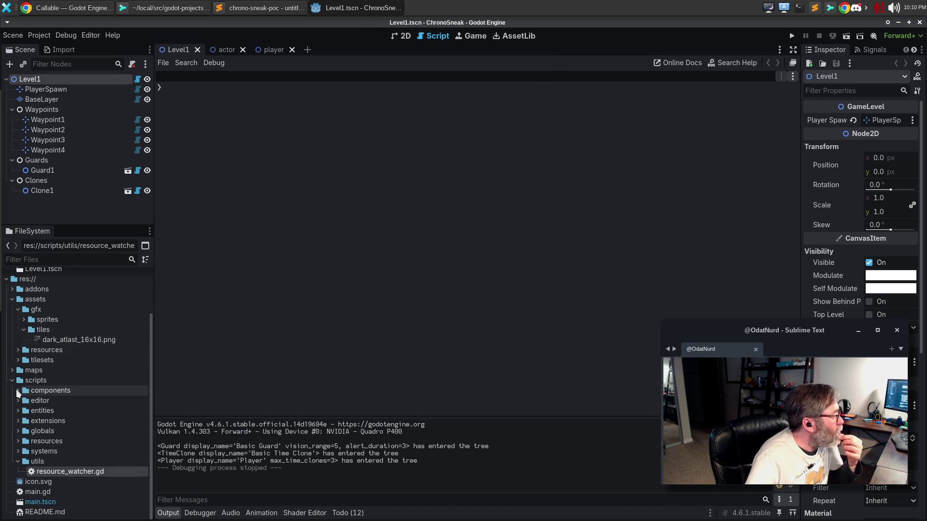
pyautogui.click(13, 300)
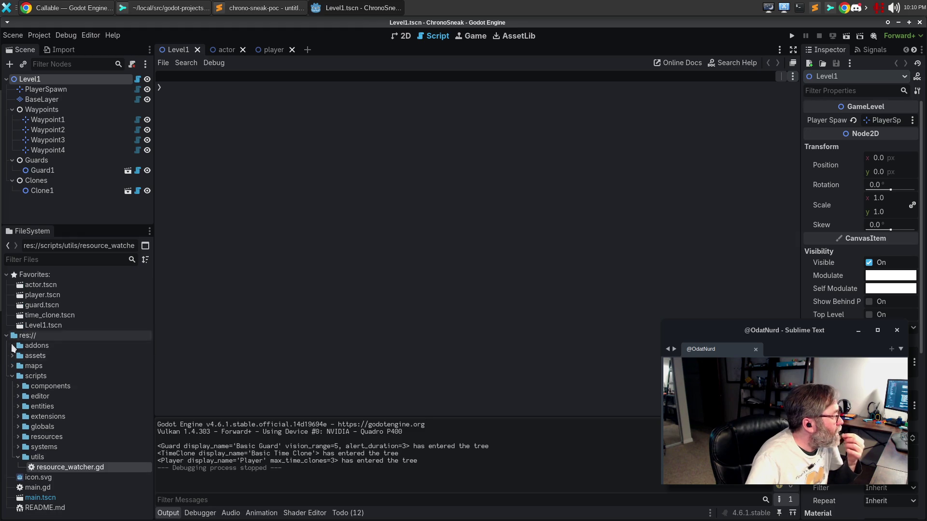
pyautogui.click(12, 377)
pyautogui.click(11, 377)
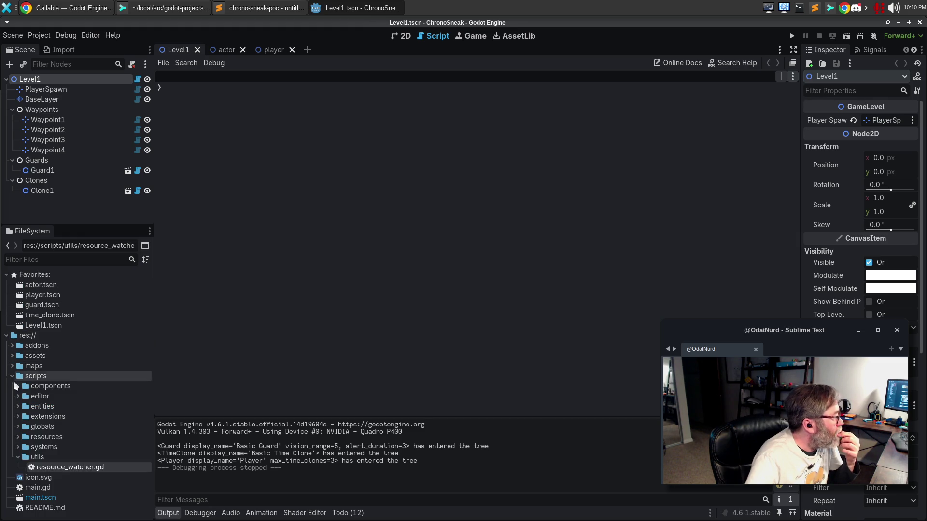
pyautogui.click(18, 386)
pyautogui.doubleClick(63, 406)
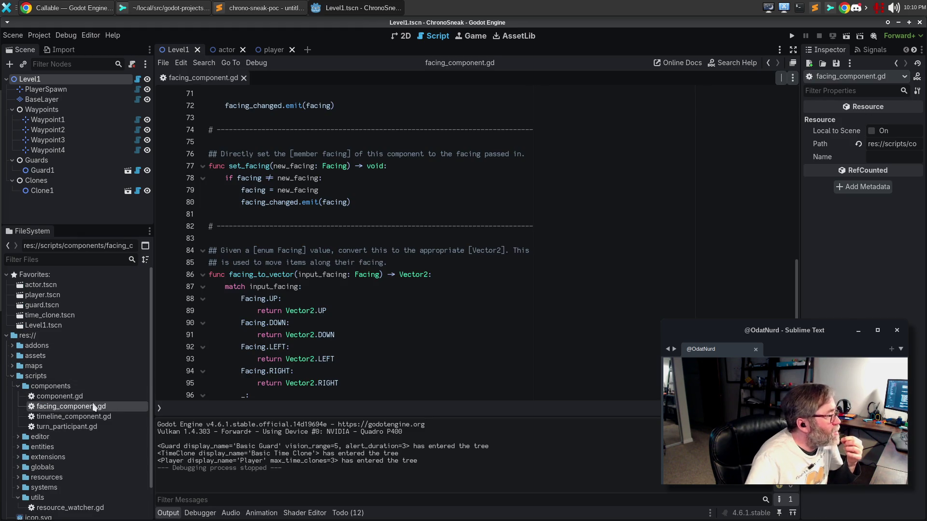
pyautogui.scroll(15, 487, 197)
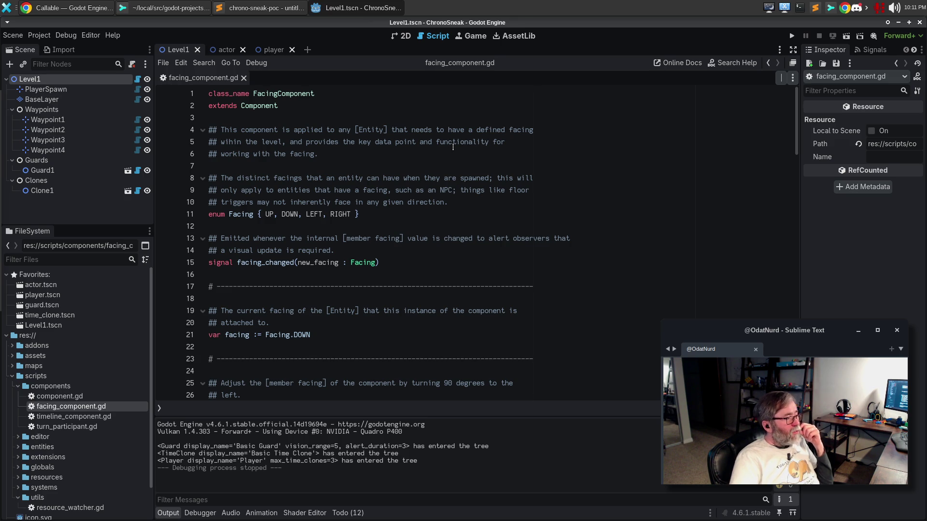
pyautogui.click(380, 215)
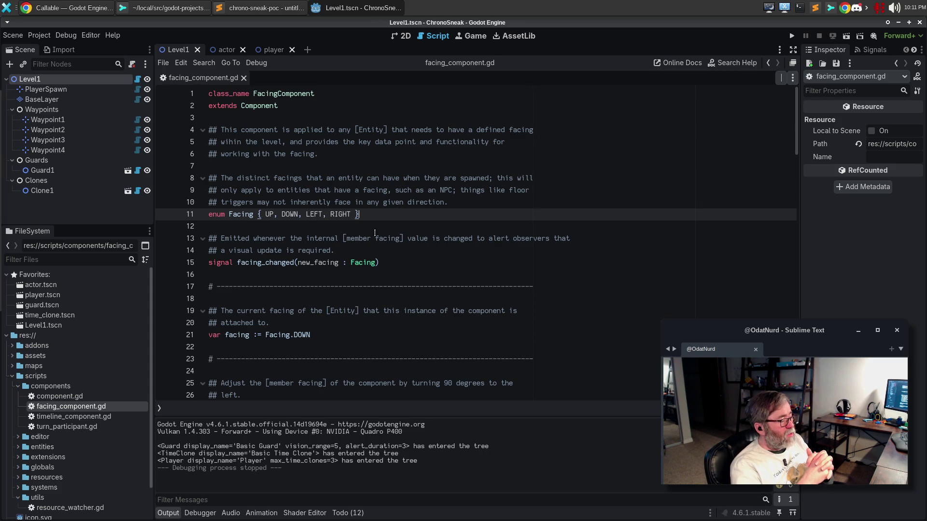
pyautogui.scroll(-2, 444, 147)
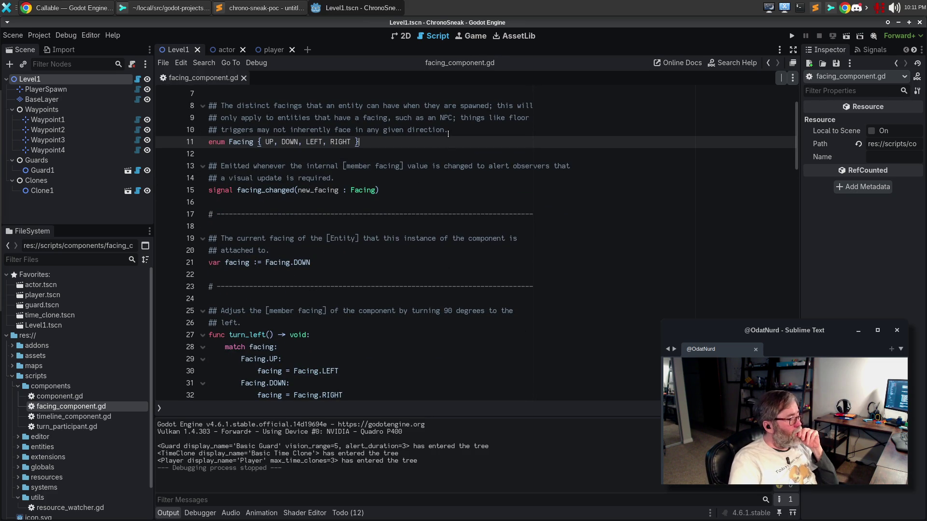
pyautogui.scroll(-3, 448, 135)
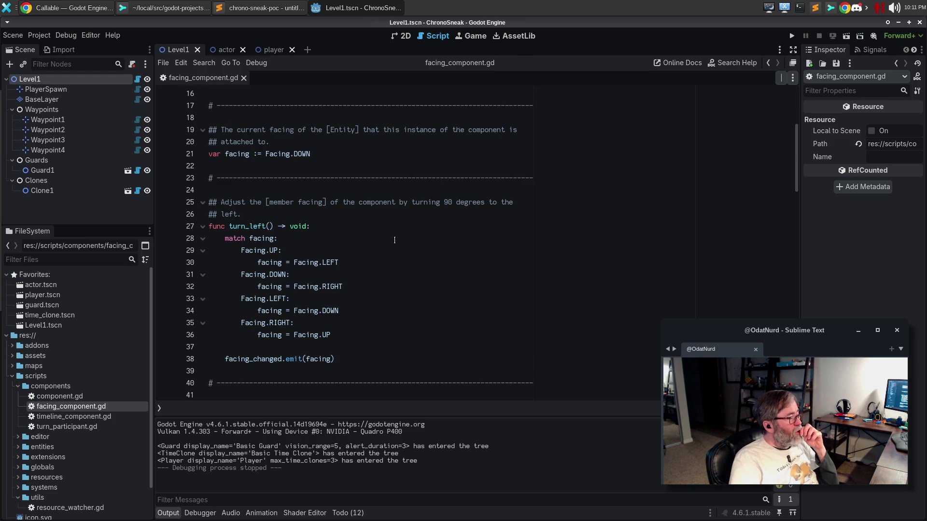
pyautogui.scroll(-8, 396, 236)
pyautogui.scroll(-7, 401, 228)
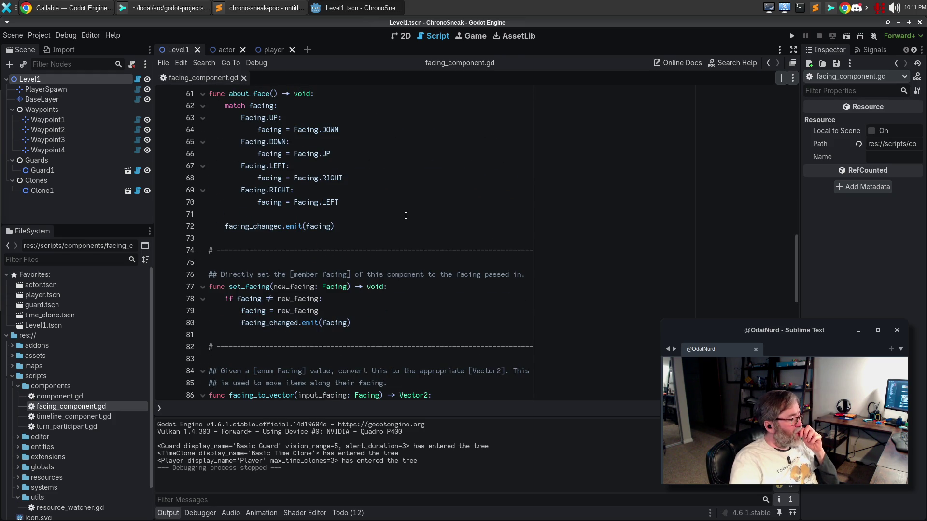
pyautogui.scroll(-2, 406, 215)
pyautogui.scroll(-2, 409, 210)
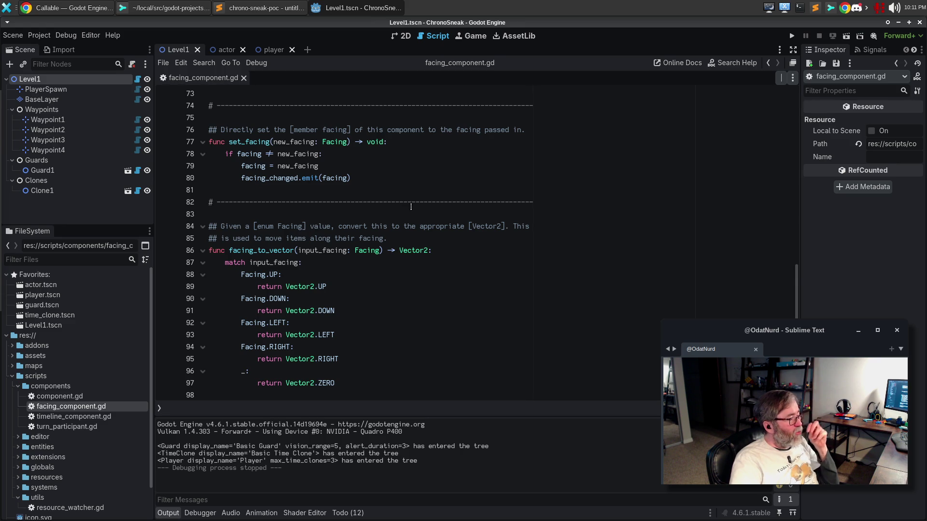
pyautogui.scroll(-2, 411, 207)
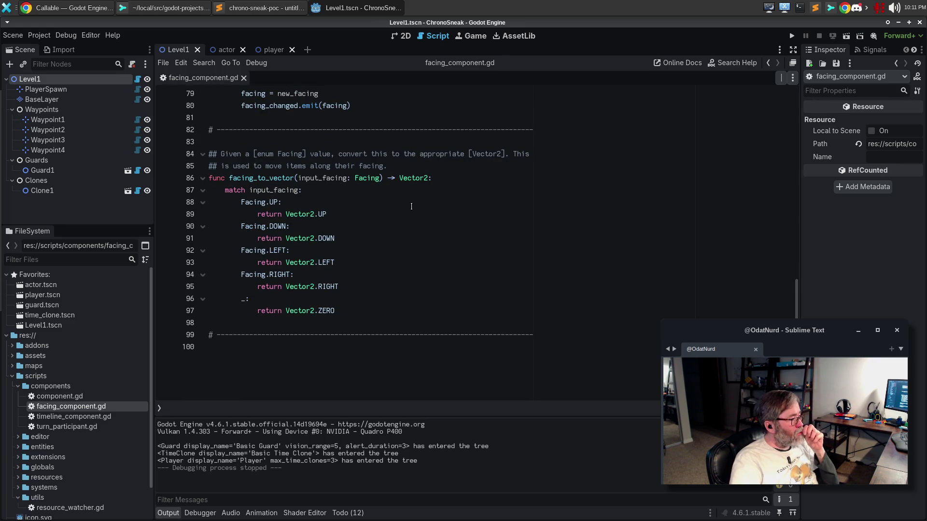
pyautogui.scroll(5, 411, 207)
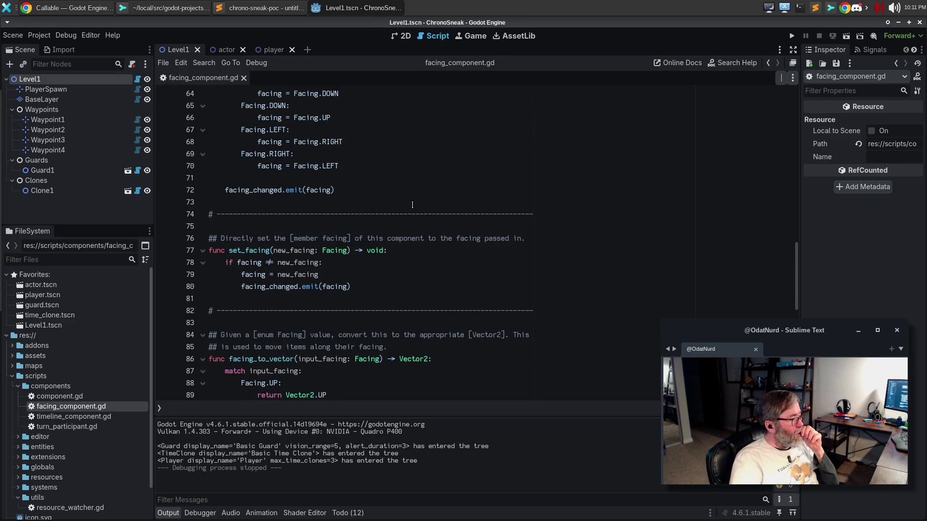
pyautogui.scroll(5, 412, 204)
pyautogui.scroll(-11, 413, 204)
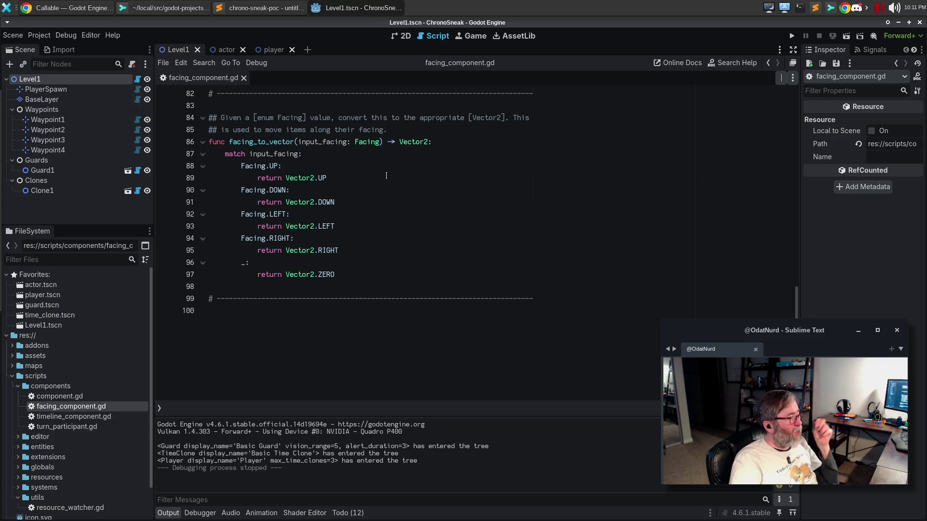
pyautogui.click(340, 178)
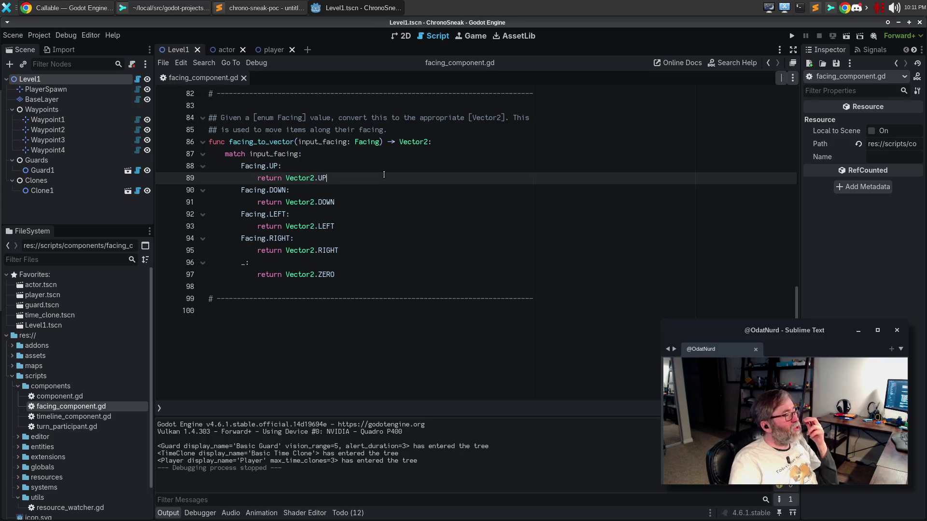
pyautogui.click(276, 166)
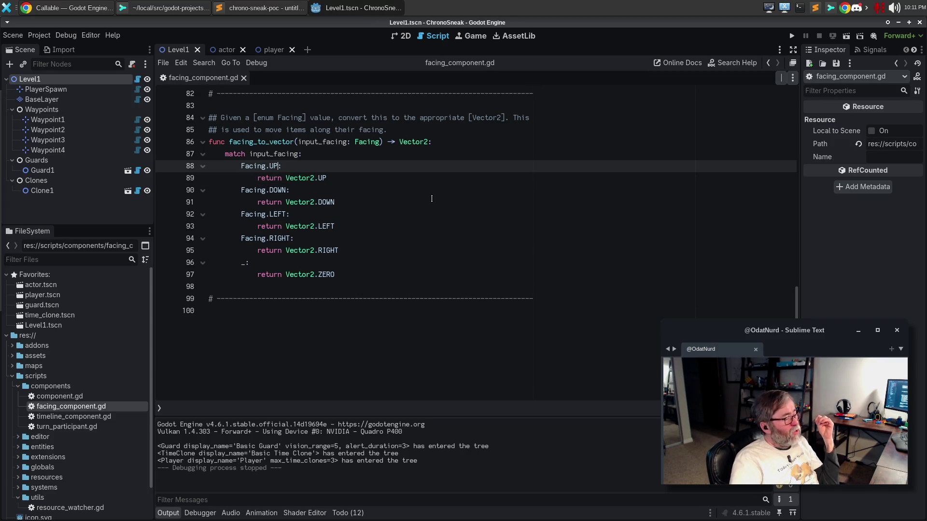
pyautogui.scroll(3, 418, 217)
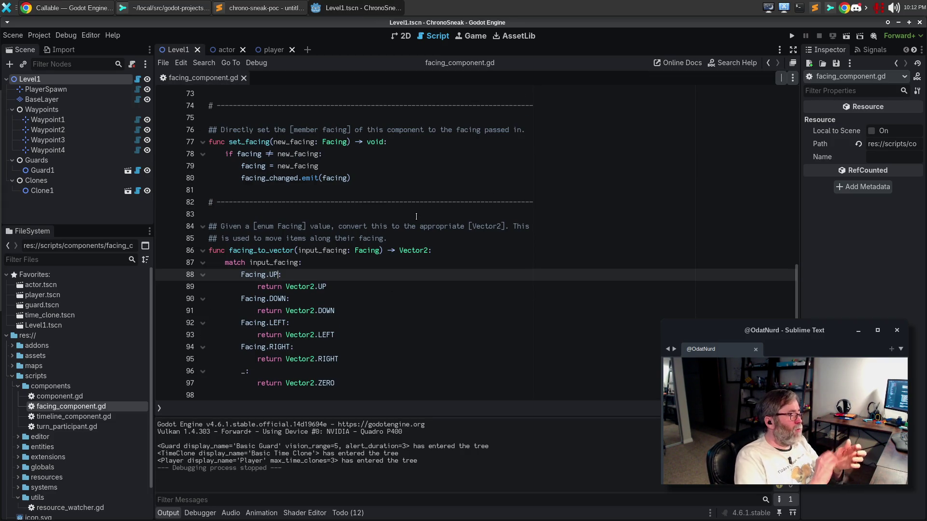
pyautogui.scroll(2, 525, 217)
pyautogui.scroll(3, 526, 218)
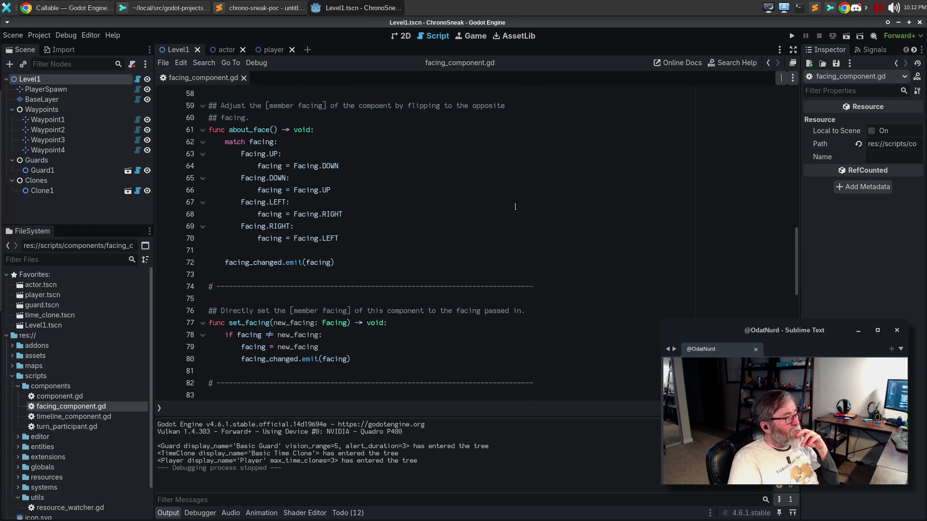
pyautogui.scroll(2, 513, 199)
pyautogui.scroll(3, 512, 199)
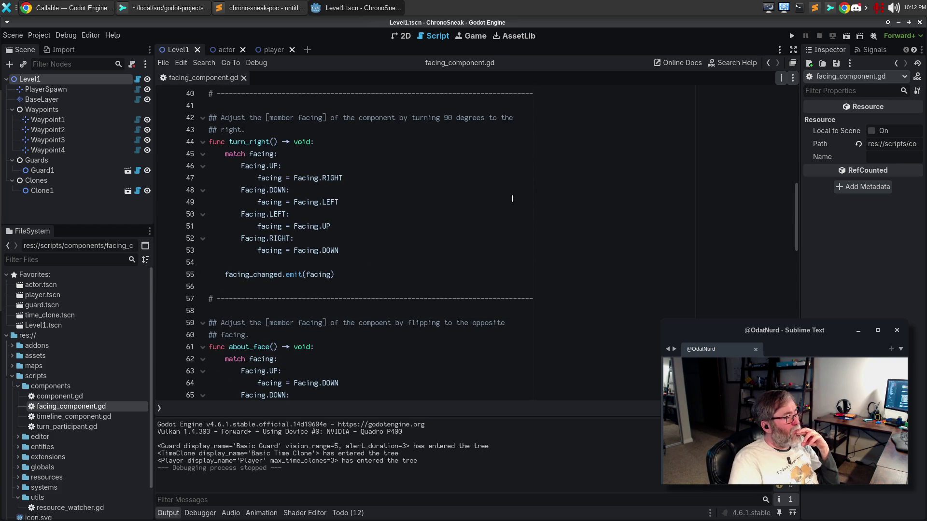
pyautogui.scroll(9, 513, 196)
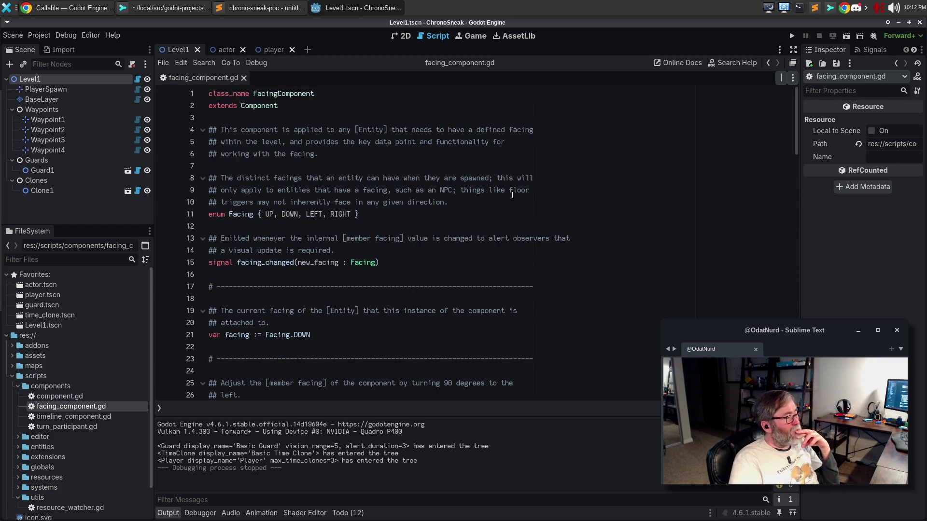
pyautogui.scroll(-8, 456, 187)
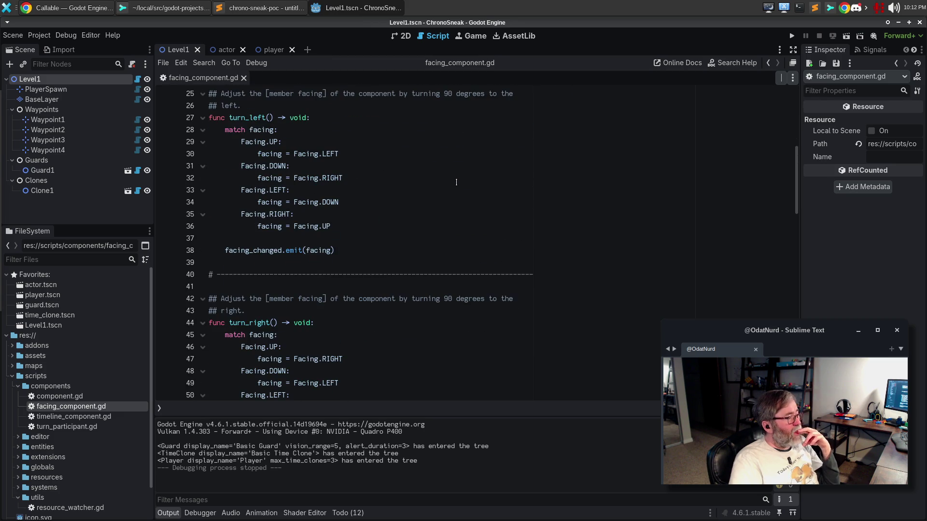
pyautogui.scroll(-8, 457, 181)
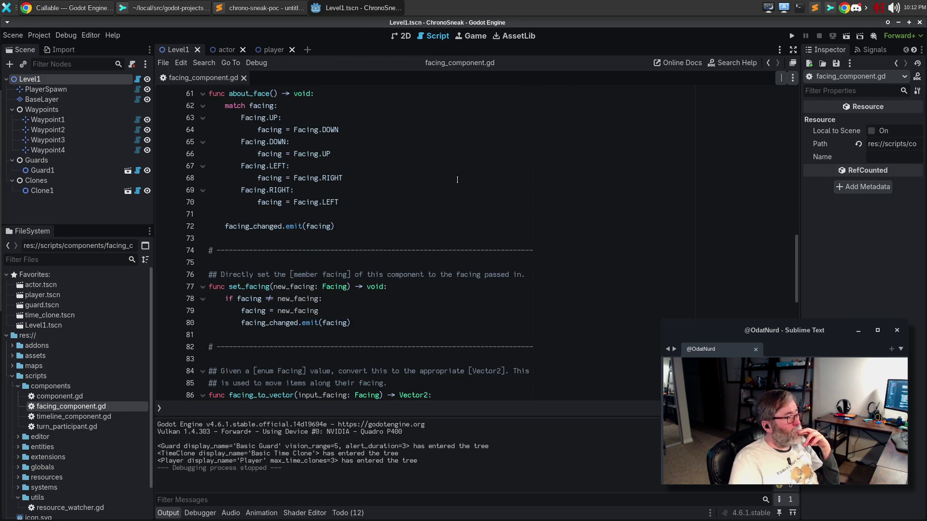
pyautogui.scroll(-4, 457, 179)
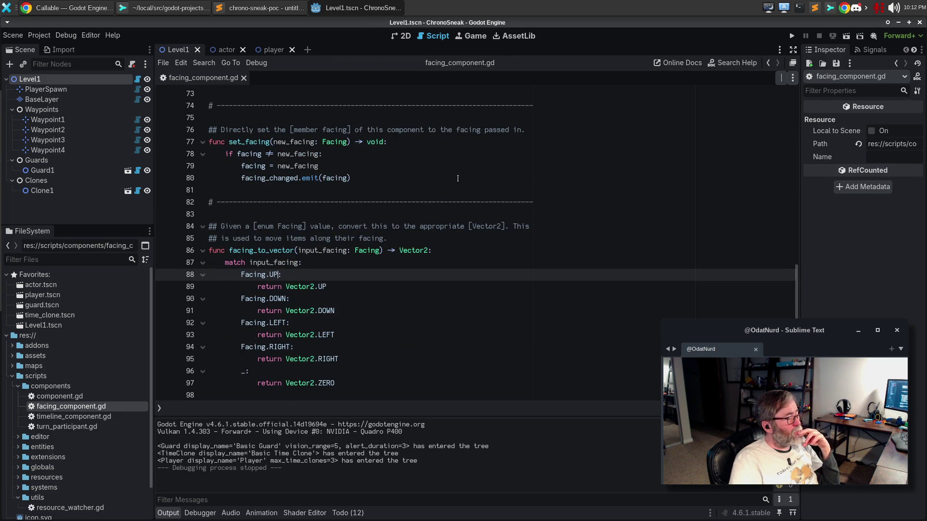
pyautogui.scroll(-5, 457, 178)
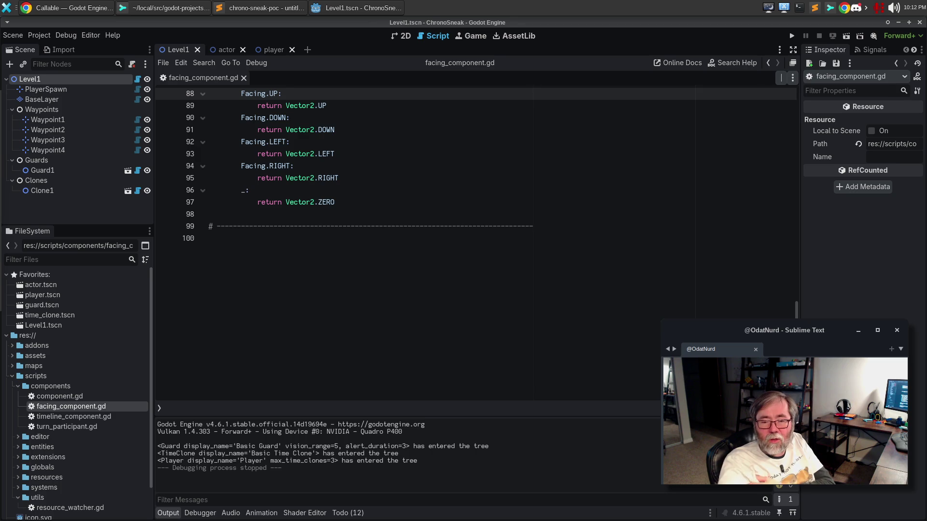
pyautogui.scroll(20, 554, 268)
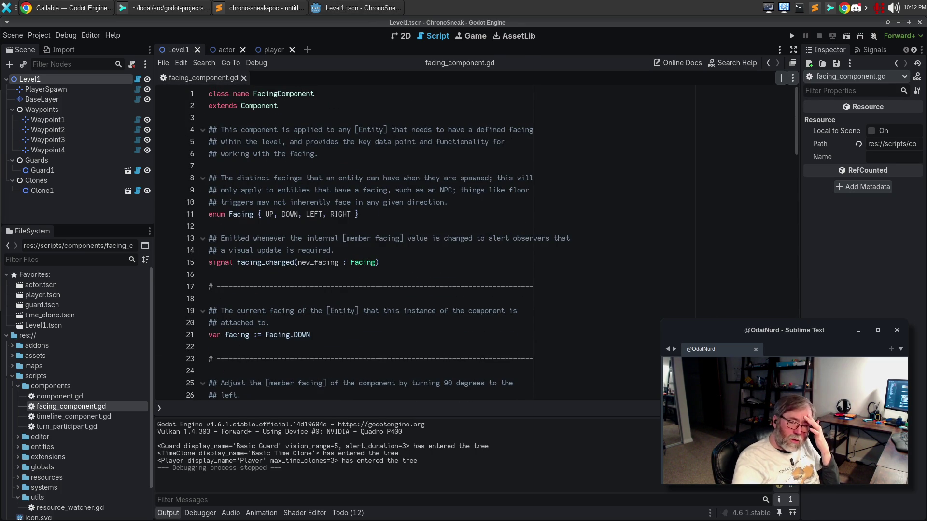
pyautogui.click(348, 336)
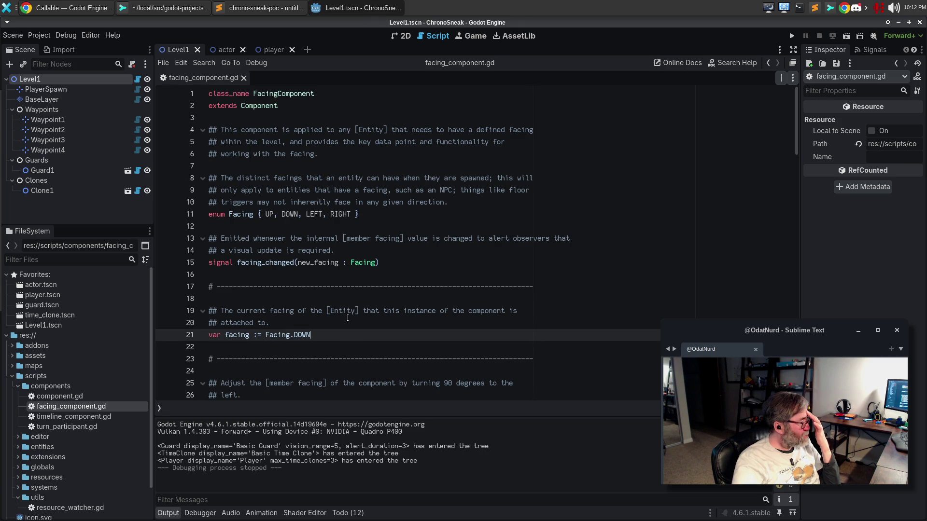
pyautogui.click(347, 324)
pyautogui.press('Down')
pyautogui.press('Home')
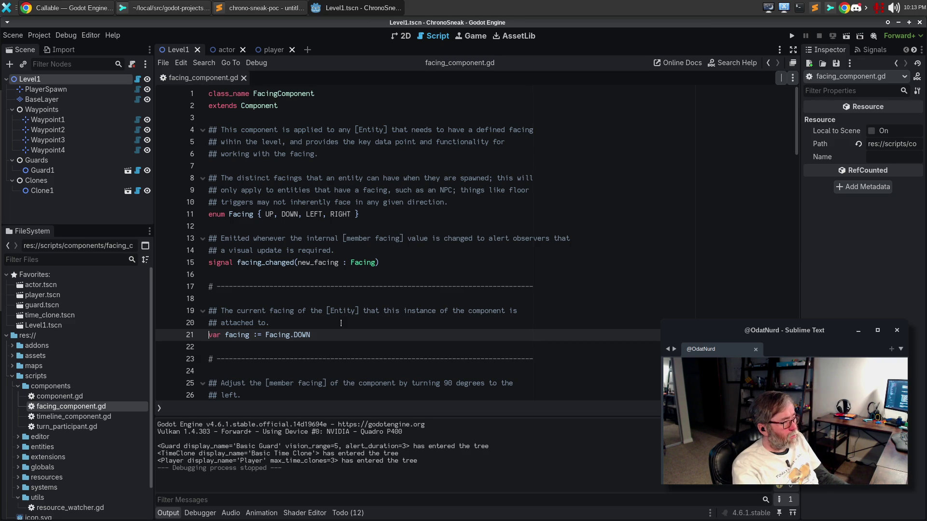
pyautogui.write('@ex')
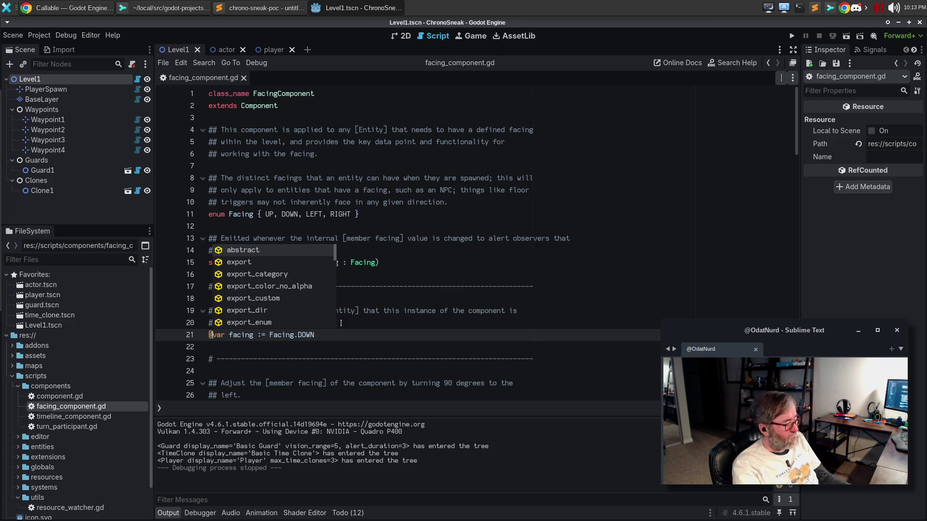
pyautogui.write('port')
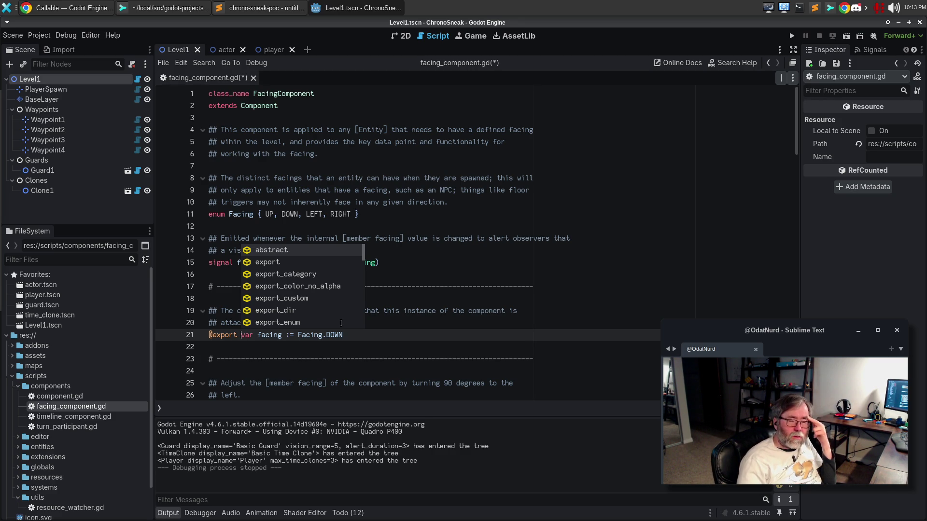
pyautogui.click(94, 9)
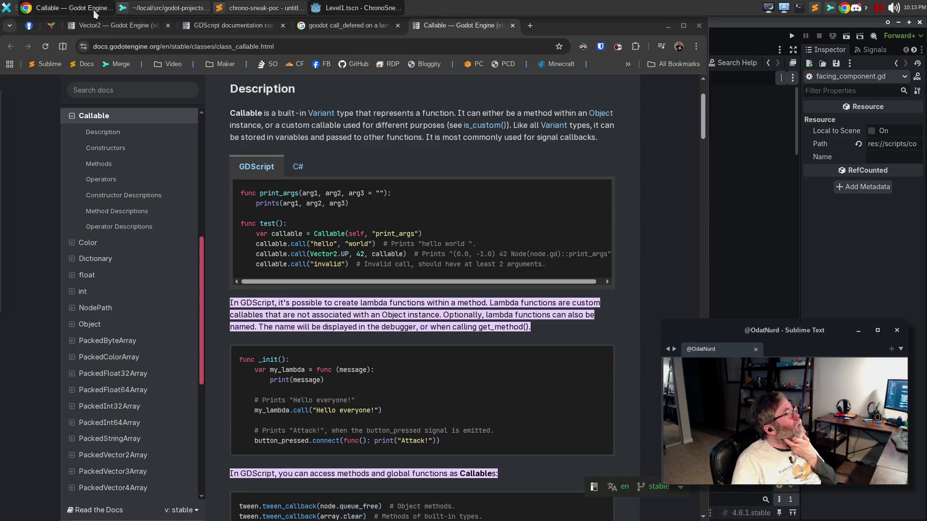
# Search Google for 'gdscript property setter example with default value' and expand the AI Overview.
pyautogui.click(428, 44)
pyautogui.write('g')
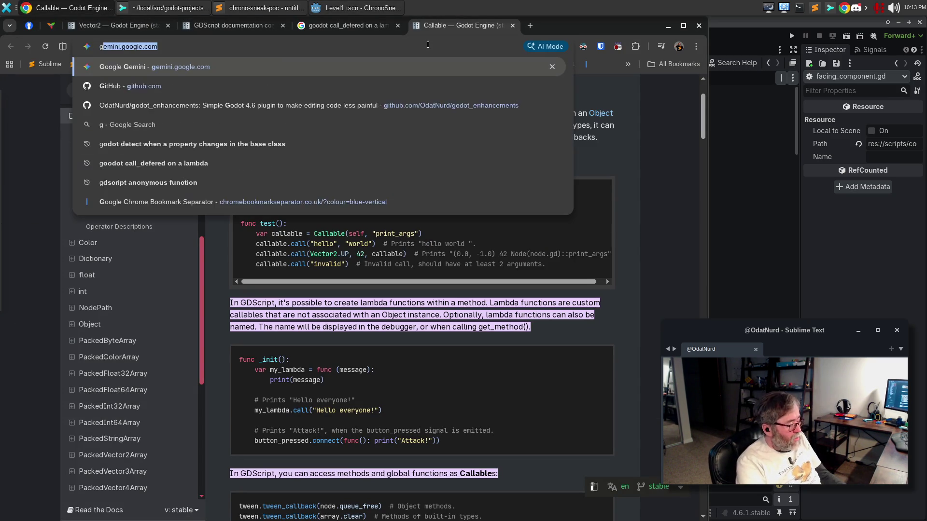
pyautogui.write('dscript property setter example')
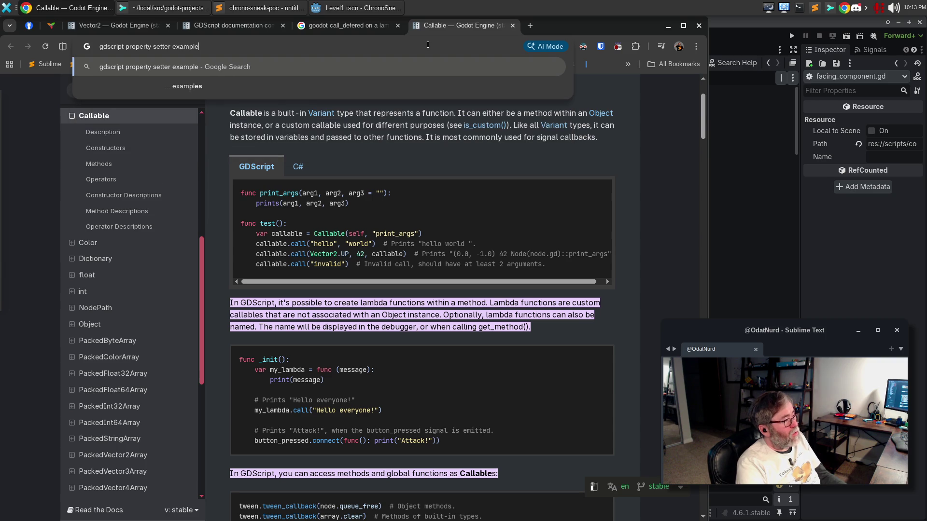
pyautogui.write(' with default value')
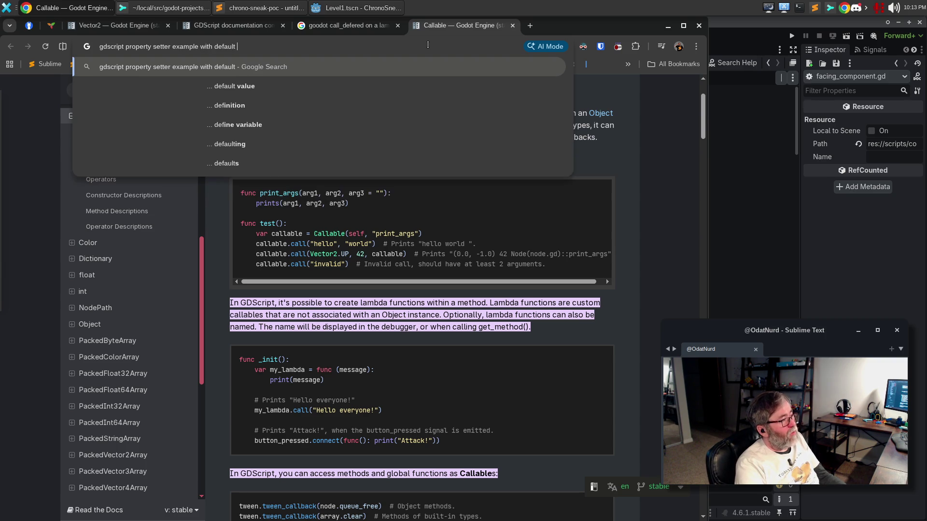
pyautogui.press('Return')
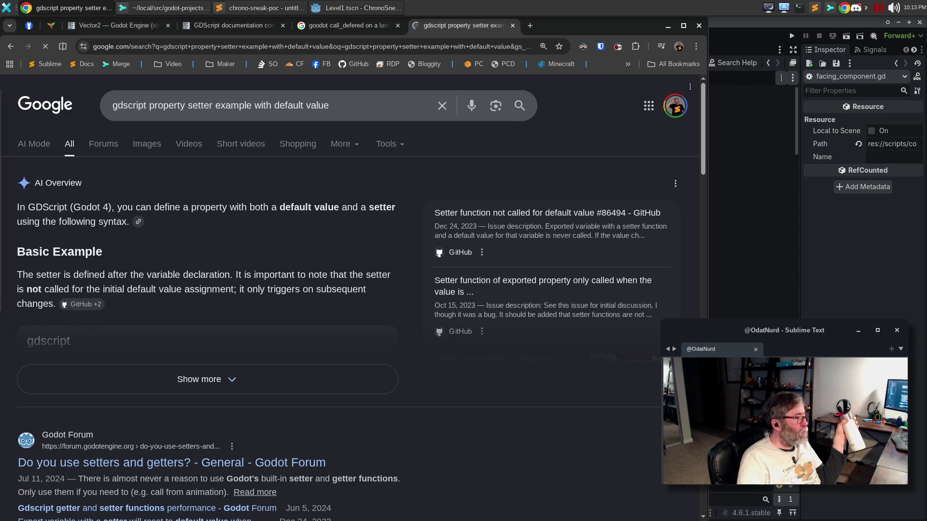
pyautogui.click(224, 379)
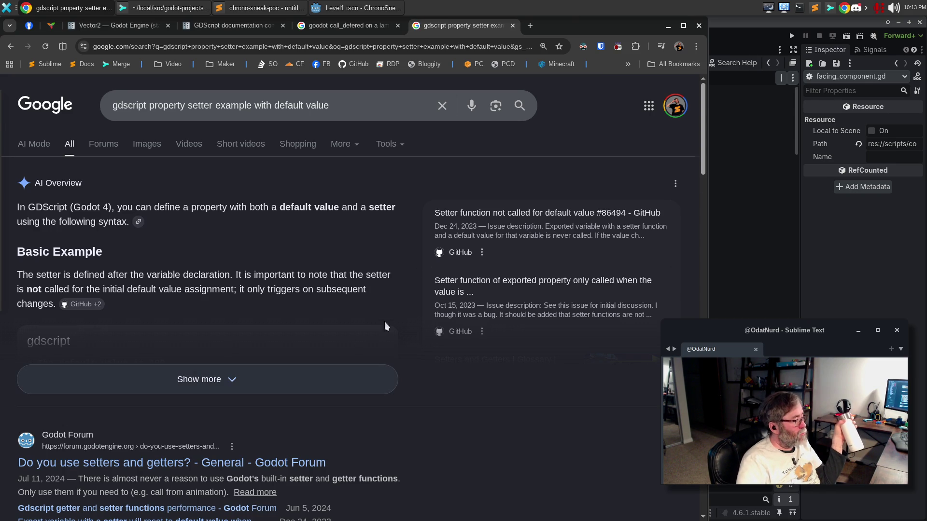
pyautogui.scroll(-3, 404, 303)
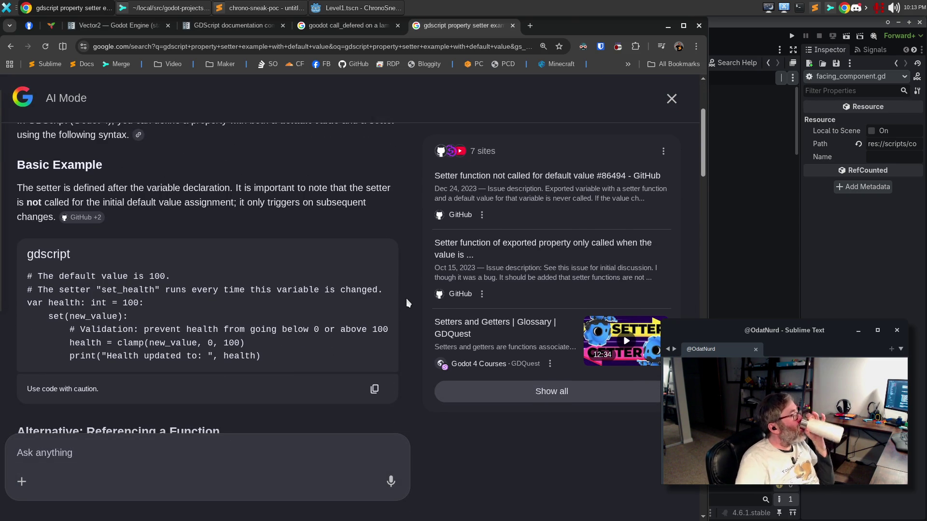
pyautogui.click(714, 37)
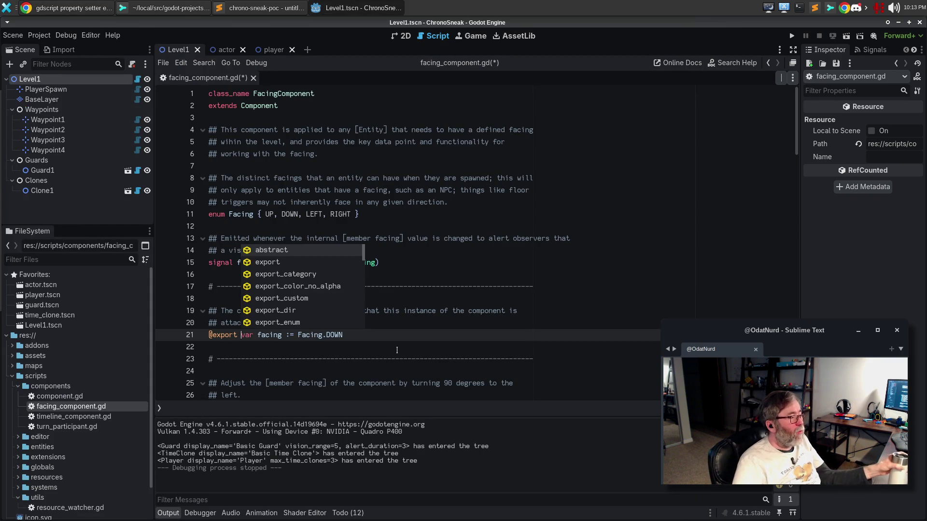
# Add a set(new_value): block with a placeholder pass under the facing declaration.
pyautogui.click(403, 335)
pyautogui.write(':')
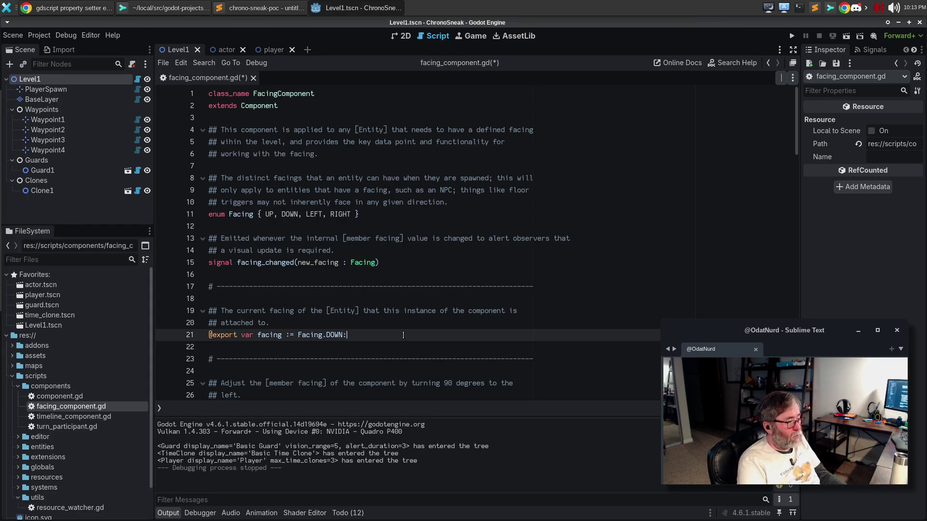
pyautogui.press('Return')
pyautogui.write('set:')
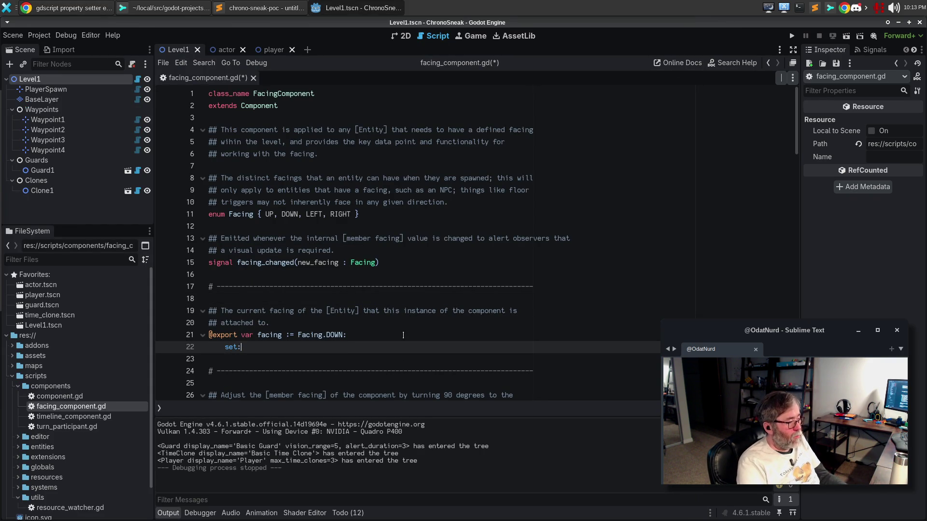
pyautogui.hotkey('alt', 'Tab')
pyautogui.hotkey('alt', 'Tab')
pyautogui.write('(')
pyautogui.write('new_v')
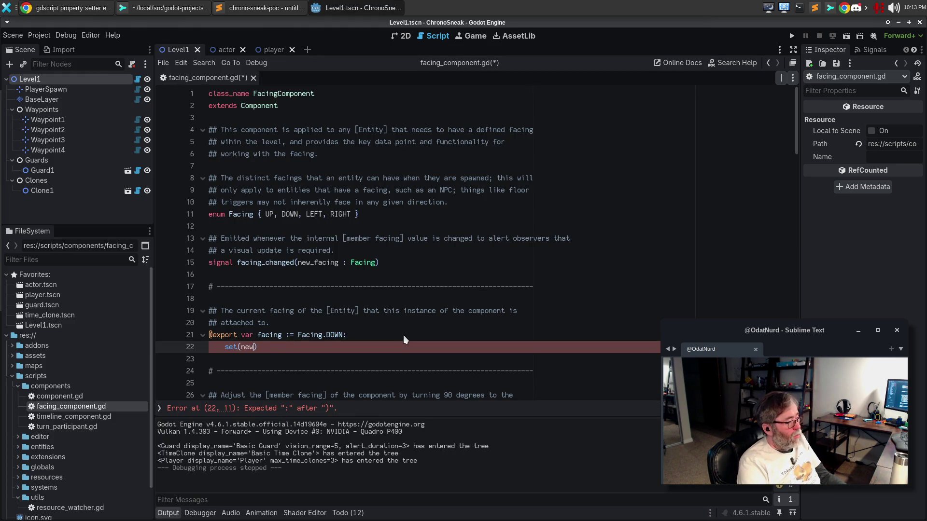
pyautogui.write('alue):')
pyautogui.press('Return')
pyautogui.write('pass')
# Replace the placeholder pass with facing = new_value after checking the browser example.
pyautogui.hotkey('alt', 'Tab')
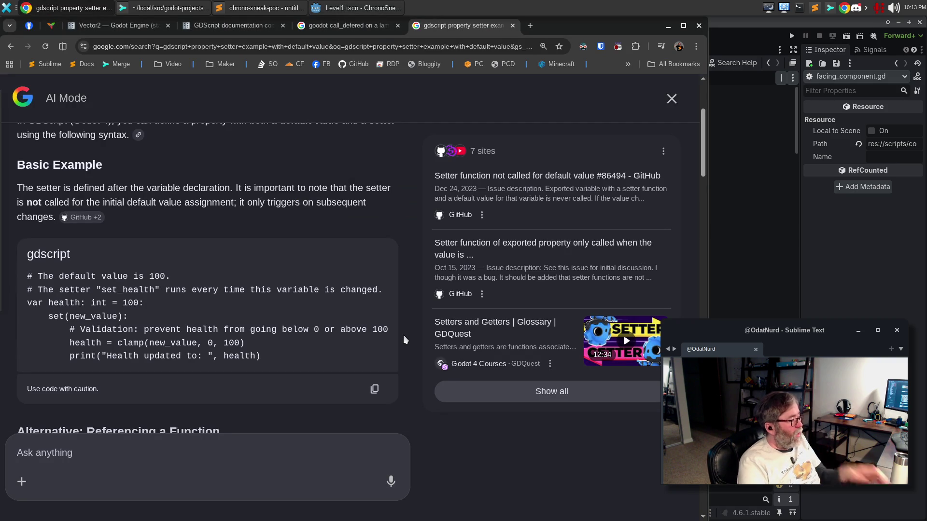
pyautogui.hotkey('alt', 'Tab')
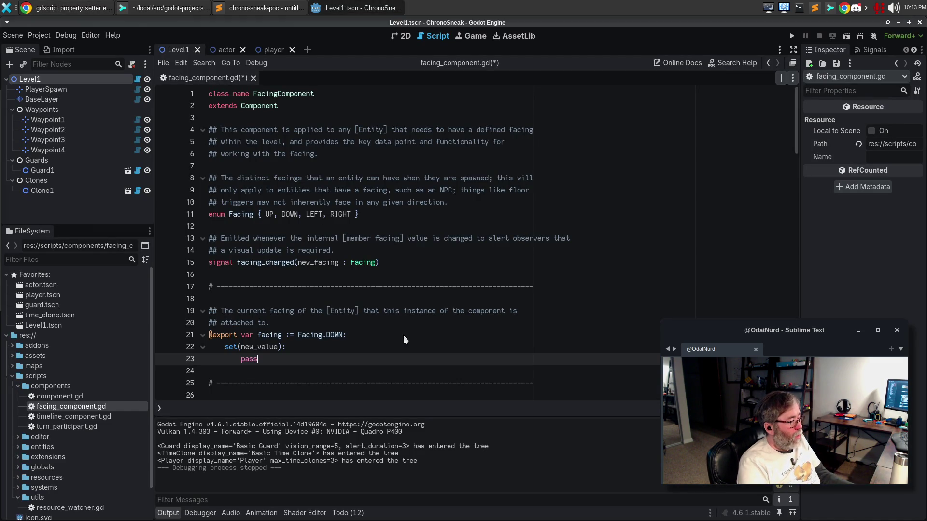
pyautogui.hotkey('ctrl', 'BackSpace')
pyautogui.write('facing')
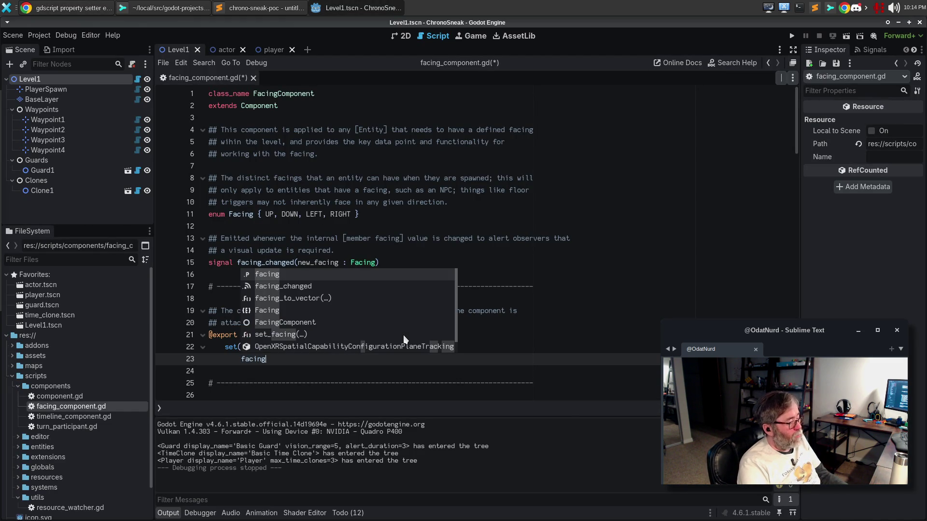
pyautogui.write(' =')
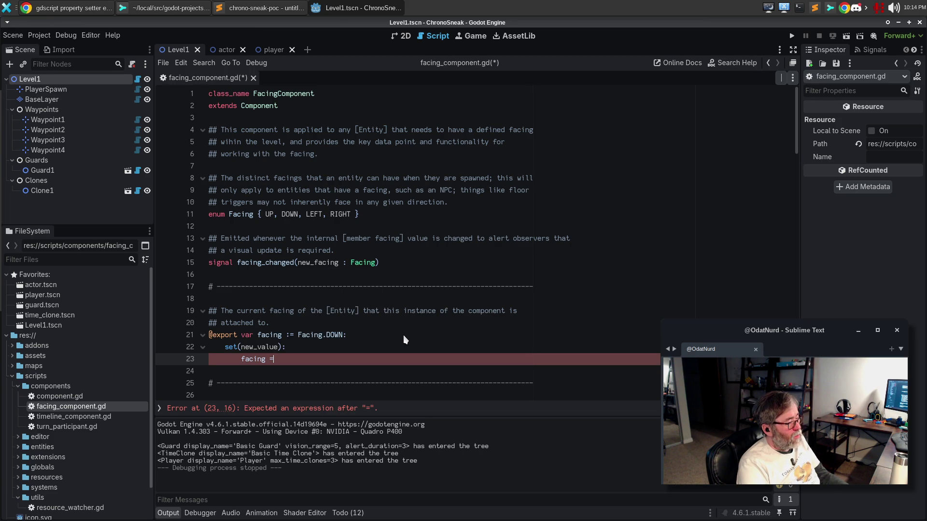
pyautogui.write('new_value')
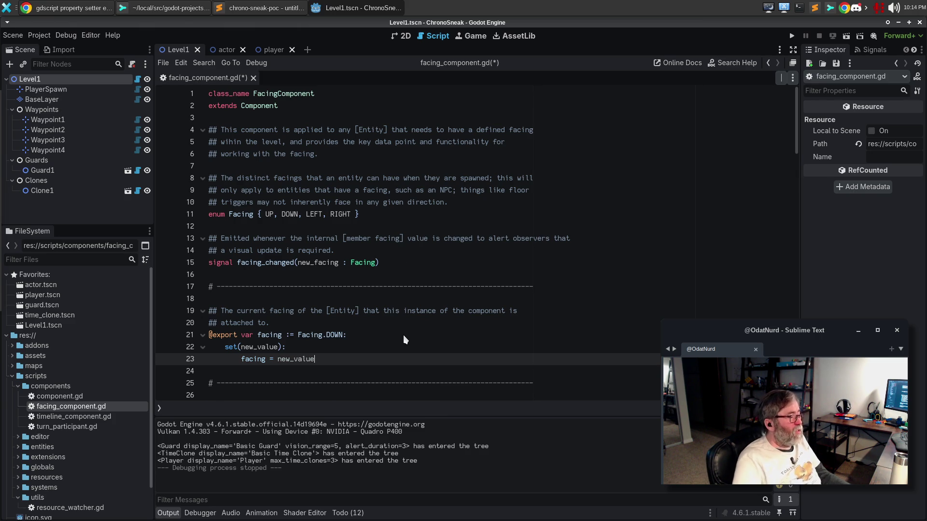
# Select the change-check if-block inside set_facing.
pyautogui.scroll(-10, 404, 335)
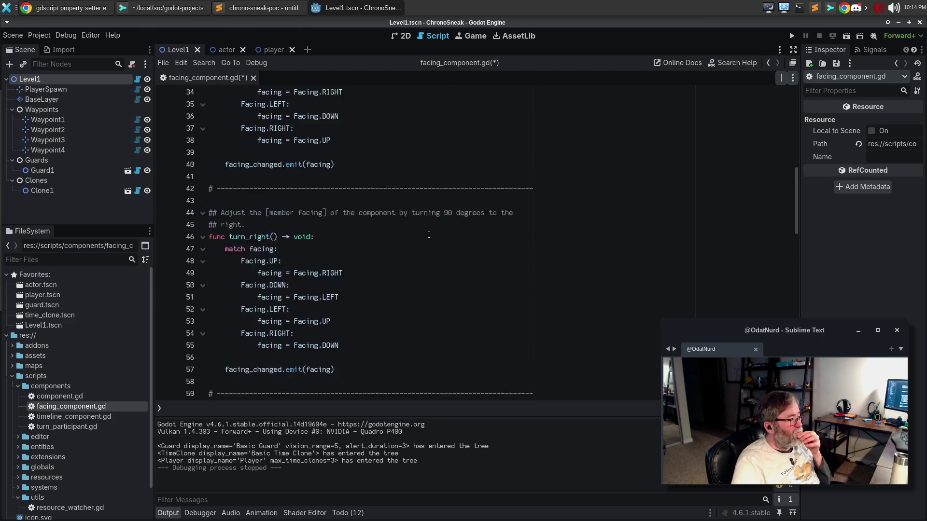
pyautogui.scroll(-4, 429, 235)
pyautogui.scroll(-7, 428, 235)
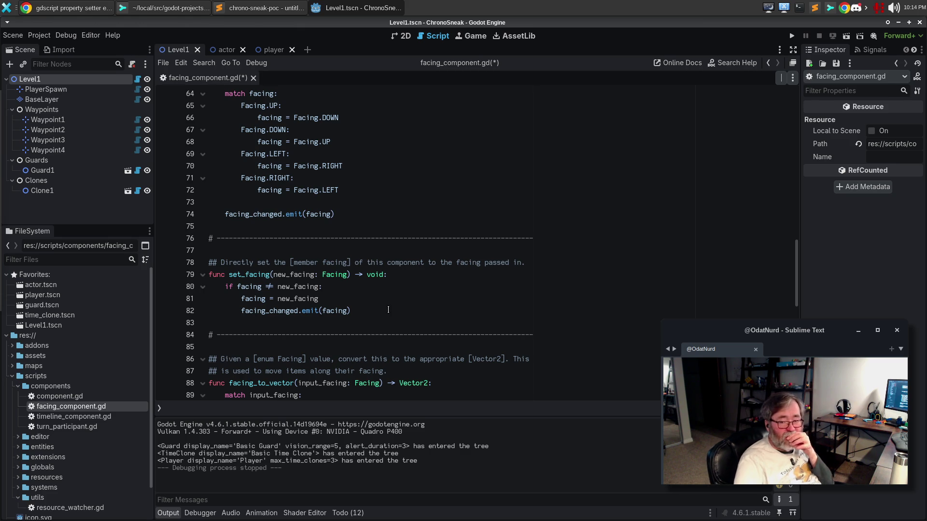
pyautogui.moveTo(389, 307)
pyautogui.mouseDown()
pyautogui.moveTo(160, 293)
pyautogui.moveTo(129, 282)
pyautogui.mouseUp()
pyautogui.hotkey('ctrl', 'c')
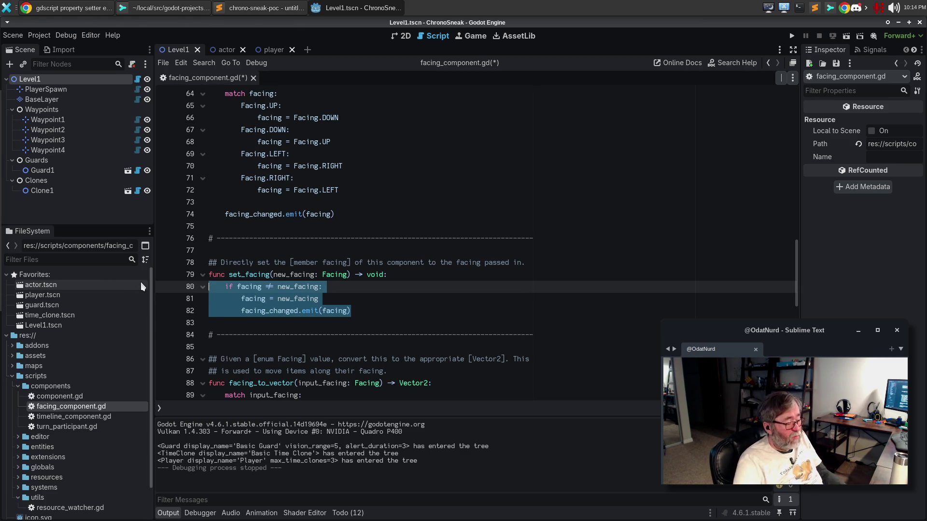
pyautogui.scroll(20, 237, 244)
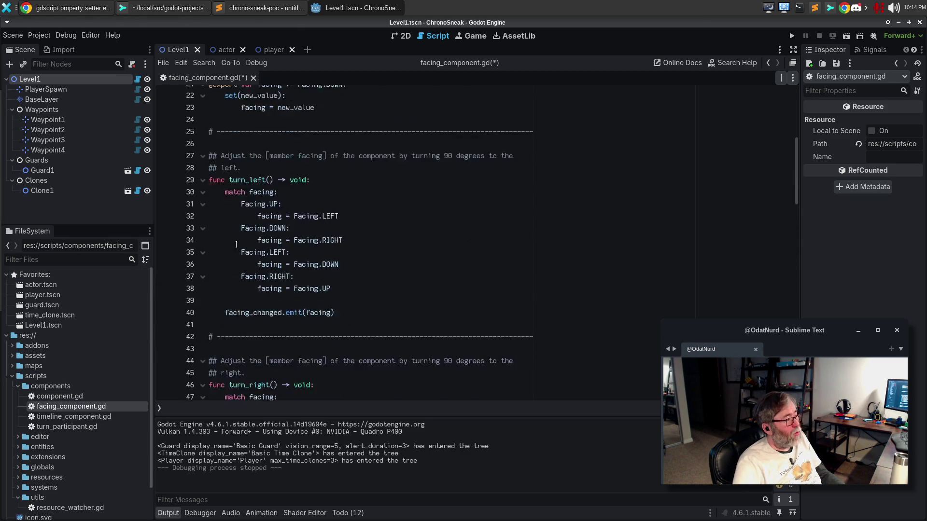
pyautogui.scroll(-2, 274, 257)
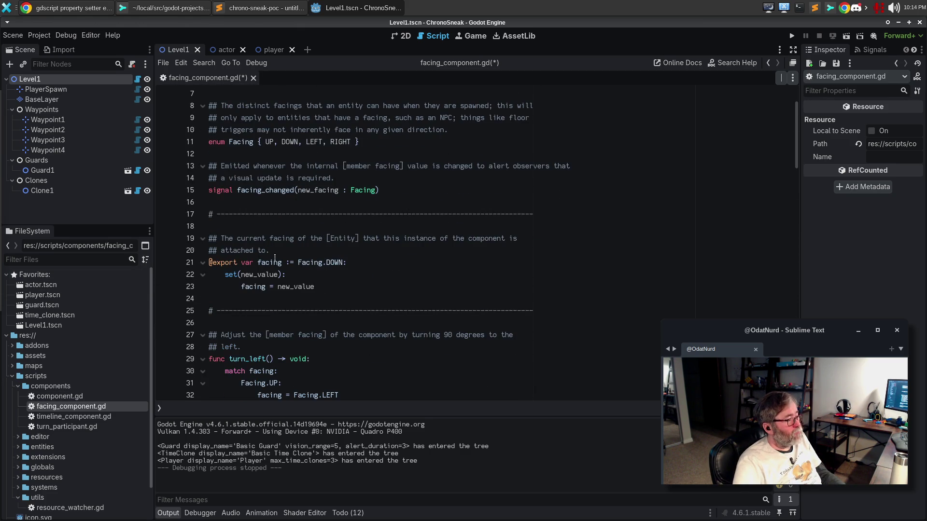
# Paste the if-block over facing = new_value in the setter and indent it under set().
pyautogui.tripleClick(333, 286)
pyautogui.hotkey('ctrl', 'v')
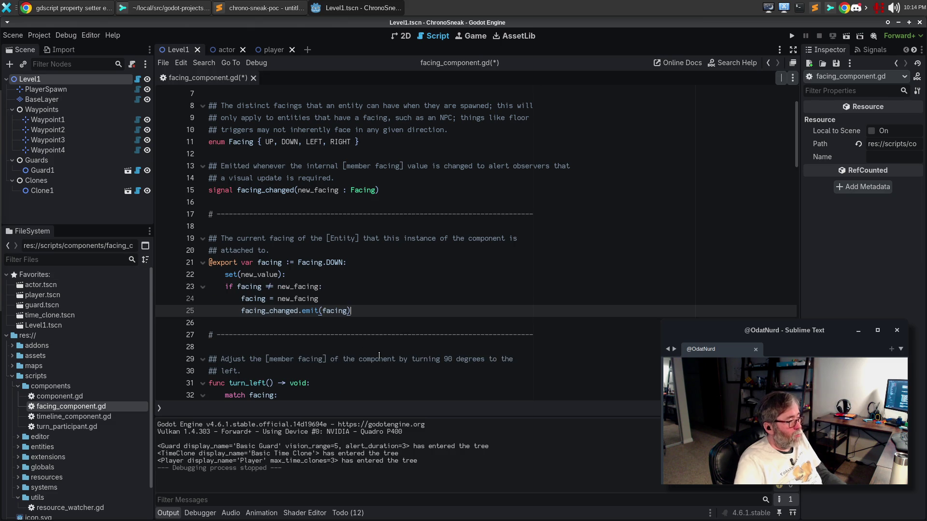
pyautogui.press('Up')
pyautogui.press('Up')
pyautogui.press('Home')
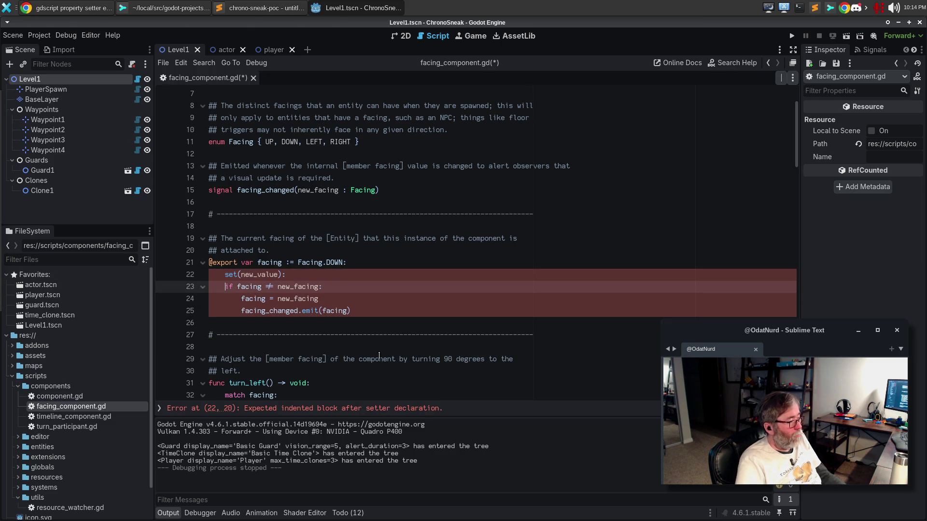
pyautogui.hotkey('shift', 'Down')
pyautogui.hotkey('shift', 'Down')
pyautogui.hotkey('shift', 'Down')
pyautogui.press('Tab')
pyautogui.press('Up')
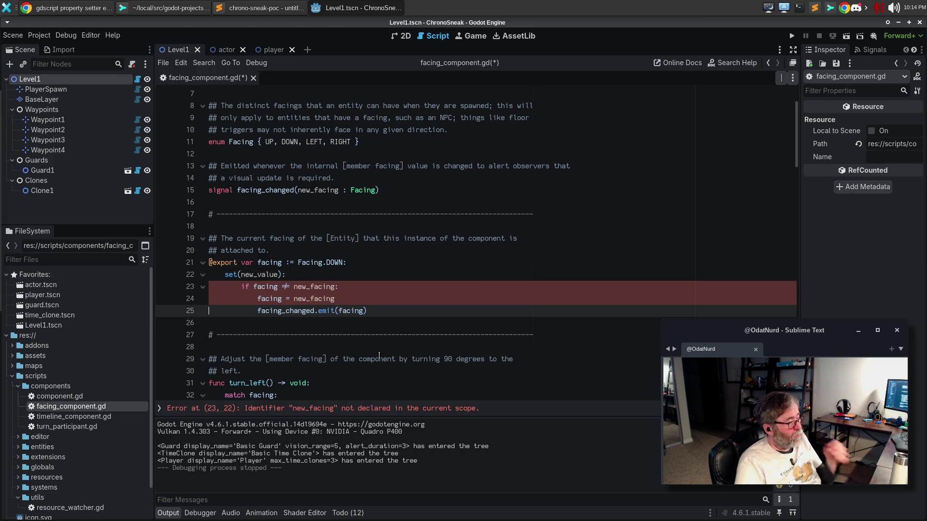
# Replace both occurrences of new_facing in the setter with new_value.
pyautogui.press('Up')
pyautogui.press('Up')
pyautogui.press('Up')
pyautogui.press('Down')
pyautogui.press('Down')
pyautogui.press('Down')
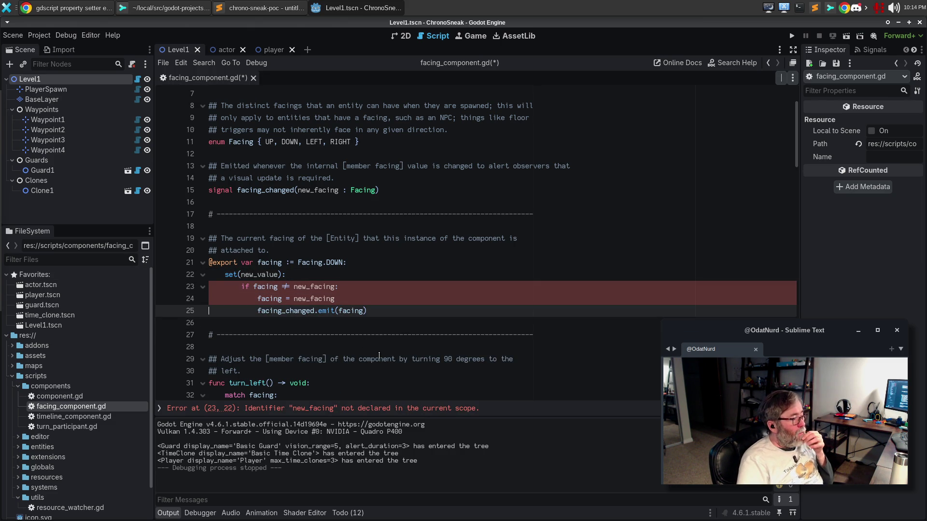
pyautogui.press('Down')
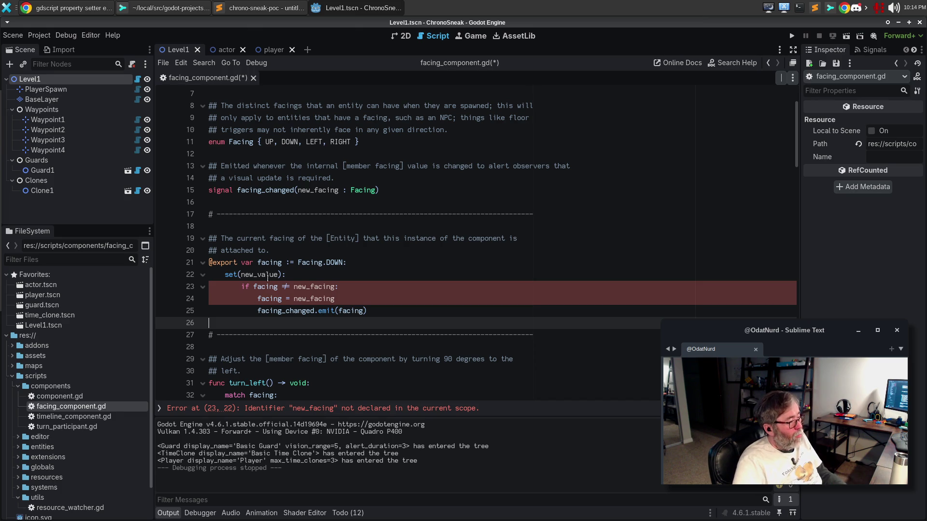
pyautogui.doubleClick(265, 274)
pyautogui.hotkey('ctrl', 'c')
pyautogui.doubleClick(312, 287)
pyautogui.hotkey('ctrl', 'd')
pyautogui.hotkey('ctrl', 'v')
pyautogui.click(415, 288)
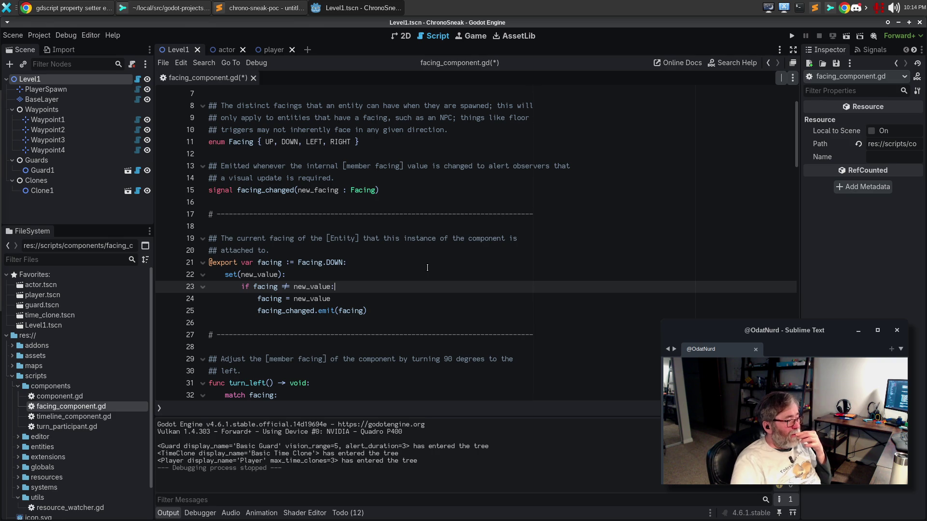
# Add a three-line comment about signalling interested parties above the if, and save.
pyautogui.press('Up')
pyautogui.press('Up')
pyautogui.press('Down')
pyautogui.press('Return')
pyautogui.write('# If thes')
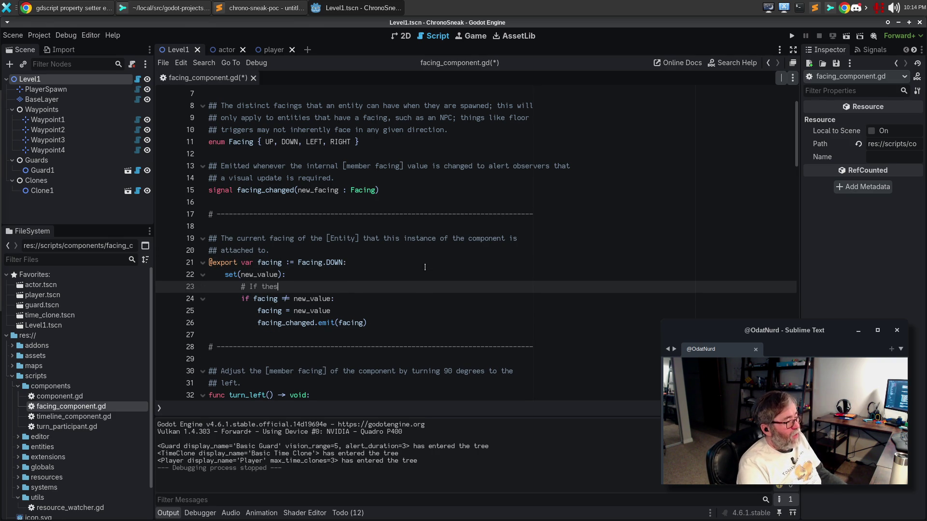
pyautogui.write('set value is dif')
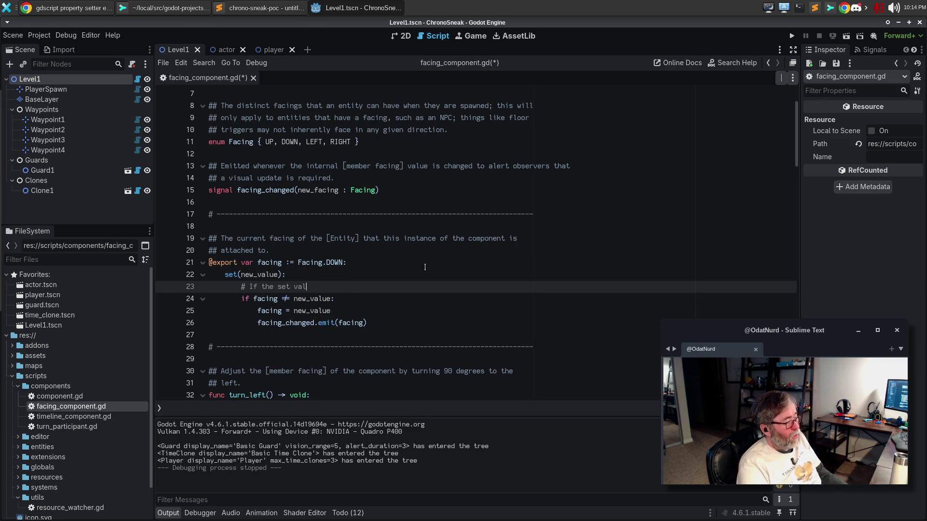
pyautogui.write('ferent than')
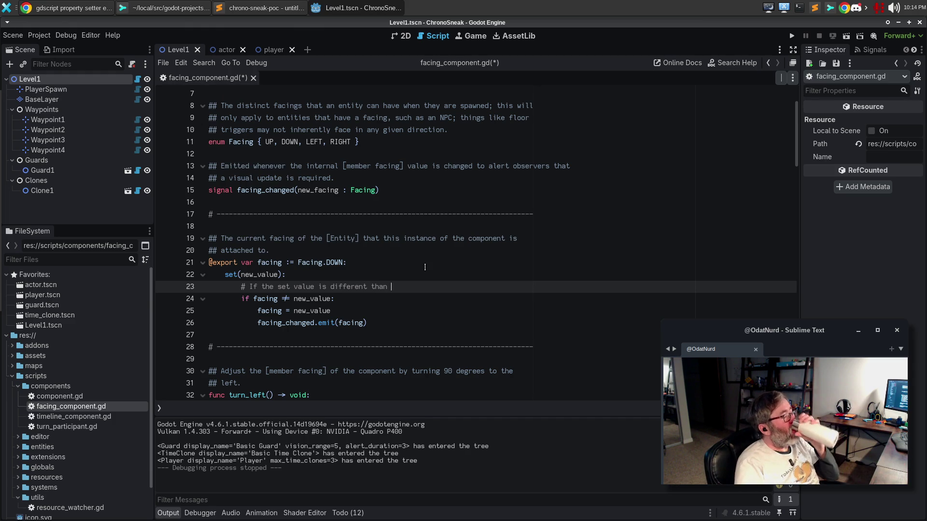
pyautogui.write('the current one, then ')
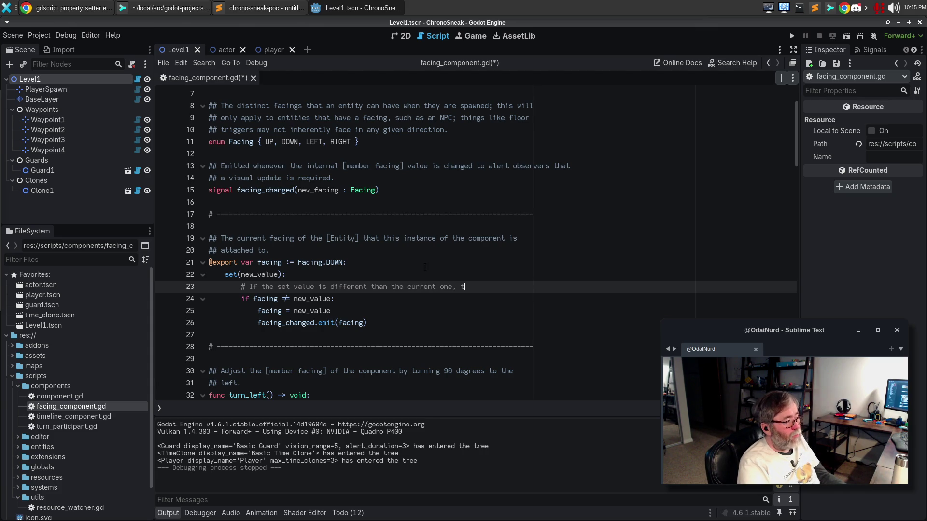
pyautogui.write('adjust it and')
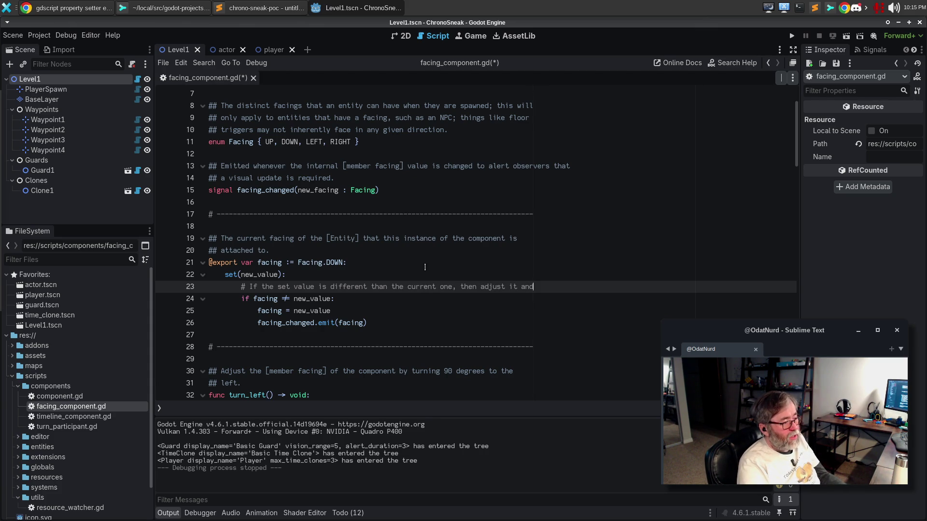
pyautogui.press('Return')
pyautogui.write('# trigg')
pyautogui.write("signal to let interested parties know that it's different")
pyautogui.press('Return')
pyautogui.write('# now.')
pyautogui.hotkey('ctrl', 's')
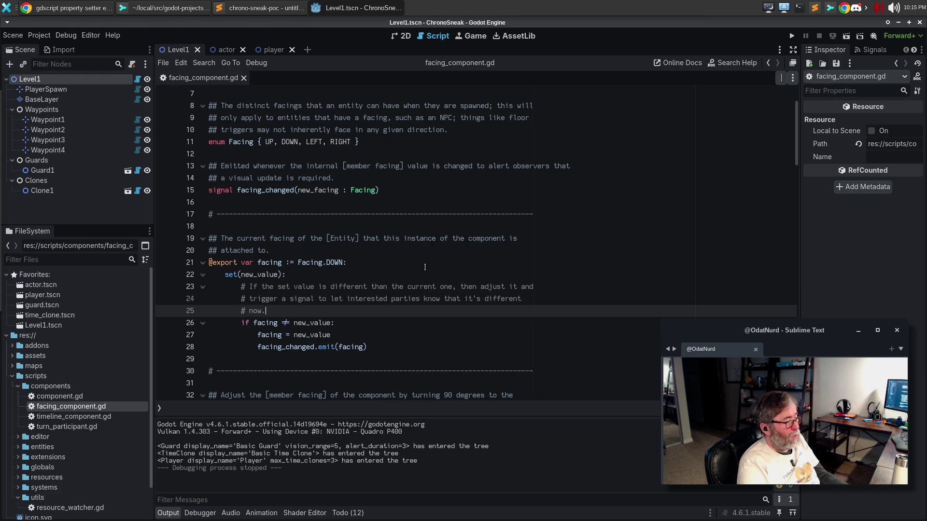
# Delete the set_facing function and rename facing_to_vector to to_vector.
pyautogui.scroll(-5, 497, 230)
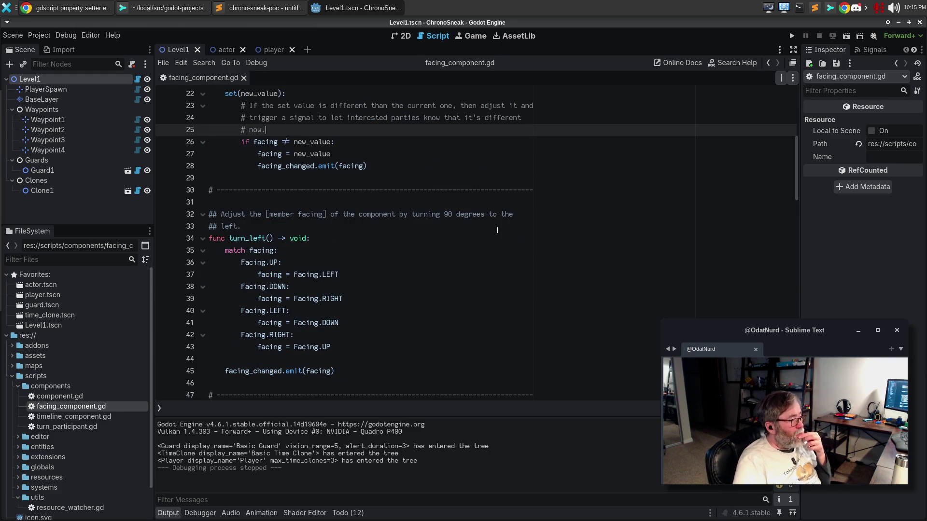
pyautogui.scroll(-12, 495, 225)
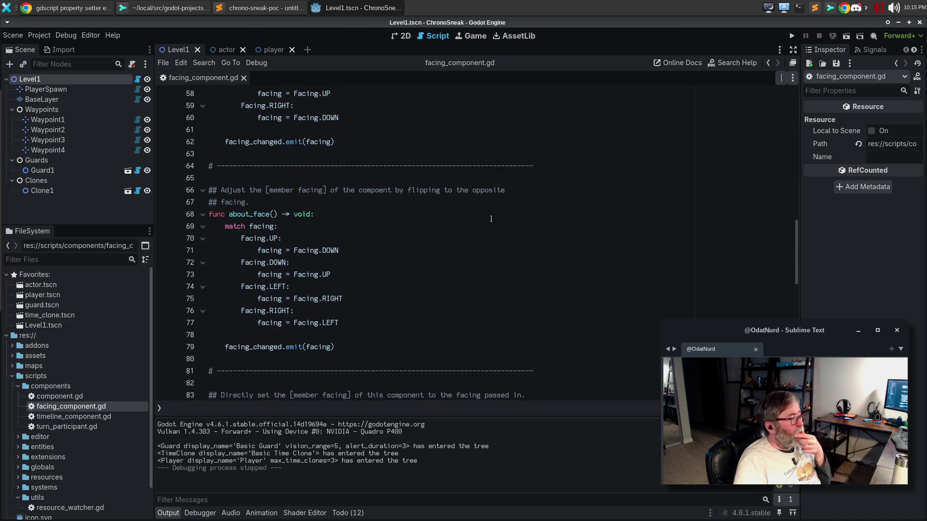
pyautogui.scroll(-5, 491, 218)
pyautogui.moveTo(278, 192); pyautogui.dragTo(293, 264)
pyautogui.press('Delete')
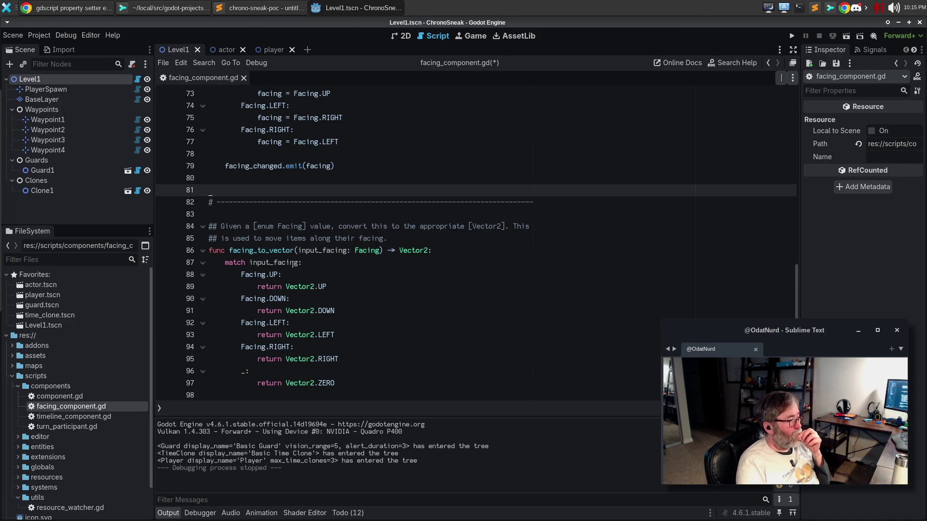
pyautogui.press('BackSpace')
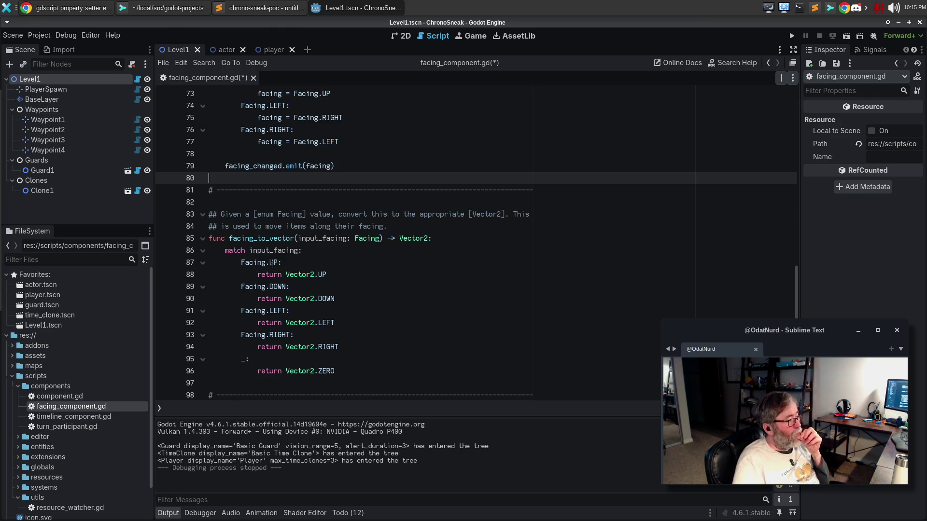
pyautogui.moveTo(258, 238); pyautogui.dragTo(230, 238)
pyautogui.press('BackSpace')
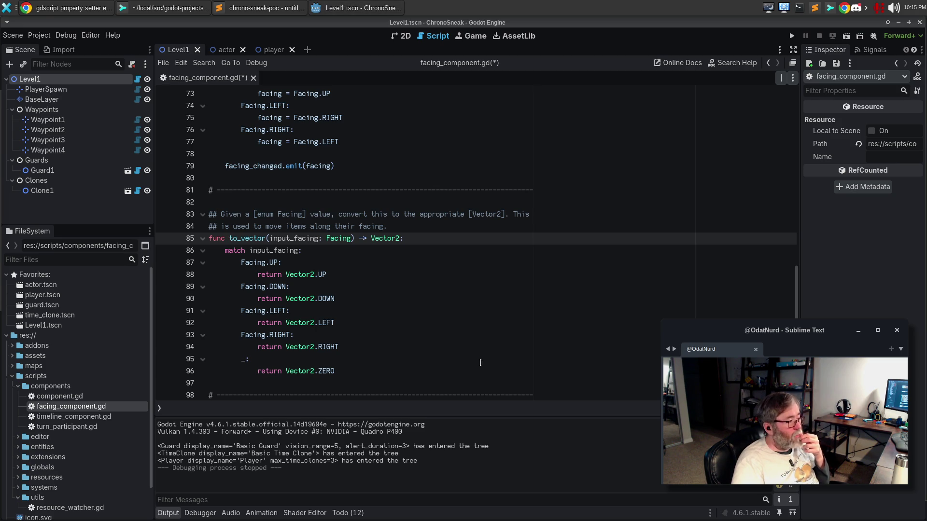
# Review the to_vector rename and exported facing setter, then save facing_component.gd.
pyautogui.scroll(-4, 434, 320)
pyautogui.scroll(5, 438, 318)
pyautogui.scroll(10, 438, 319)
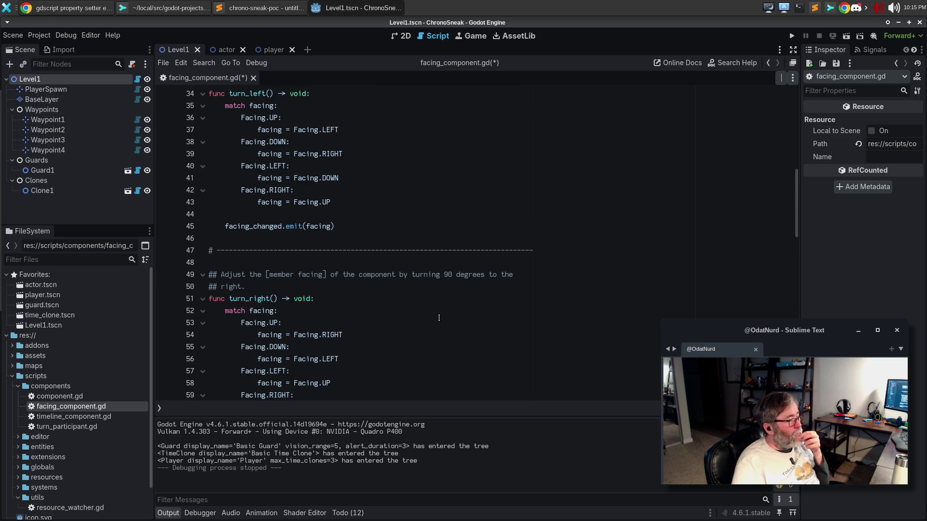
pyautogui.scroll(6, 439, 318)
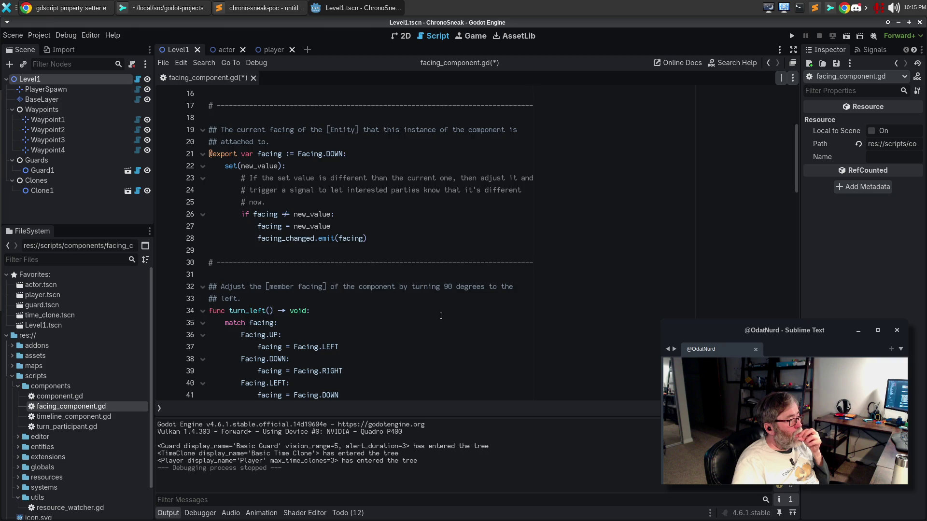
pyautogui.scroll(5, 441, 316)
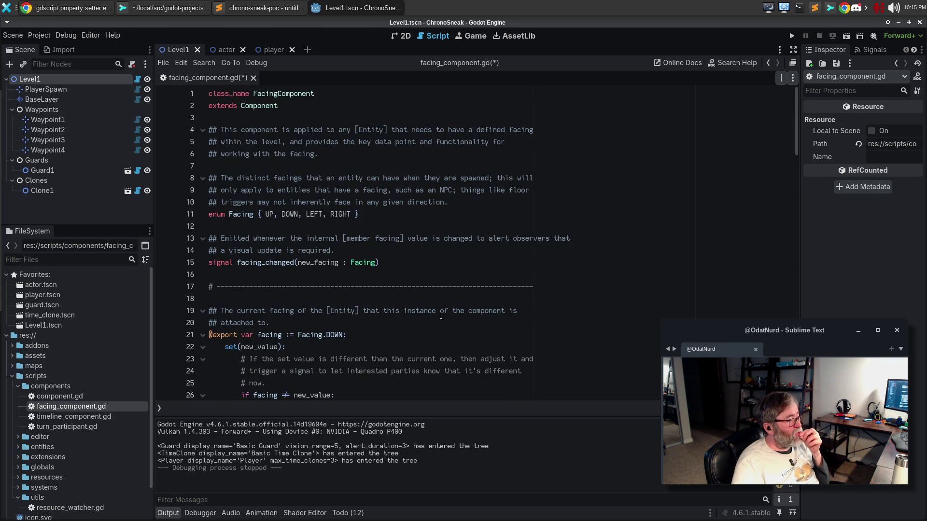
pyautogui.scroll(-4, 441, 316)
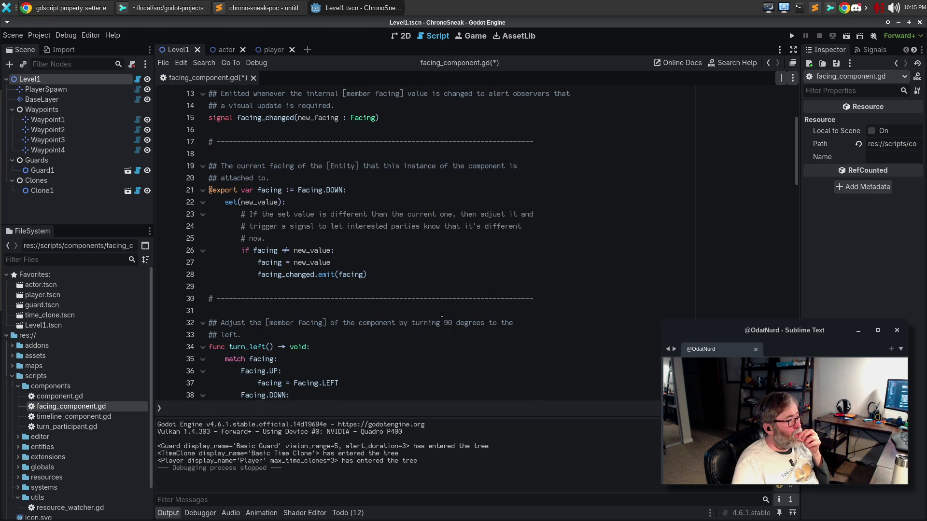
pyautogui.scroll(-5, 441, 314)
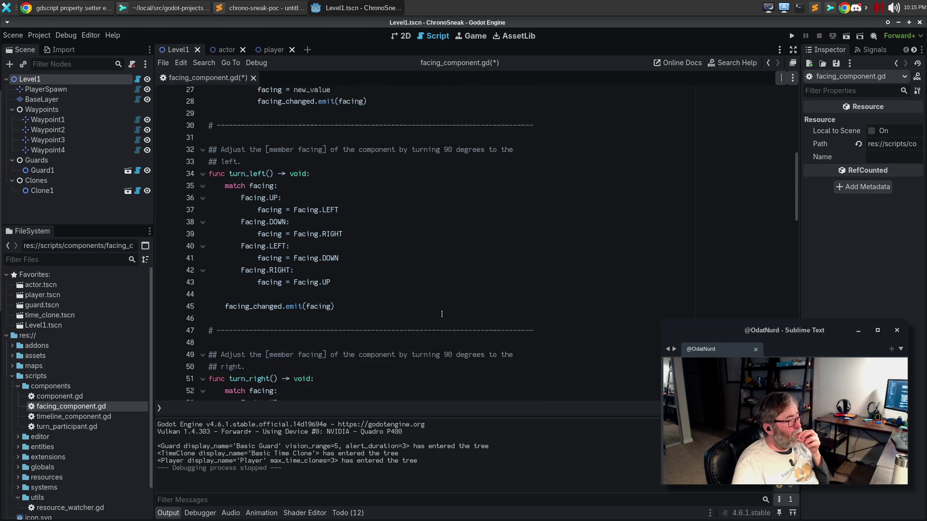
pyautogui.scroll(-5, 441, 315)
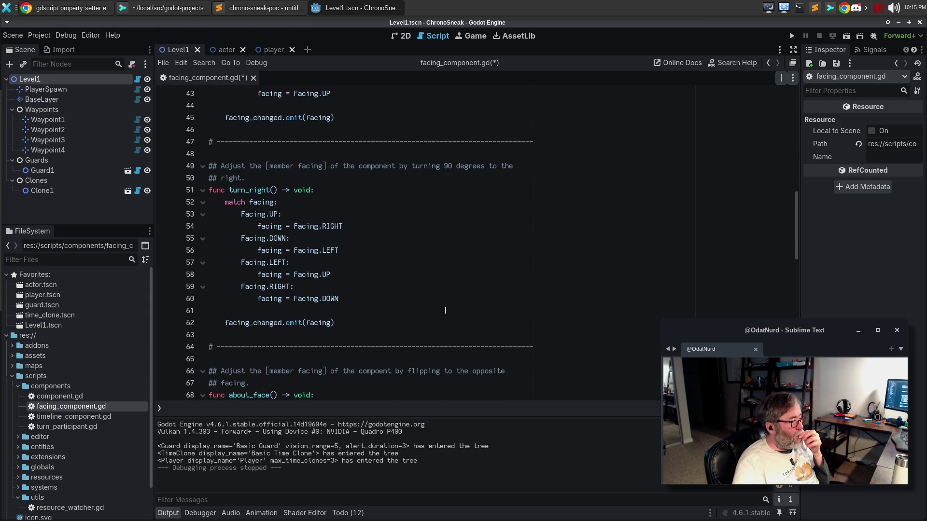
pyautogui.click(255, 202)
pyautogui.hotkey('ctrl', 's')
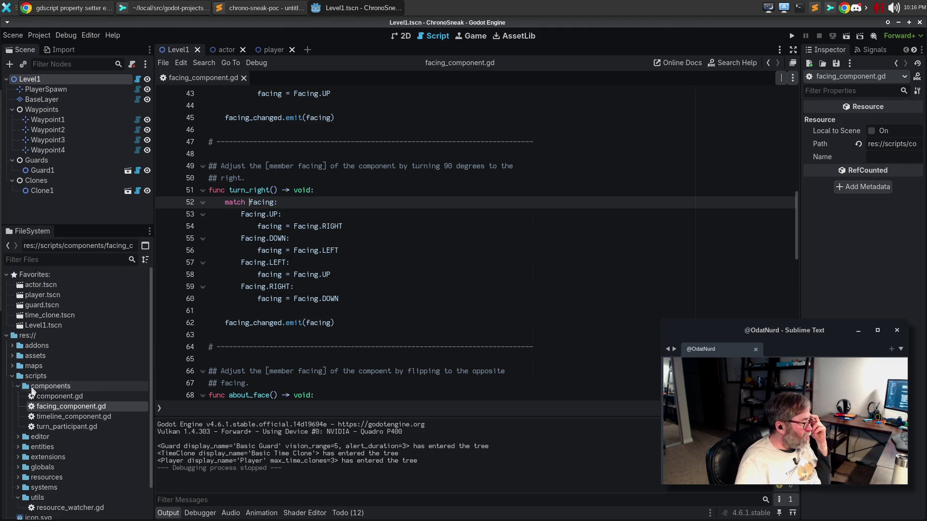
# Open actor.gd from the entities folder in the FileSystem dock.
pyautogui.click(19, 448)
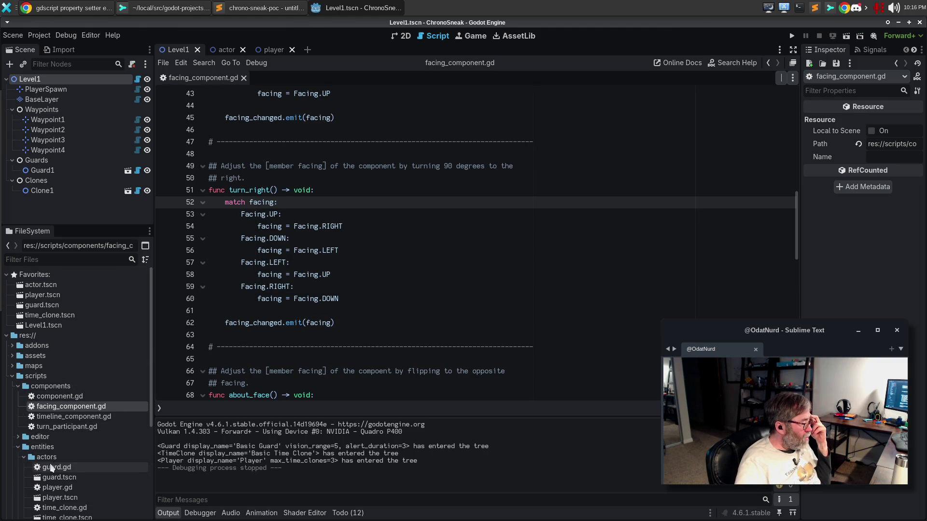
pyautogui.scroll(-3, 47, 465)
pyautogui.doubleClick(66, 467)
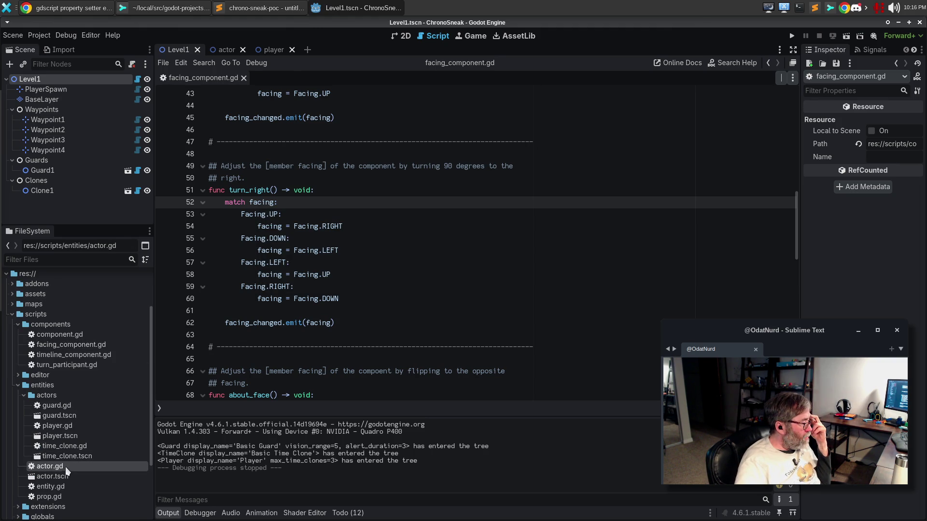
pyautogui.click(25, 396)
pyautogui.click(357, 286)
# Scroll through actor.gd down to the facing variable declaration on line 54.
pyautogui.click(572, 242)
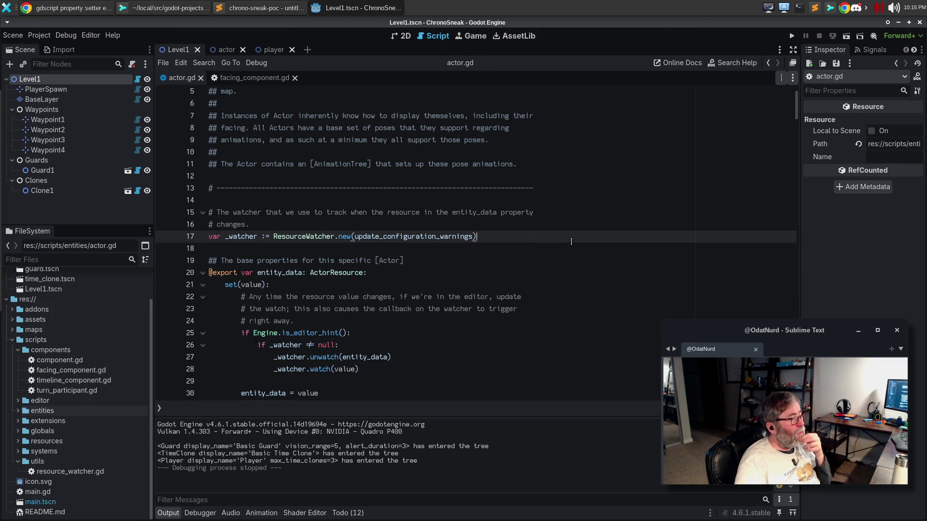
pyautogui.scroll(-4, 467, 249)
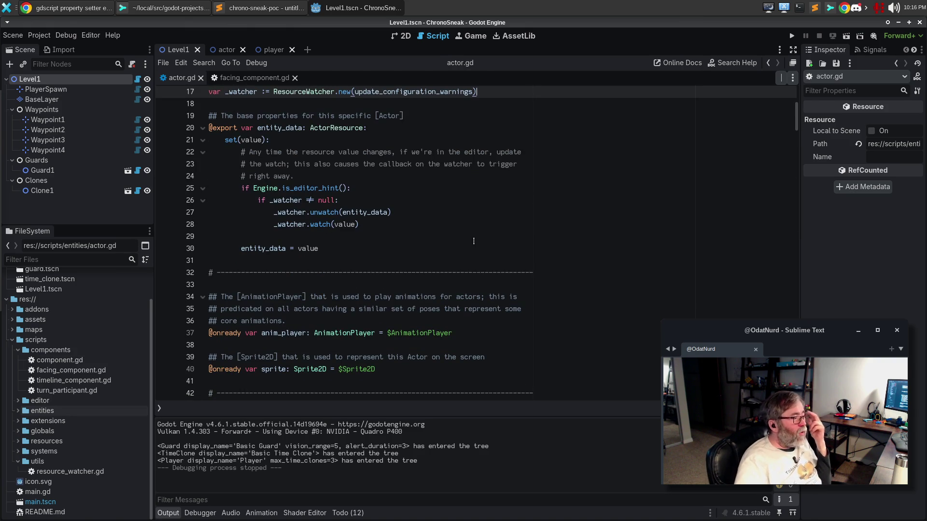
pyautogui.scroll(-3, 424, 360)
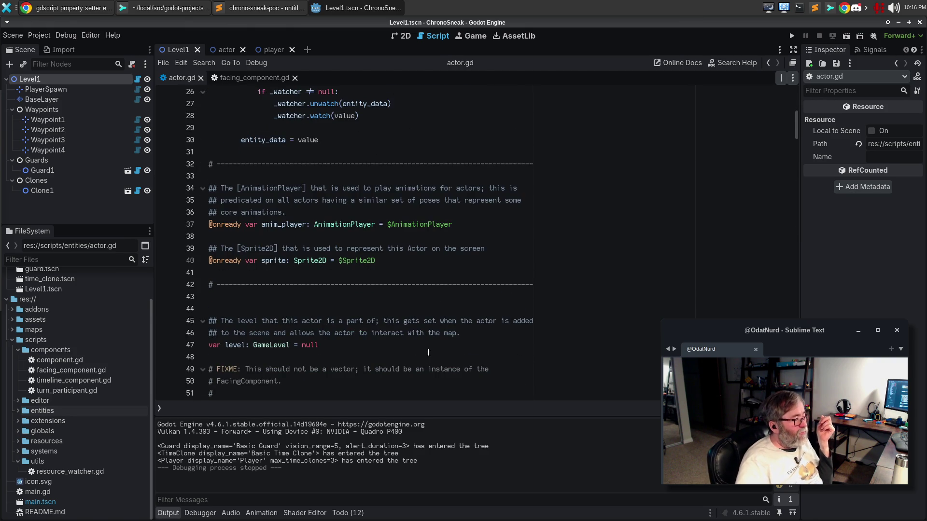
pyautogui.click(368, 338)
pyautogui.scroll(-4, 404, 288)
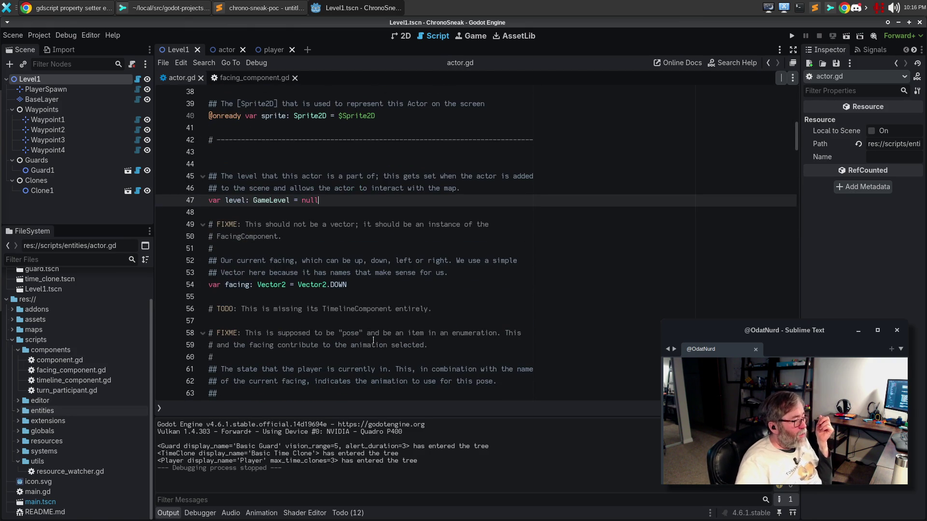
pyautogui.click(406, 284)
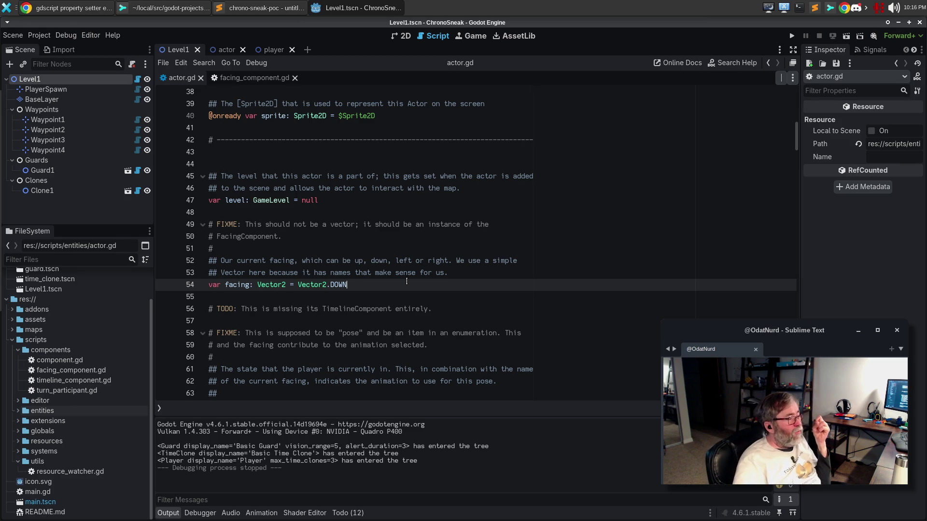
# Select 'facing' and step through its later occurrences with Ctrl+D, up to update_animation.
pyautogui.doubleClick(238, 285)
pyautogui.hotkey('ctrl', 'd')
pyautogui.hotkey('ctrl', 'd')
pyautogui.hotkey('ctrl', 'd')
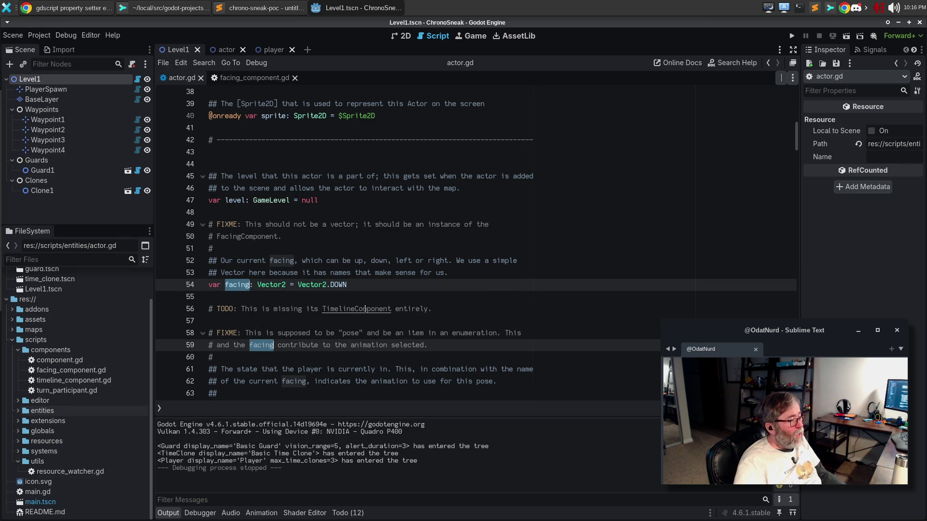
pyautogui.scroll(-4, 483, 309)
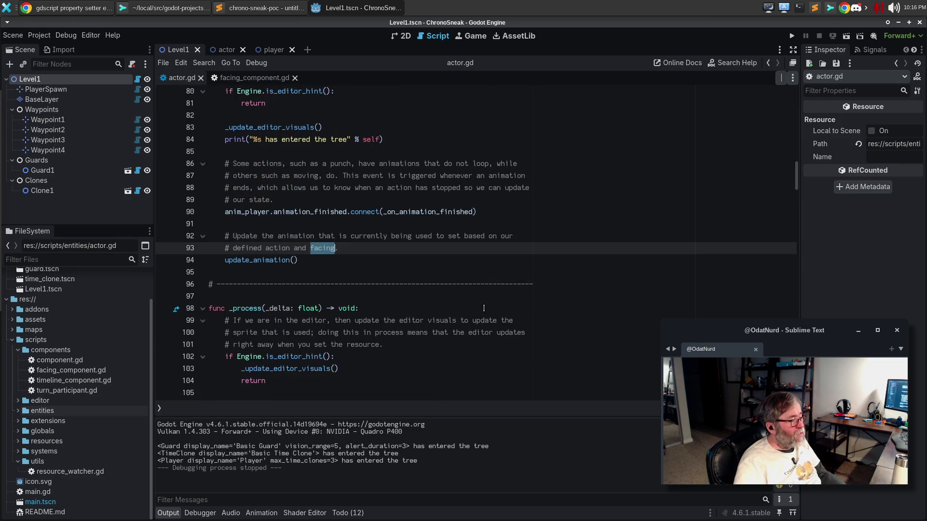
pyautogui.hotkey('ctrl', 'd')
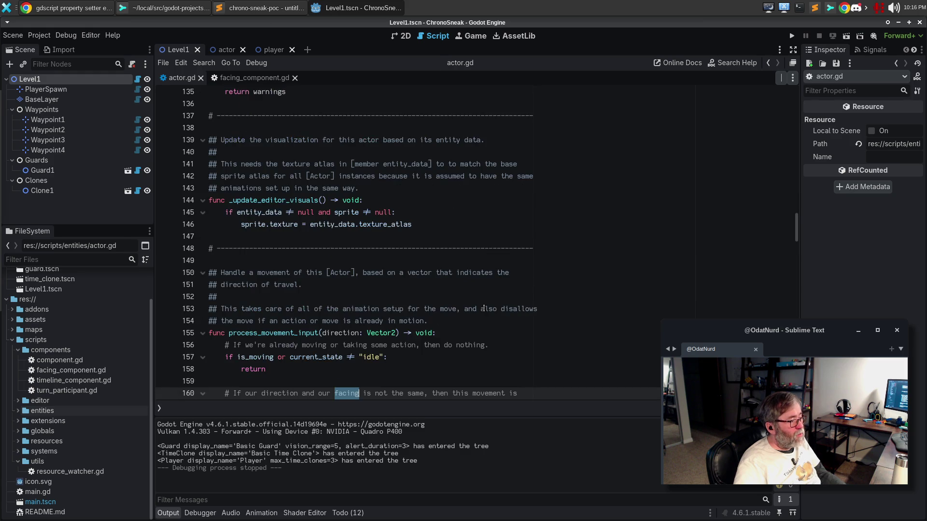
pyautogui.scroll(-3, 483, 307)
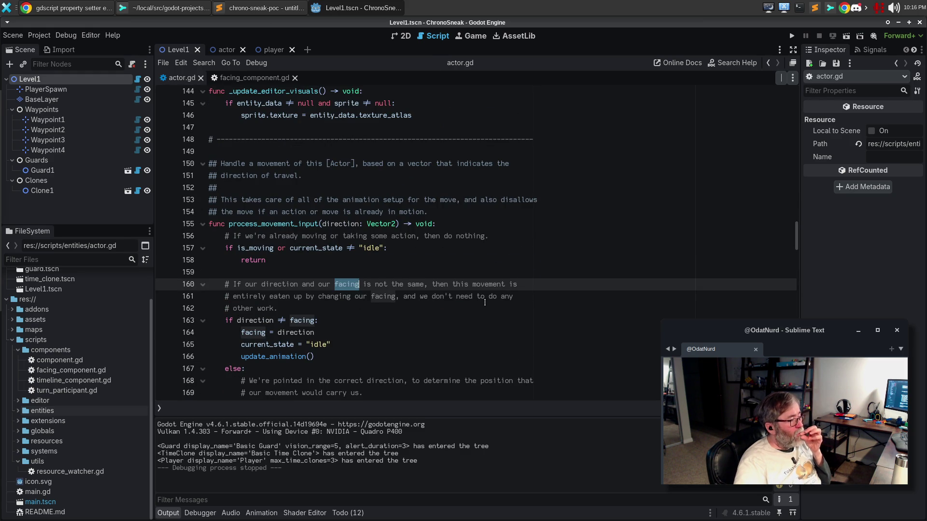
pyautogui.scroll(-3, 485, 303)
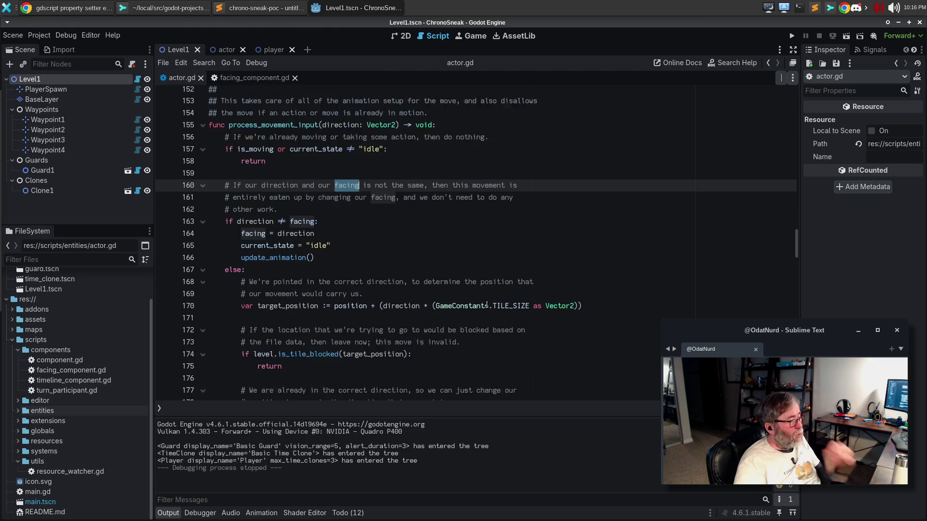
pyautogui.hotkey('ctrl', 'd')
pyautogui.hotkey('ctrl', 'd')
pyautogui.hotkey('ctrl', 'd')
pyautogui.hotkey('ctrl', 'd')
pyautogui.hotkey('ctrl', 'd')
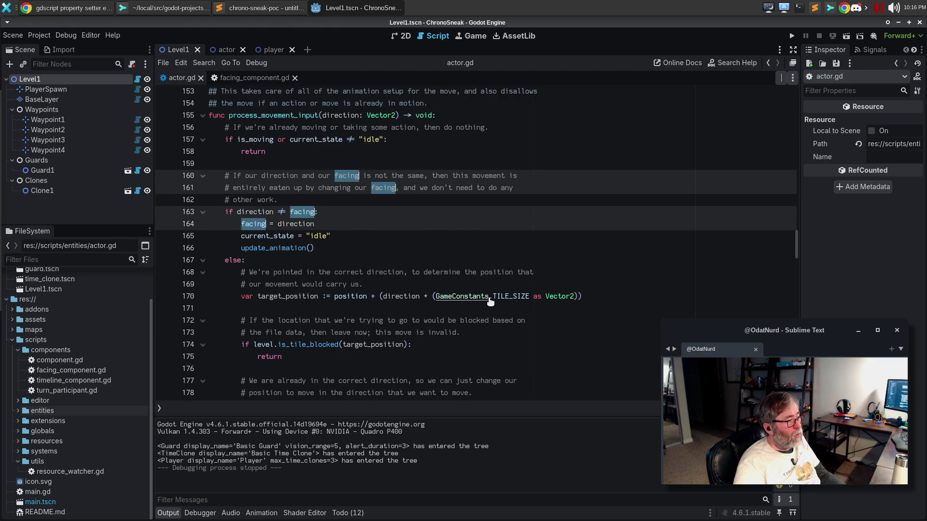
pyautogui.hotkey('ctrl', 'd')
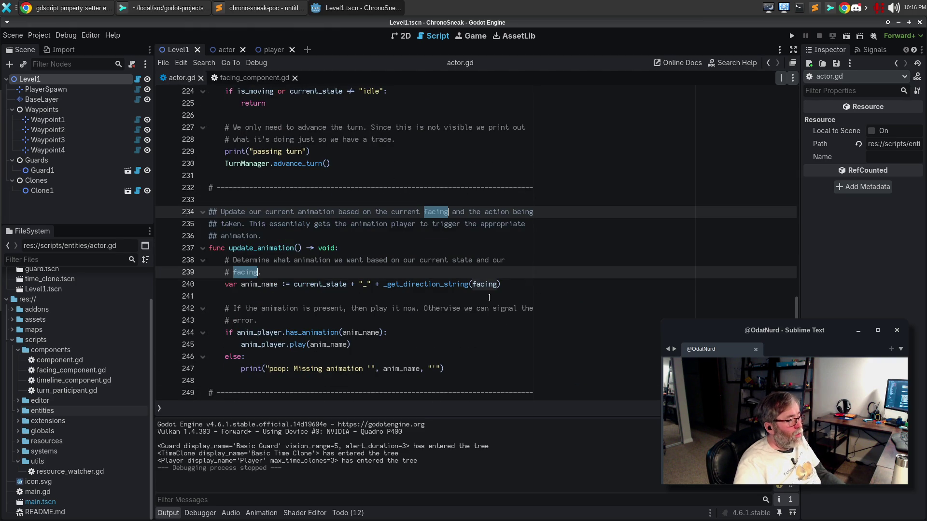
pyautogui.hotkey('ctrl', 'd')
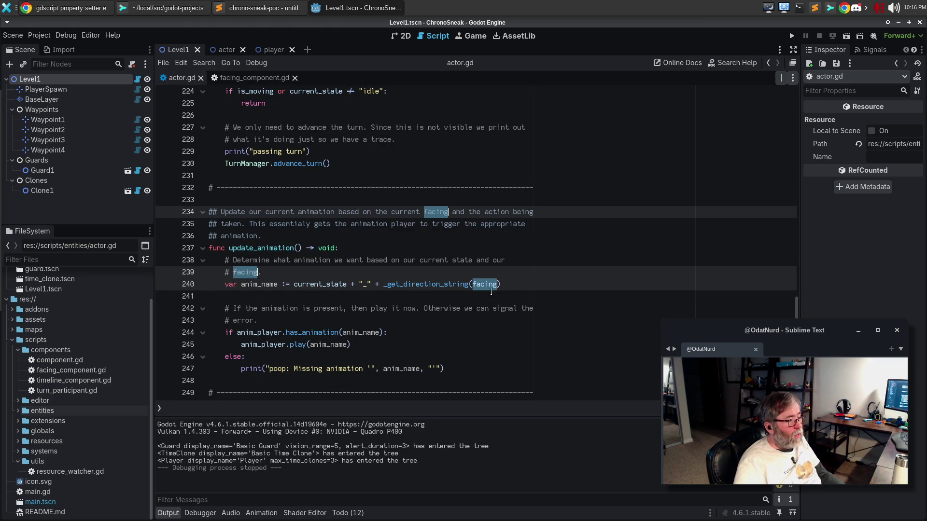
# Jump to the _get_direction_string definition and select the whole function.
pyautogui.doubleClick(445, 288)
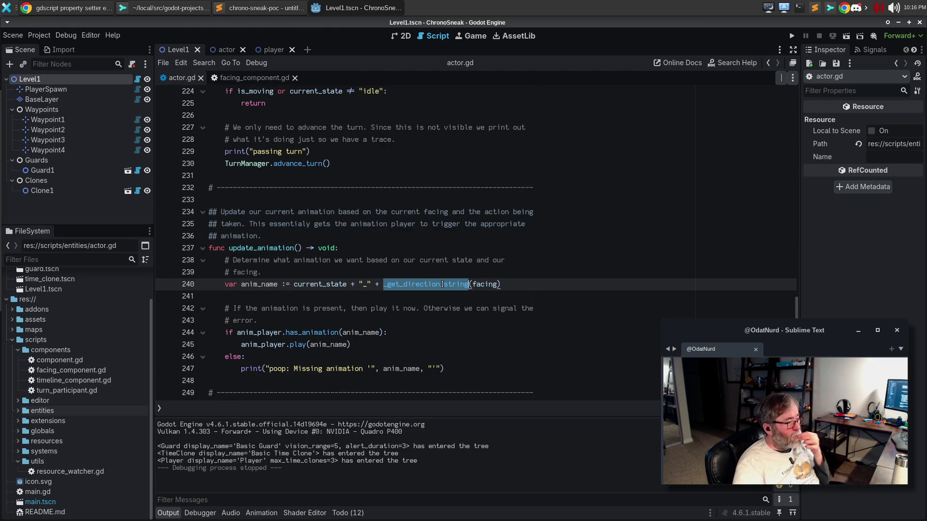
pyautogui.click(418, 291)
pyautogui.moveTo(417, 285)
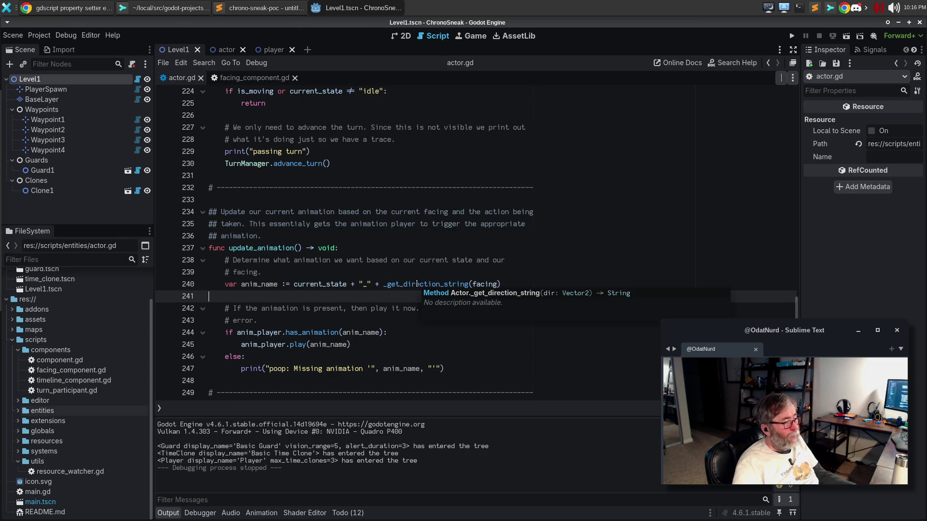
pyautogui.keyDown('ctrl'); pyautogui.click(413, 288); pyautogui.keyUp('ctrl')
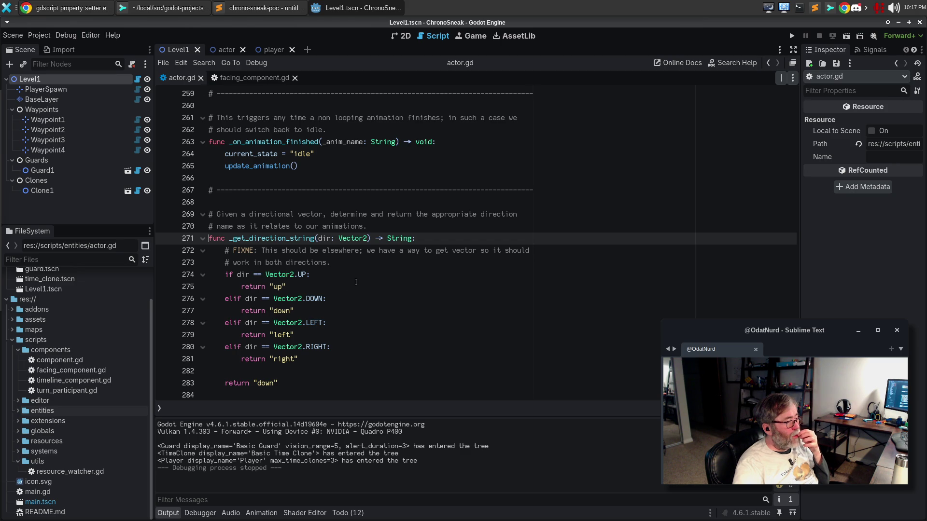
pyautogui.doubleClick(252, 243)
pyautogui.moveTo(252, 242); pyautogui.dragTo(270, 386)
pyautogui.hotkey('ctrl', 'c')
pyautogui.scroll(-2, 269, 386)
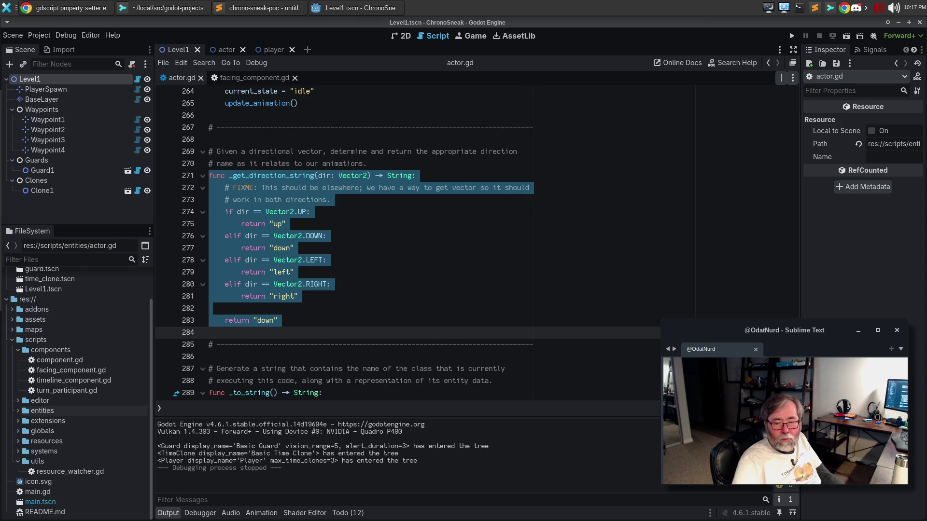
# Paste the direction-string function into facing_component.gd below to_vector on line 99.
pyautogui.click(264, 79)
pyautogui.scroll(-7, 406, 193)
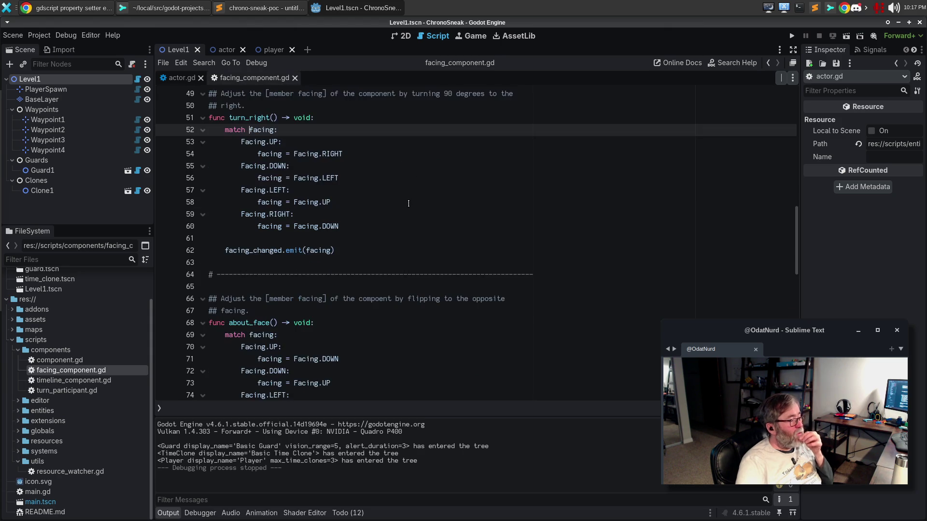
pyautogui.scroll(-5, 409, 203)
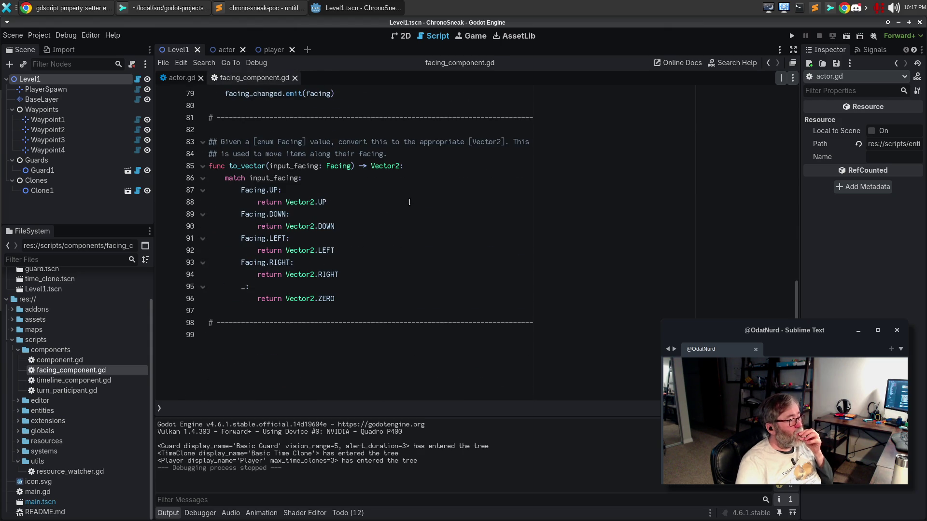
pyautogui.click(255, 334)
pyautogui.hotkey('ctrl', 'v')
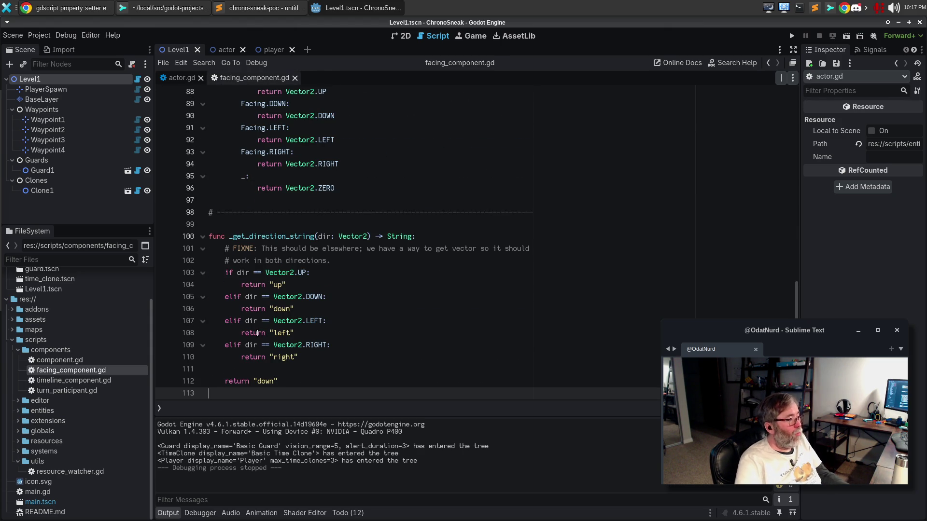
# Add a separator comment after the pasted function.
pyautogui.click(256, 209)
pyautogui.scroll(-2, 258, 275)
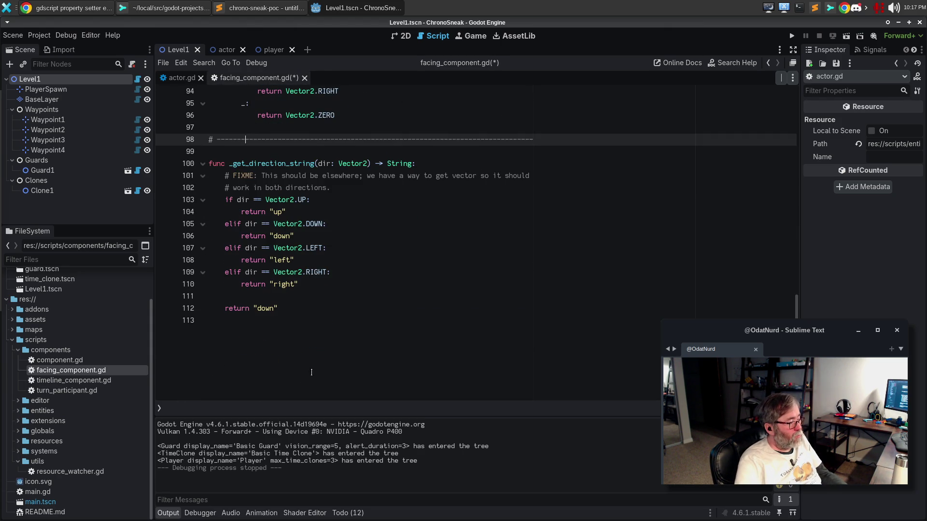
pyautogui.click(262, 342)
pyautogui.press('Return')
pyautogui.write('# ------------------------------------------------------------------------------')
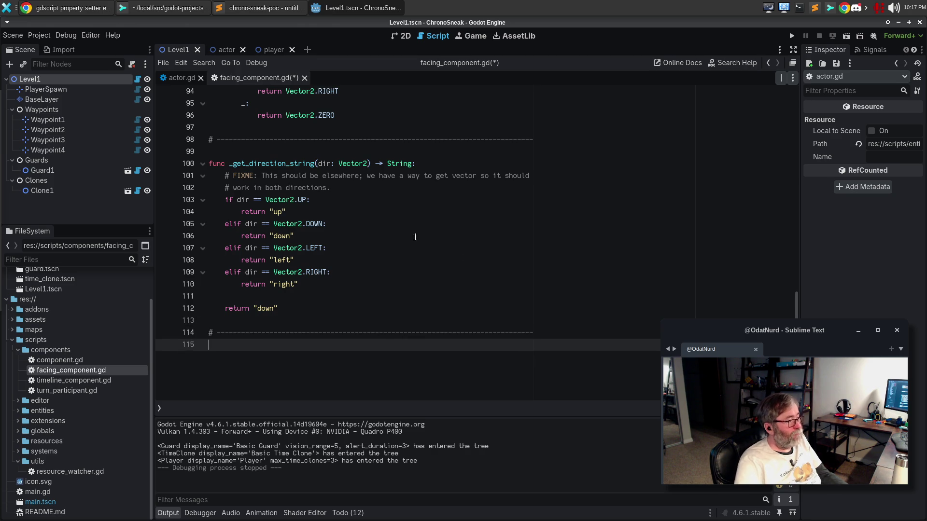
# Rename the pasted function to to_string.
pyautogui.scroll(5, 259, 348)
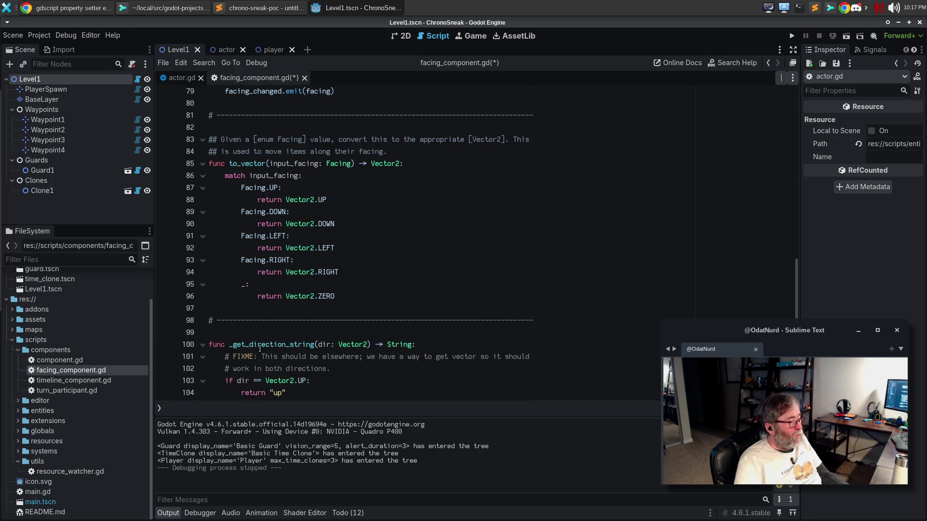
pyautogui.doubleClick(260, 347)
pyautogui.write('to_string')
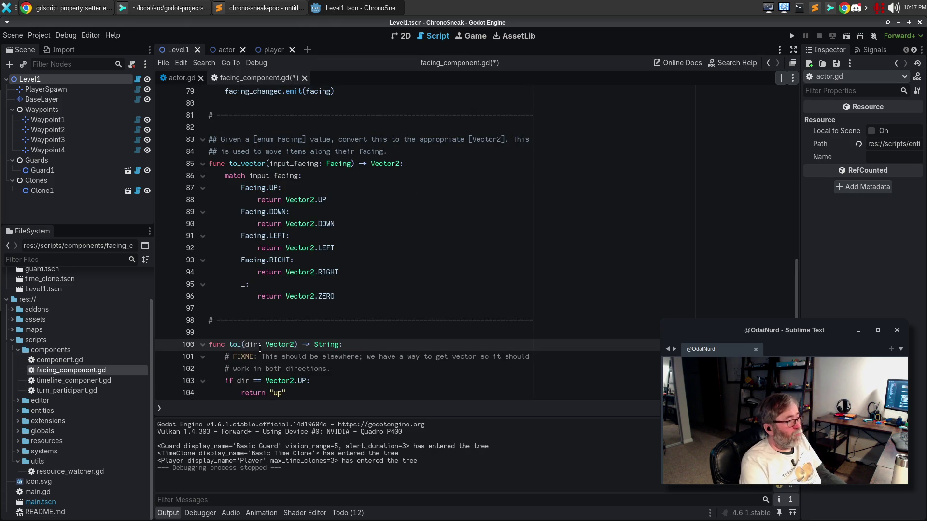
pyautogui.press('Escape')
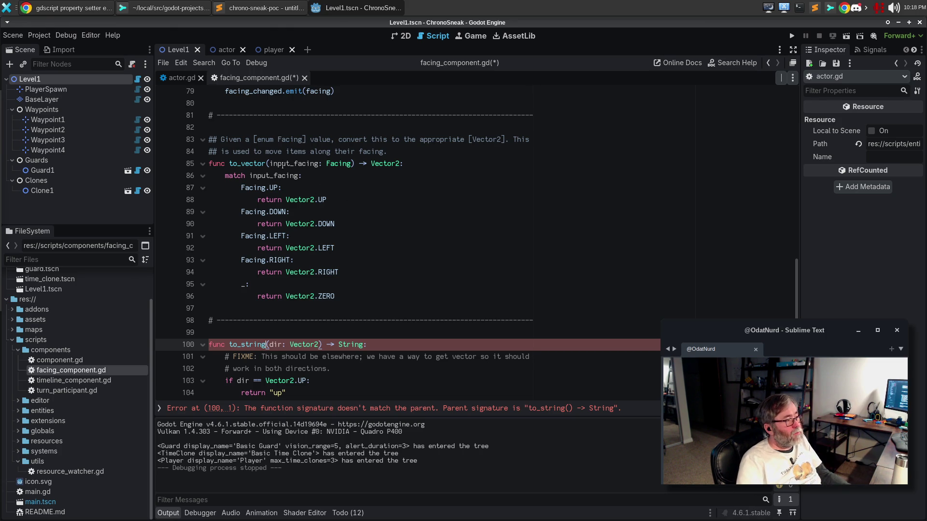
# Change to_string's parameter from dir: Vector2 to input_facing: Facing.
pyautogui.moveTo(269, 164)
pyautogui.mouseDown()
pyautogui.moveTo(363, 165)
pyautogui.moveTo(351, 167)
pyautogui.mouseUp()
pyautogui.hotkey('ctrl', 'c')
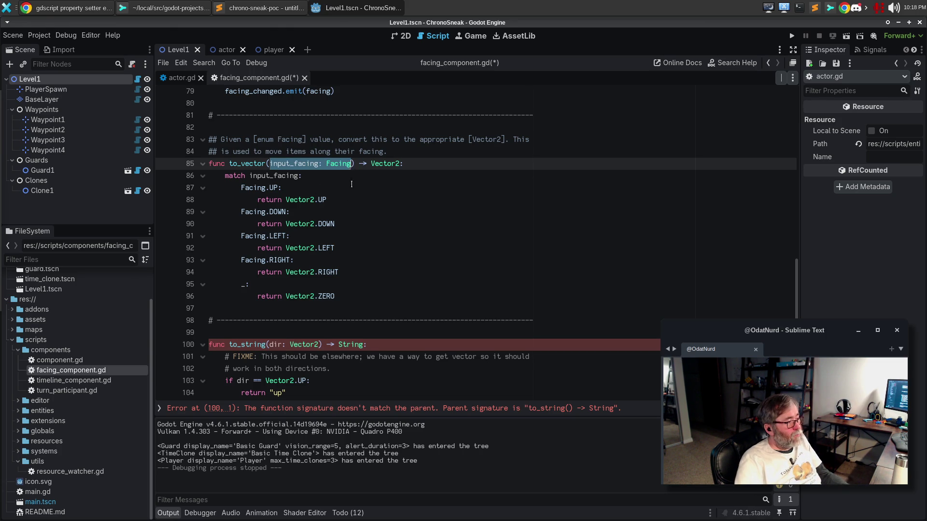
pyautogui.scroll(-2, 268, 272)
pyautogui.moveTo(269, 272); pyautogui.dragTo(321, 272)
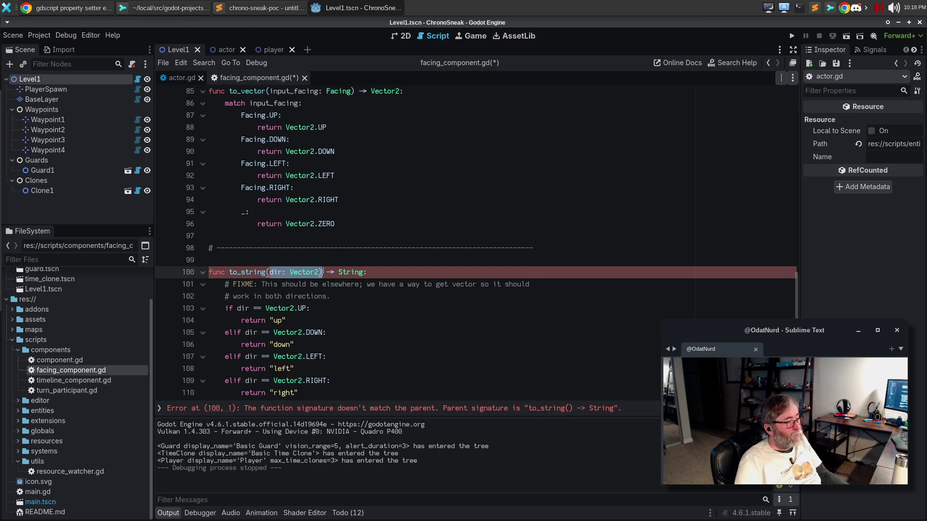
pyautogui.hotkey('ctrl', 'v')
pyautogui.click(353, 297)
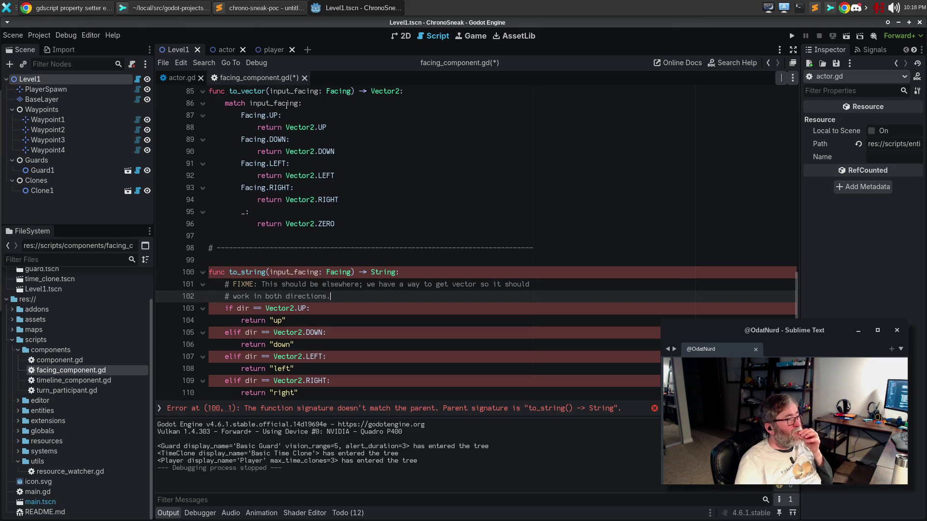
# Replace to_string's if/elif chain with the match block copied from to_vector.
pyautogui.tripleClick(287, 104)
pyautogui.moveTo(287, 104); pyautogui.dragTo(310, 220)
pyautogui.hotkey('ctrl', 'c')
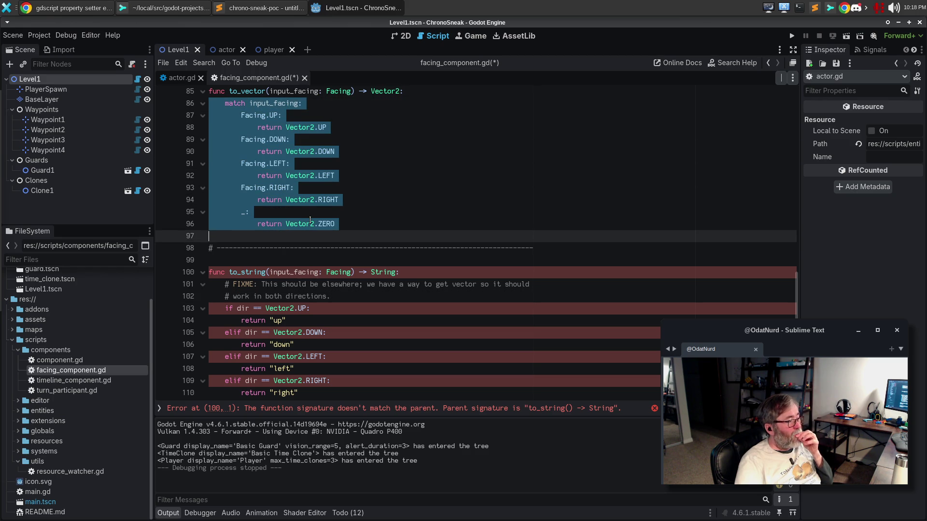
pyautogui.scroll(-2, 312, 317)
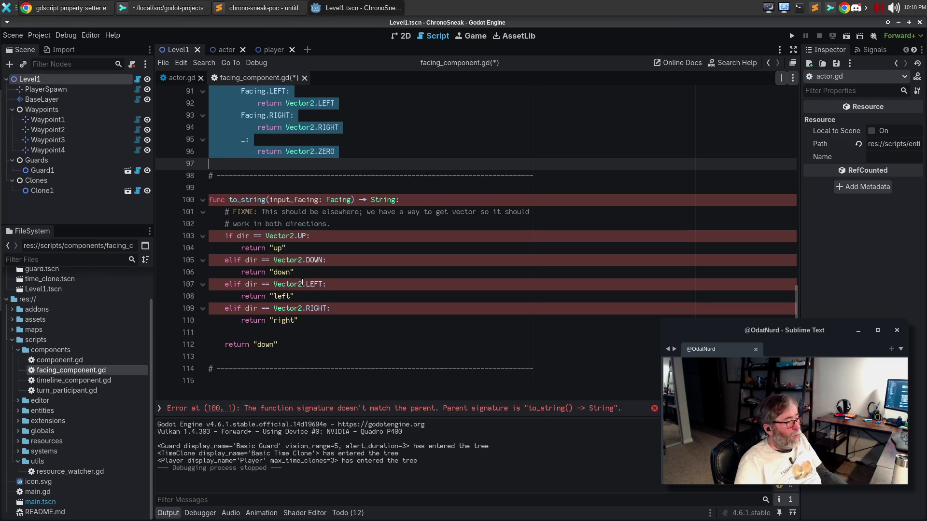
pyautogui.moveTo(312, 317)
pyautogui.mouseDown()
pyautogui.moveTo(182, 246)
pyautogui.moveTo(183, 234)
pyautogui.mouseUp()
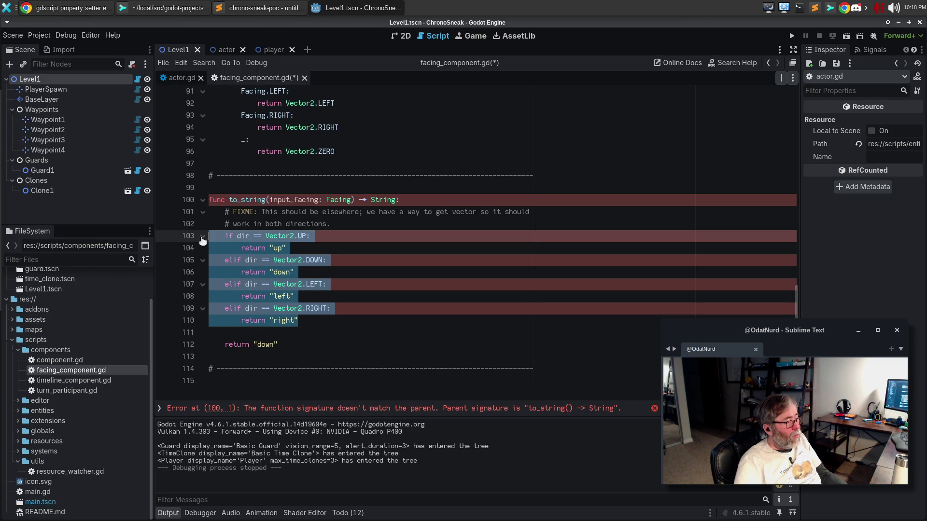
pyautogui.hotkey('ctrl', 'v')
# Make the UP case return "up" instead of Vector2.UP.
pyautogui.moveTo(327, 261); pyautogui.dragTo(283, 260)
pyautogui.write('"')
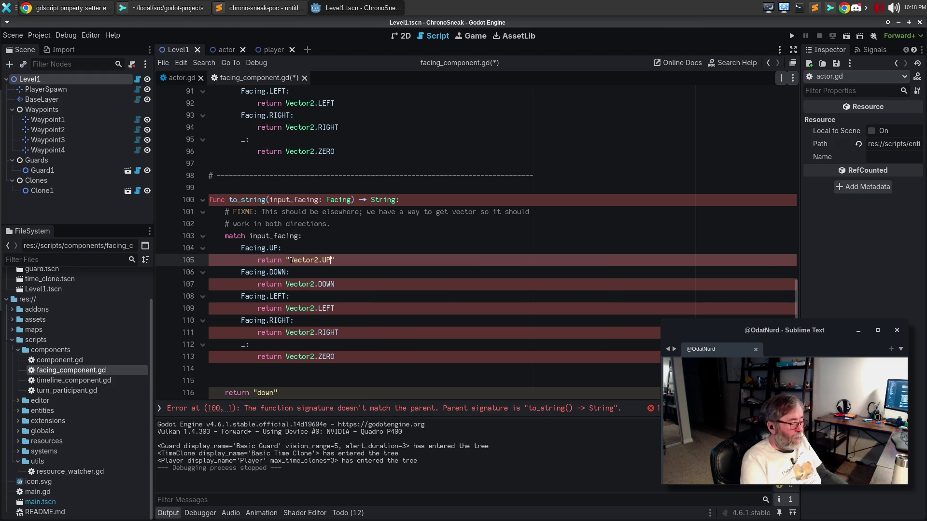
pyautogui.write('up')
pyautogui.hotkey('ctrl', 'z')
pyautogui.press('Right')
pyautogui.press('BackSpace')
pyautogui.write('P')
pyautogui.keyDown('shift'); pyautogui.click(290, 261); pyautogui.keyUp('shift')
pyautogui.press('BackSpace')
pyautogui.write('up')
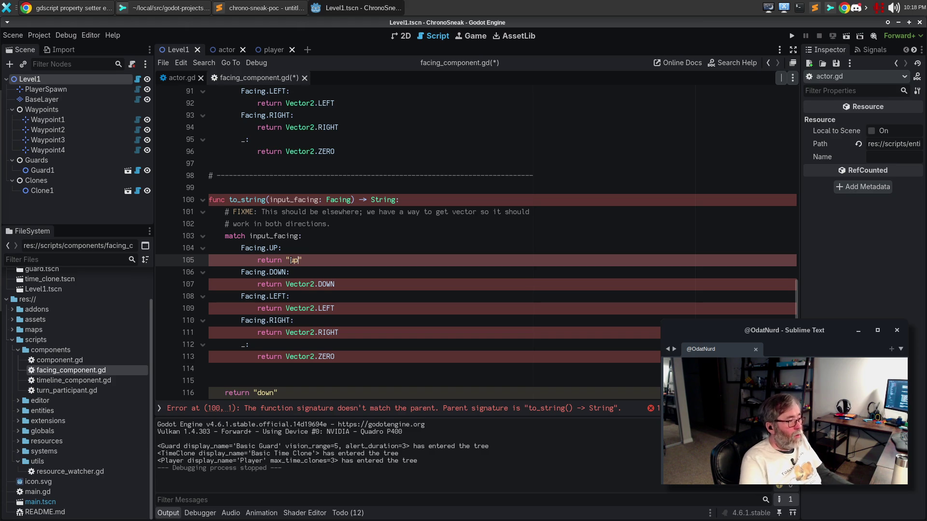
# Make the DOWN, LEFT and RIGHT cases return "down", "left" and "right".
pyautogui.press('Down')
pyautogui.press('Down')
pyautogui.press('End')
pyautogui.hotkey('ctrl', 'shift', 'Left')
pyautogui.hotkey('ctrl', 'shift', 'Left')
pyautogui.hotkey('ctrl', 'shift', 'Left')
pyautogui.write('"down"')
pyautogui.press('Down')
pyautogui.press('Down')
pyautogui.press('End')
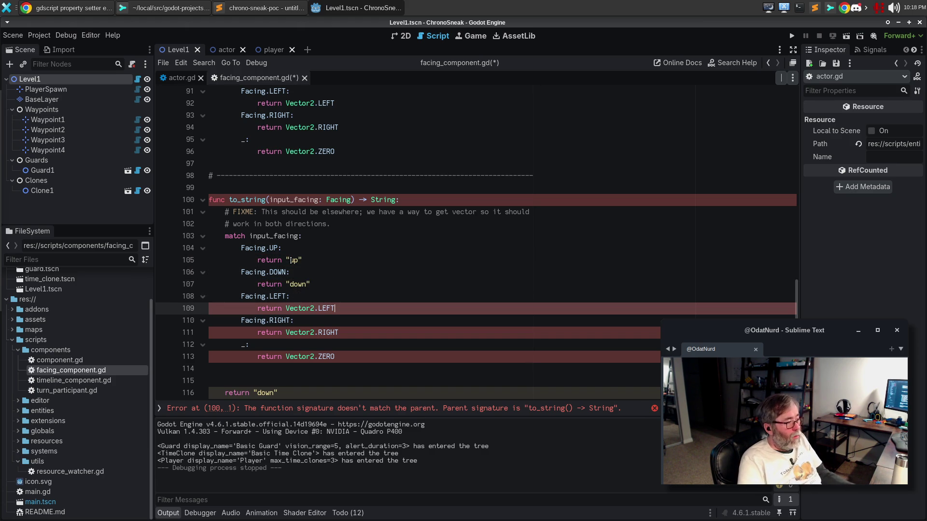
pyautogui.hotkey('ctrl', 'shift', 'Left')
pyautogui.hotkey('ctrl', 'shift', 'Left')
pyautogui.hotkey('ctrl', 'shift', 'Left')
pyautogui.write('"e')
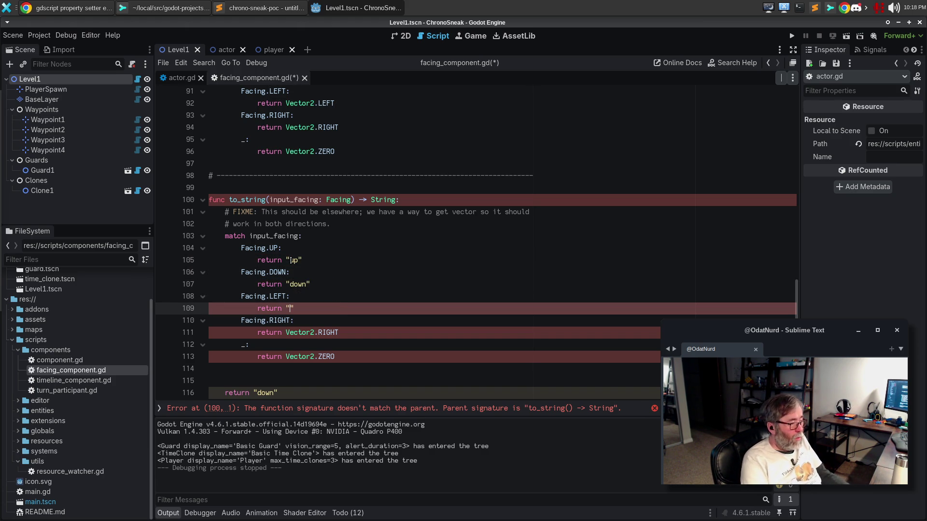
pyautogui.write('eft')
pyautogui.press('Down')
pyautogui.press('Down')
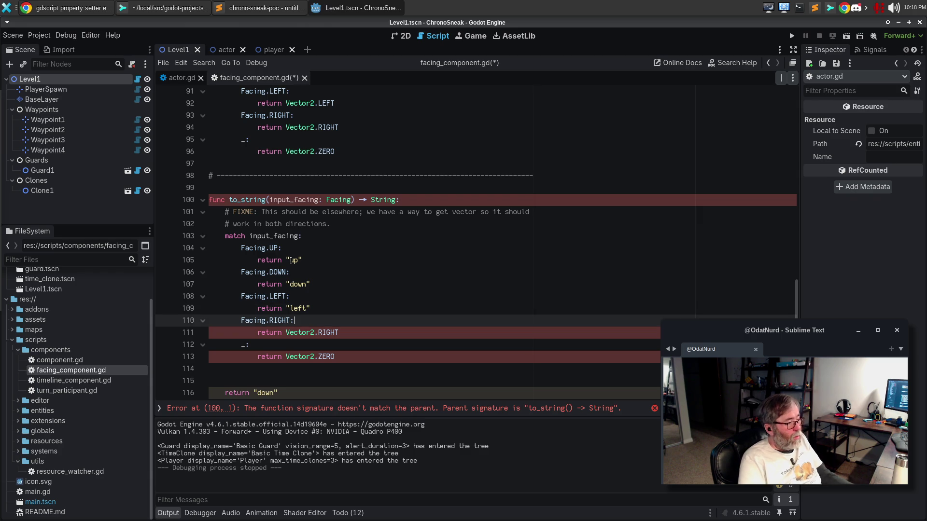
pyautogui.press('End')
pyautogui.hotkey('ctrl', 'shift', 'Left')
pyautogui.hotkey('ctrl', 'shift', 'Left')
pyautogui.hotkey('ctrl', 'shift', 'Left')
pyautogui.write('"right')
# Make the default case return "down" instead of Vector2.ZERO.
pyautogui.press('Down')
pyautogui.press('Down')
pyautogui.press('End')
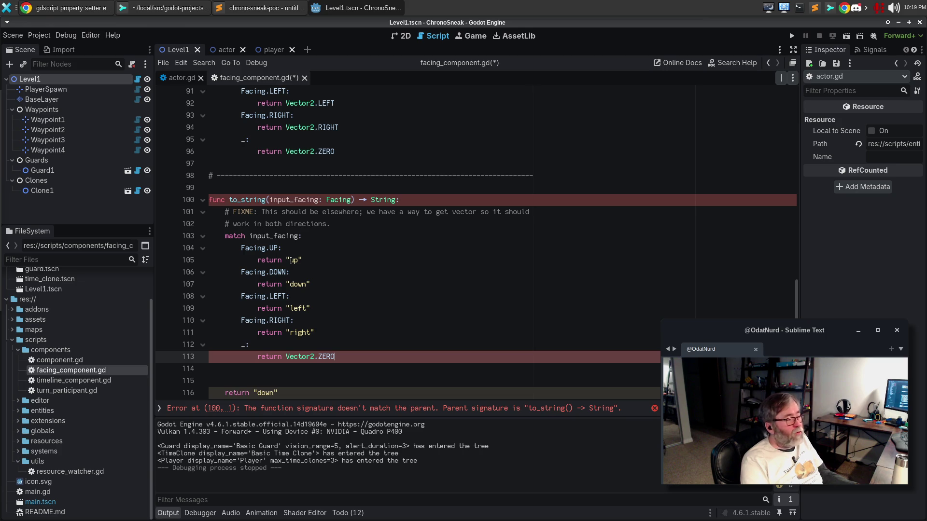
pyautogui.hotkey('ctrl', 'BackSpace')
pyautogui.hotkey('ctrl', 'BackSpace')
pyautogui.hotkey('ctrl', 'BackSpace')
pyautogui.write('"down"')
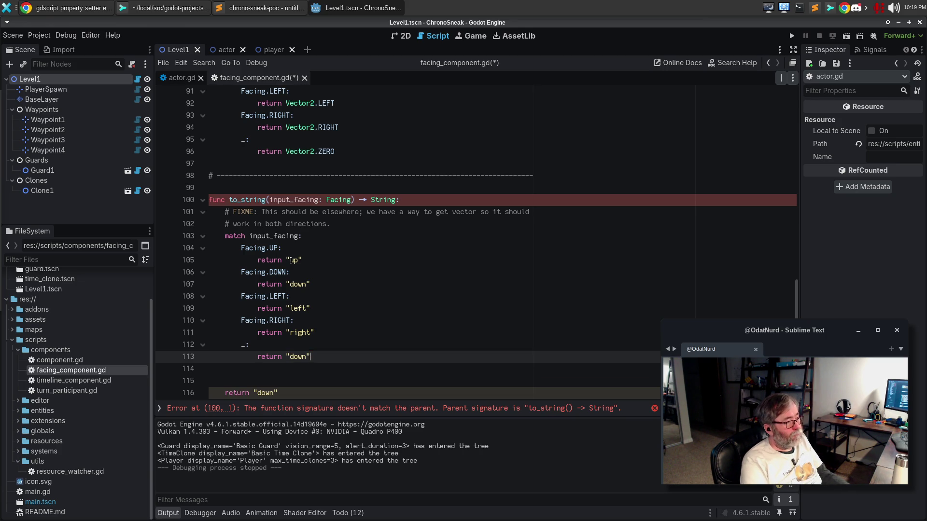
pyautogui.scroll(2, 308, 144)
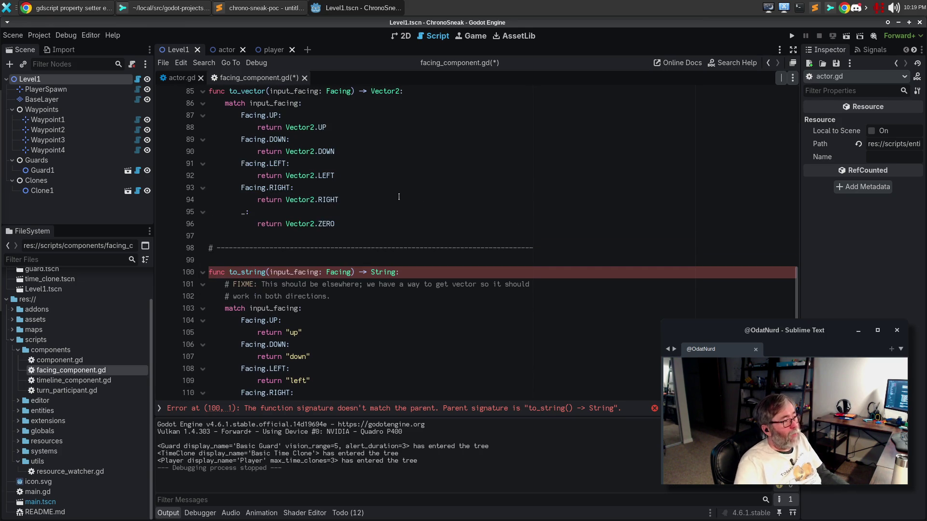
# Change to_vector's default return from Vector2.ZERO to Vector2.DOWN and save.
pyautogui.doubleClick(327, 152)
pyautogui.hotkey('ctrl', 'c')
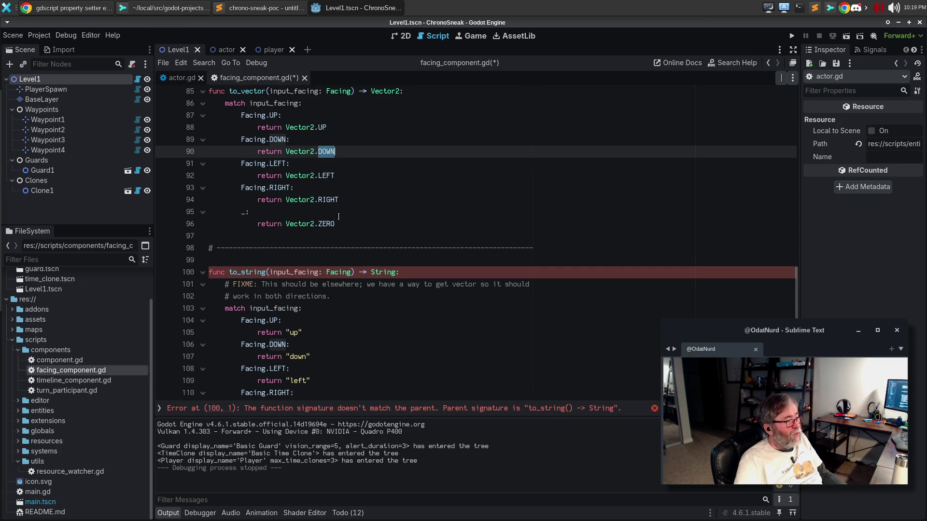
pyautogui.doubleClick(328, 224)
pyautogui.hotkey('ctrl', 'v')
pyautogui.hotkey('ctrl', 's')
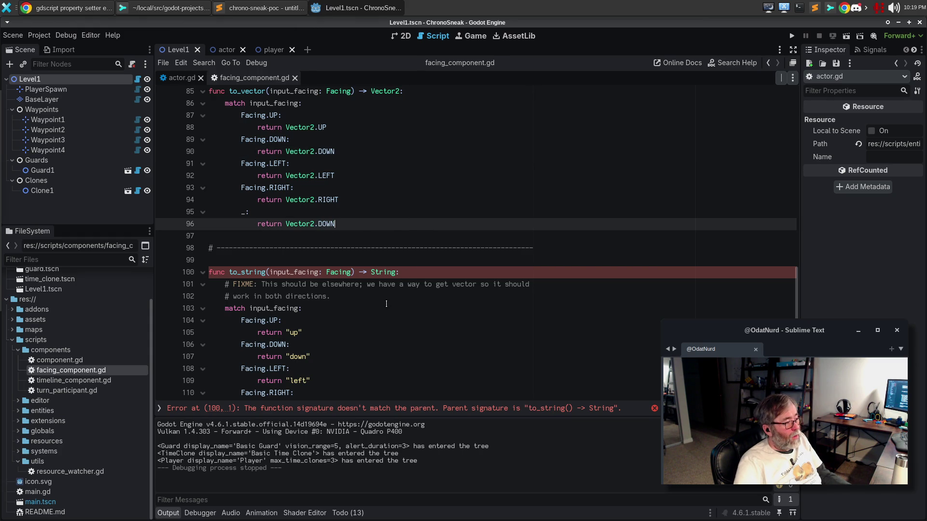
# Delete the FIXME comment from to_string.
pyautogui.click(386, 304)
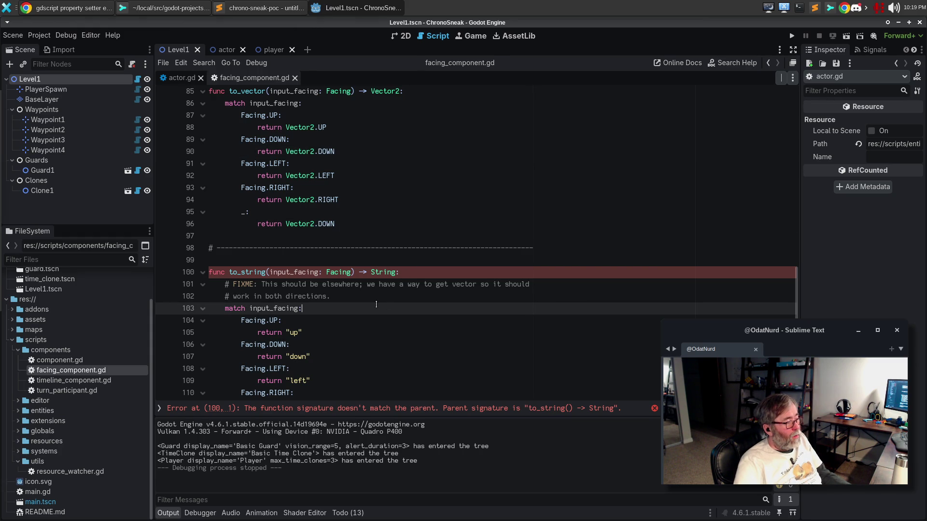
pyautogui.moveTo(327, 273)
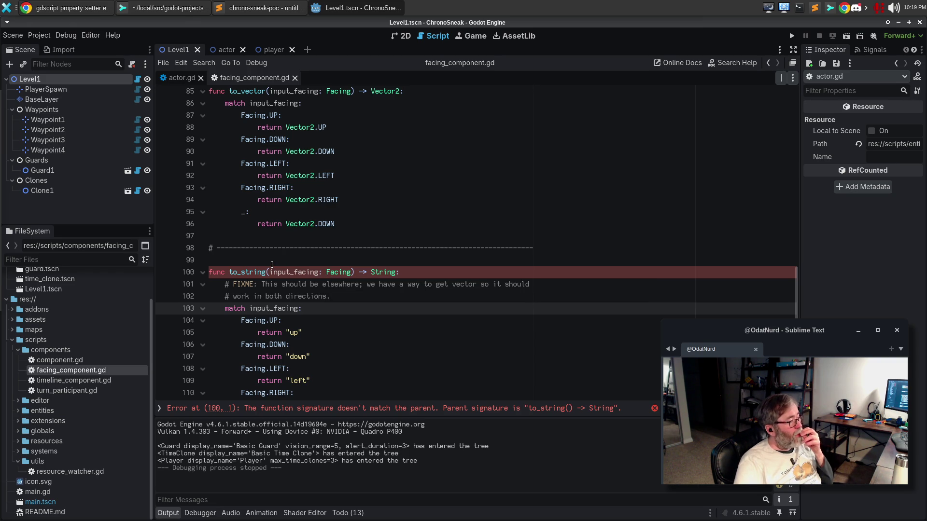
pyautogui.moveTo(334, 296)
pyautogui.mouseDown()
pyautogui.moveTo(227, 296)
pyautogui.moveTo(186, 285)
pyautogui.mouseUp()
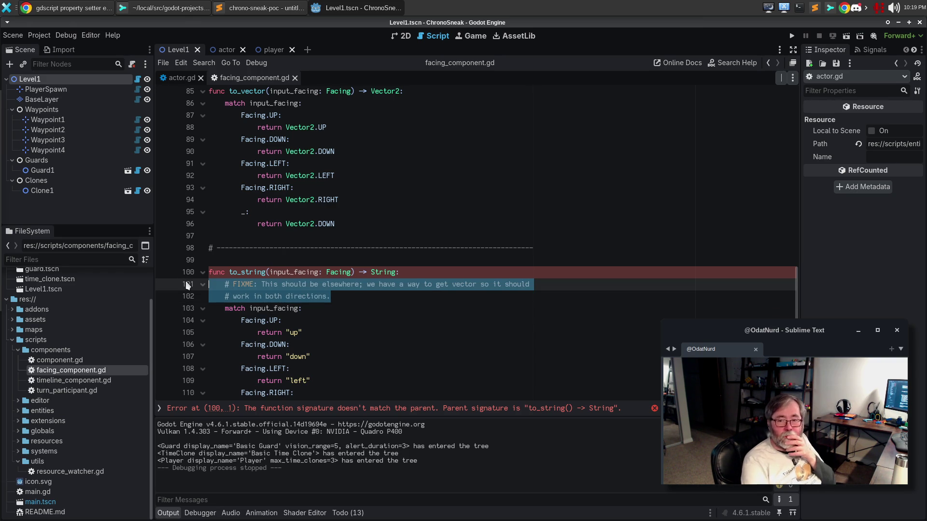
pyautogui.press('BackSpace')
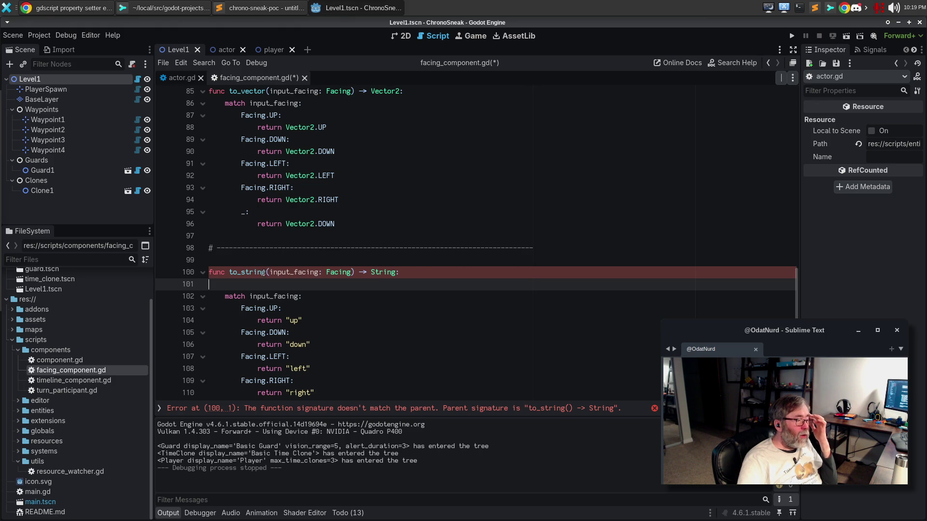
pyautogui.moveTo(266, 272); pyautogui.dragTo(230, 271)
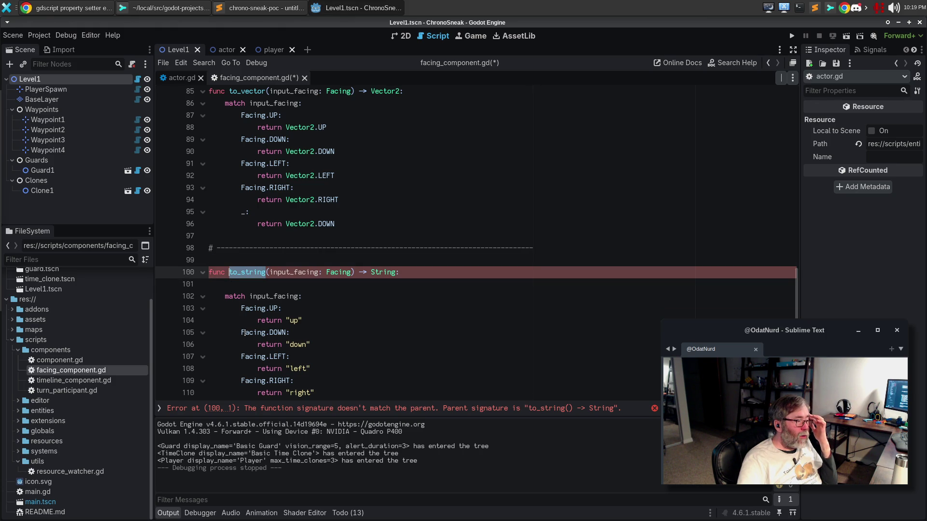
# Rename to_string to direction, remove the blank line below its signature, and save.
pyautogui.press('BackSpace')
pyautogui.write('direction')
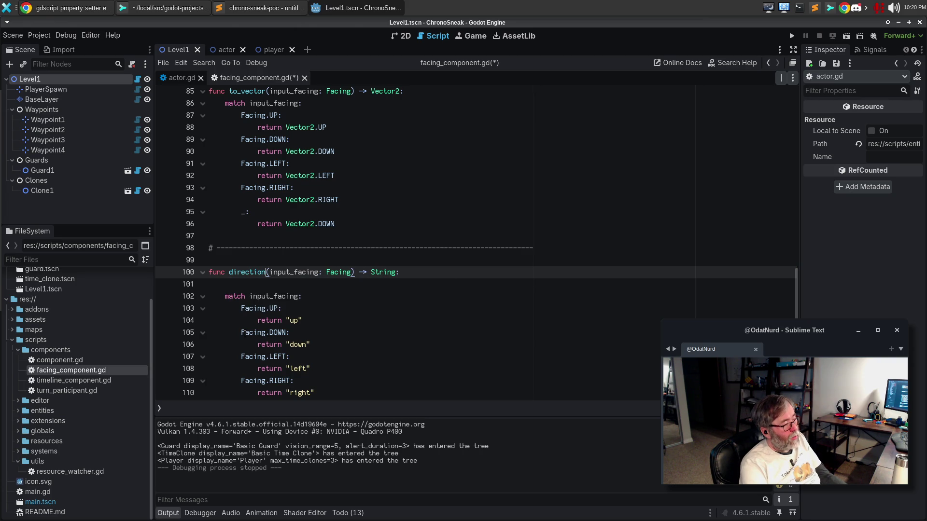
pyautogui.press('Down')
pyautogui.press('BackSpace')
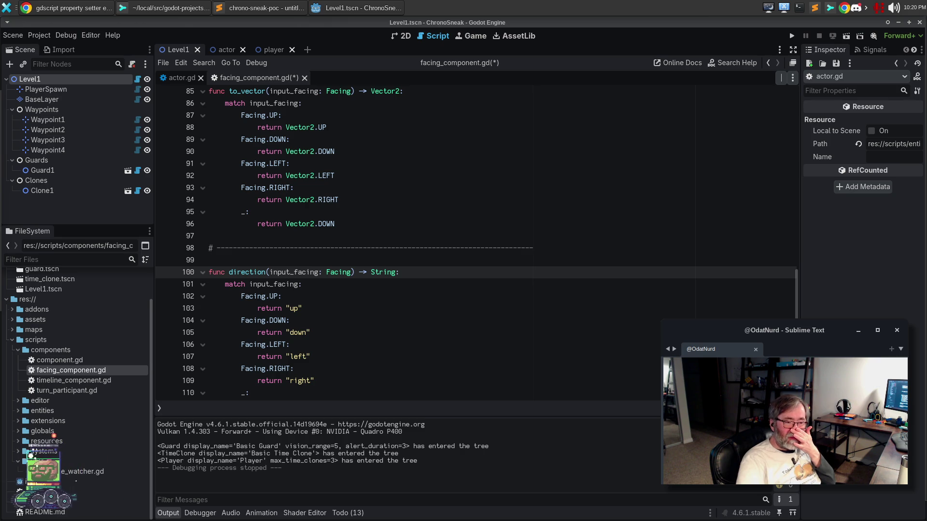
pyautogui.hotkey('ctrl', 's')
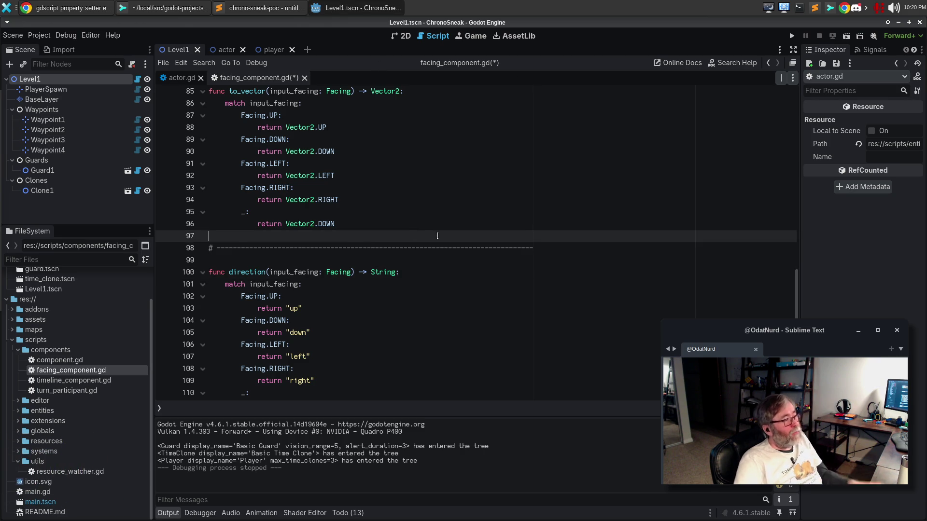
pyautogui.scroll(5, 422, 224)
pyautogui.scroll(4, 462, 226)
pyautogui.scroll(10, 462, 226)
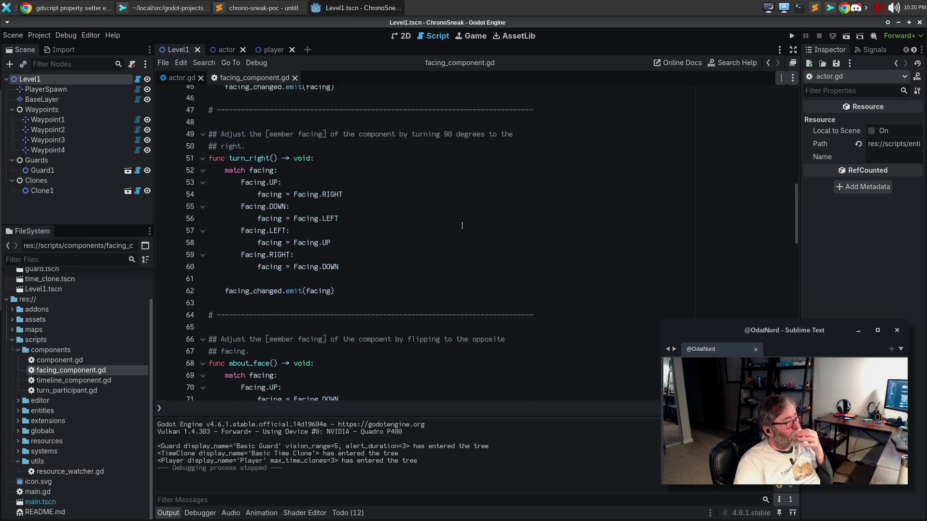
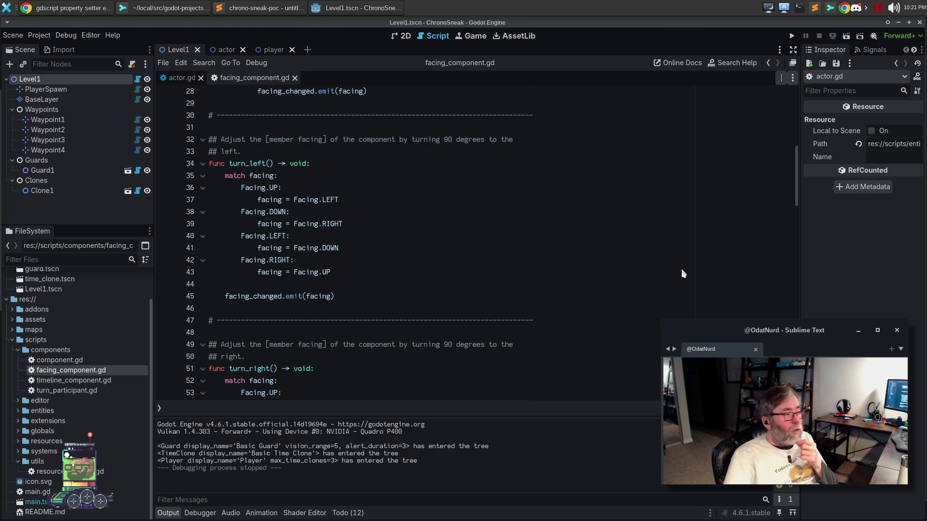
# Edit the turn_left doc comment in facing_component.gd, undo the extra lines, and save.
pyautogui.click(385, 296)
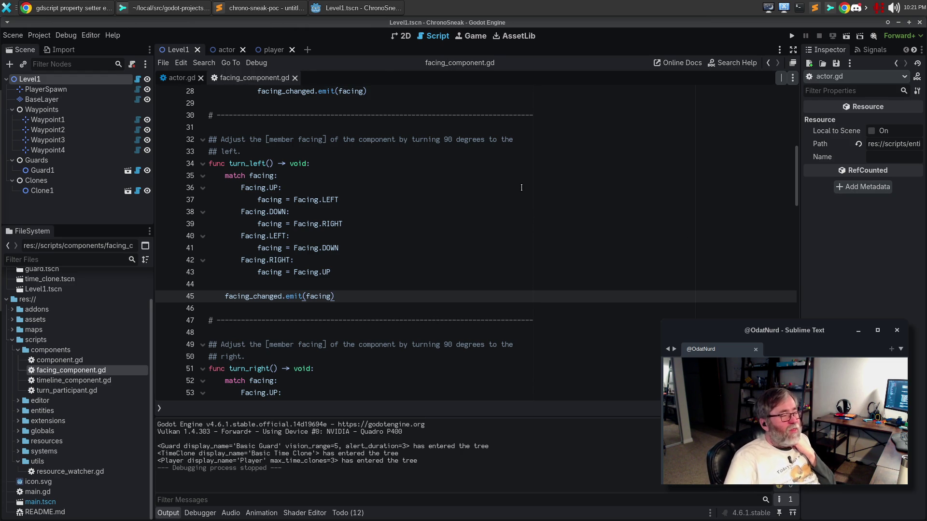
pyautogui.click(298, 139)
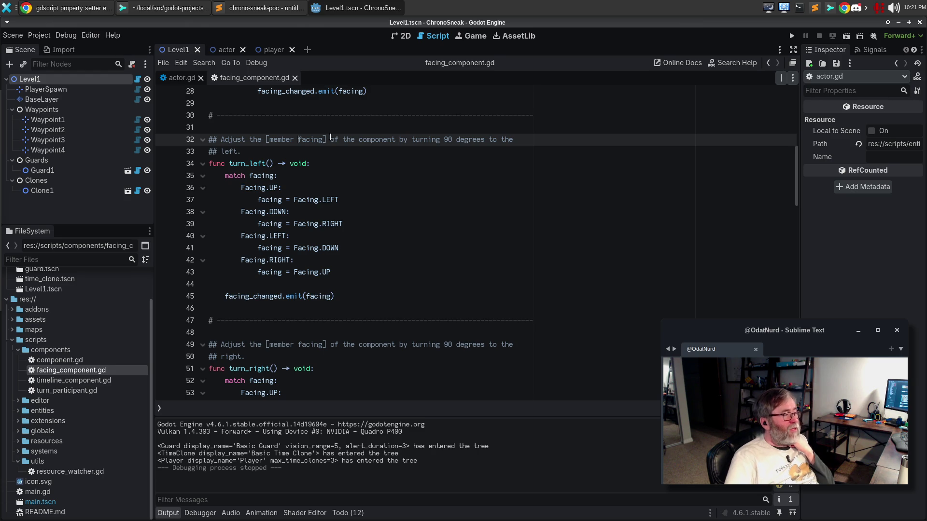
pyautogui.click(321, 152)
pyautogui.press('Return')
pyautogui.press('Return')
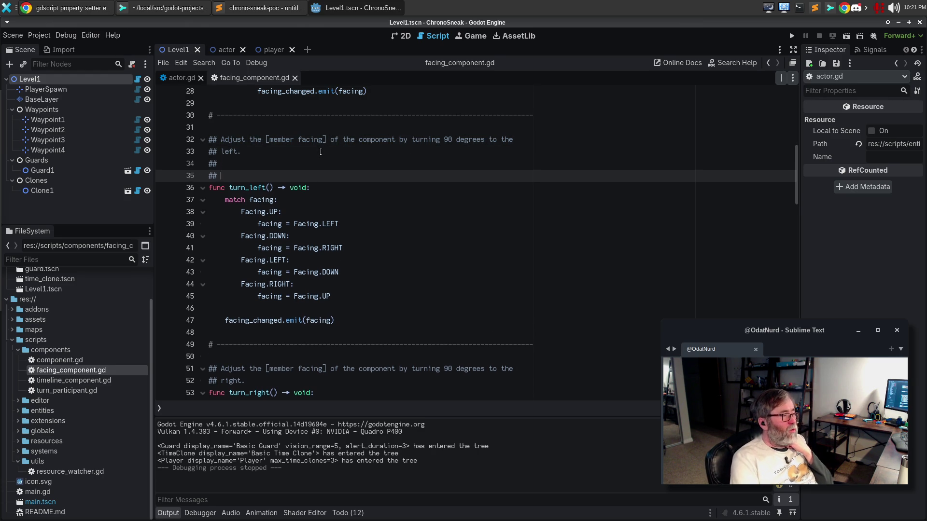
pyautogui.hotkey('ctrl', 'z')
pyautogui.hotkey('ctrl', 'z')
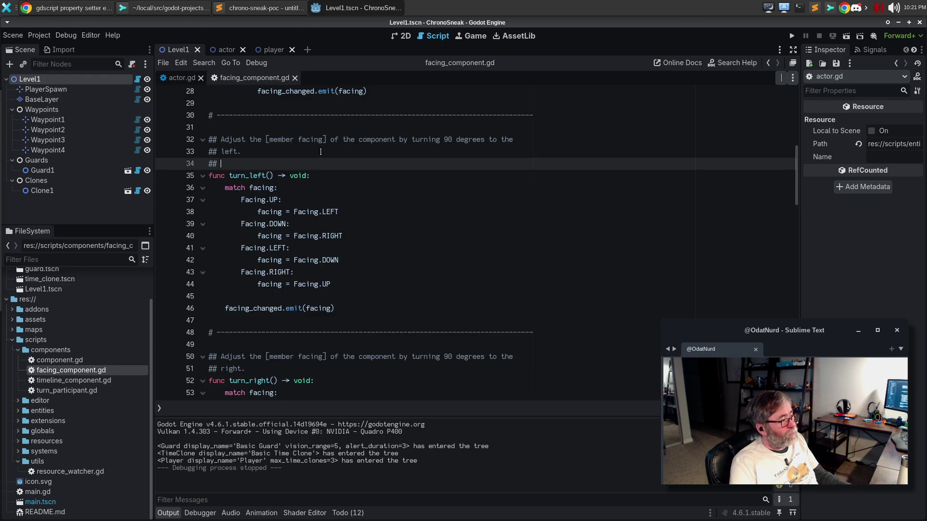
pyautogui.press('Up')
pyautogui.press('End')
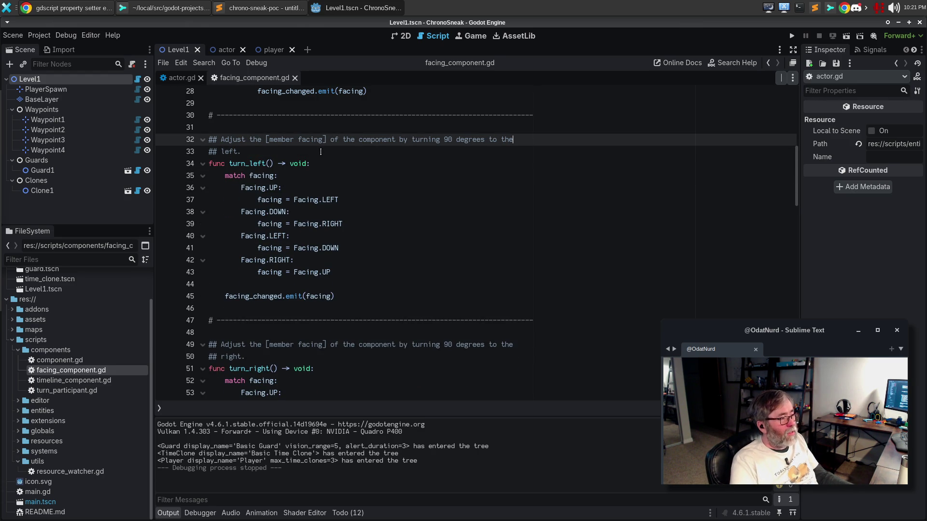
pyautogui.click(320, 152)
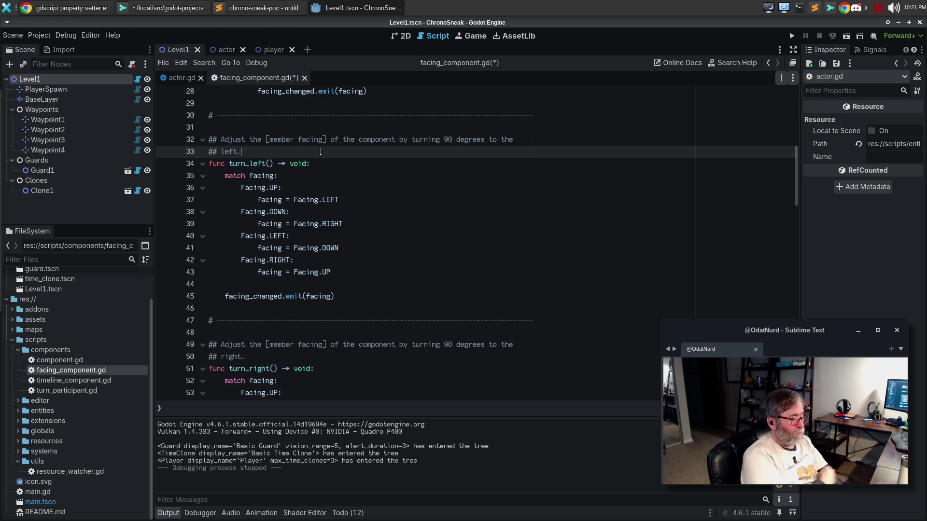
pyautogui.hotkey('ctrl', 's')
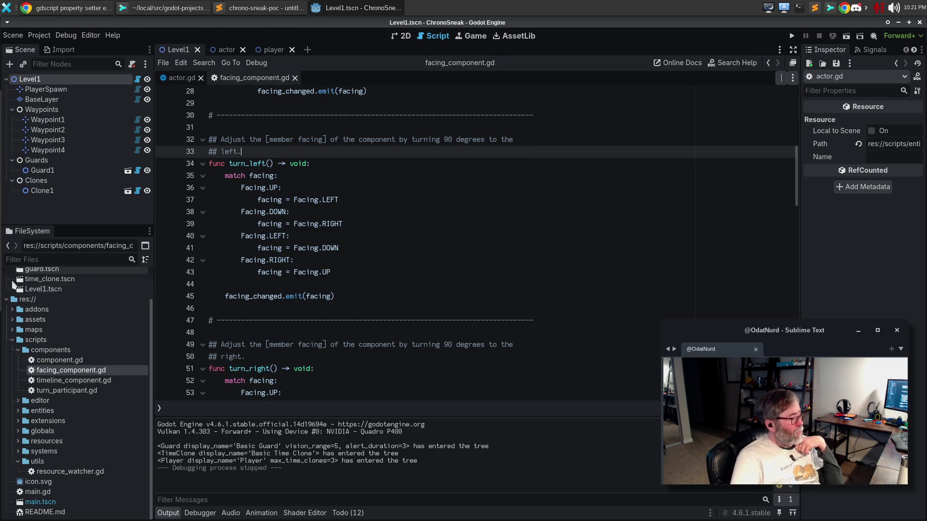
# Preview the icon.svg image from the file list, then close the preview.
pyautogui.moveTo(47, 481)
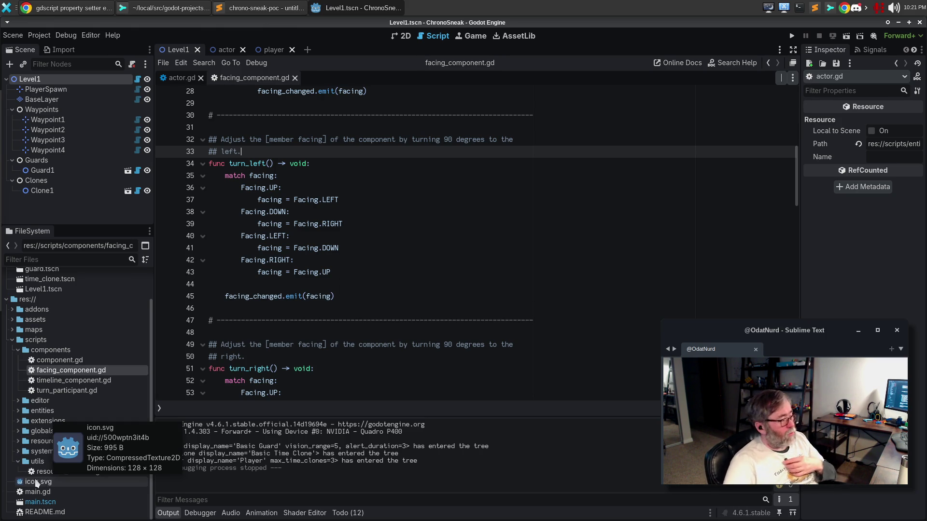
pyautogui.rightClick(46, 482)
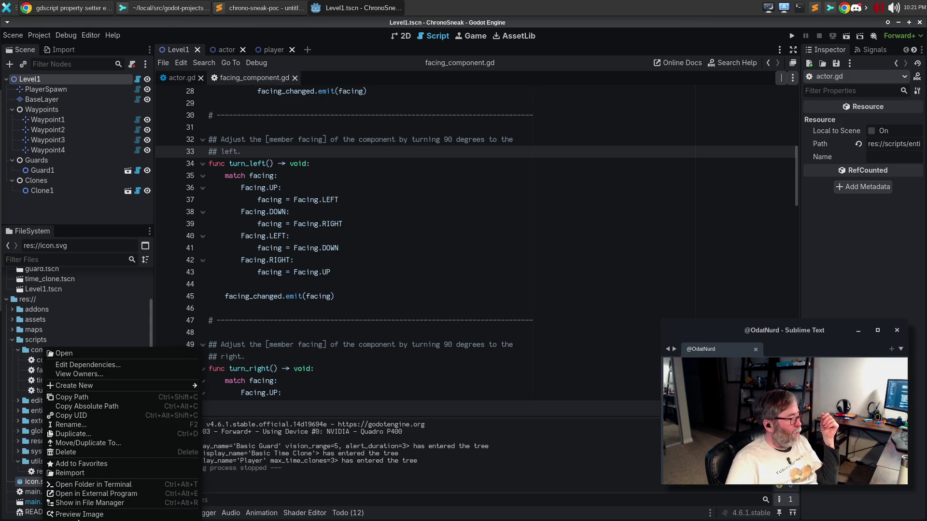
pyautogui.click(77, 515)
pyautogui.scroll(4, 484, 267)
pyautogui.scroll(5, 470, 235)
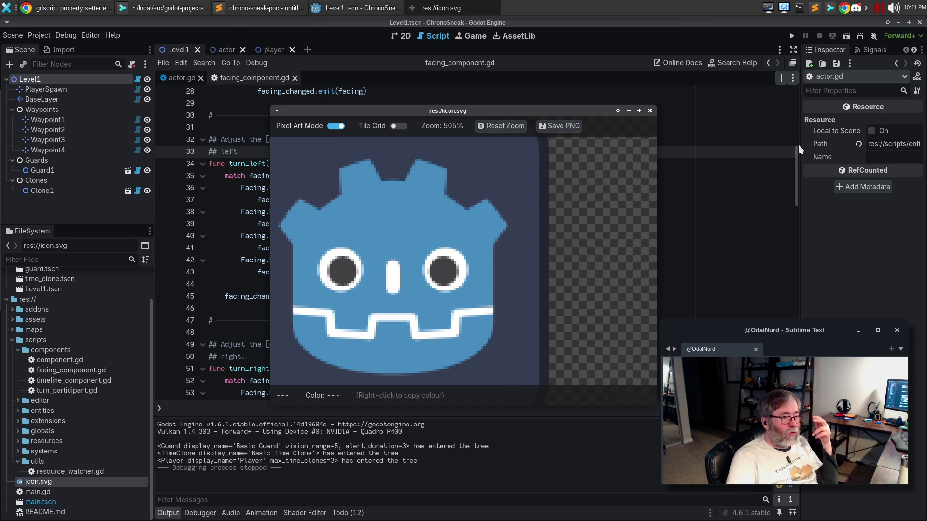
pyautogui.click(650, 111)
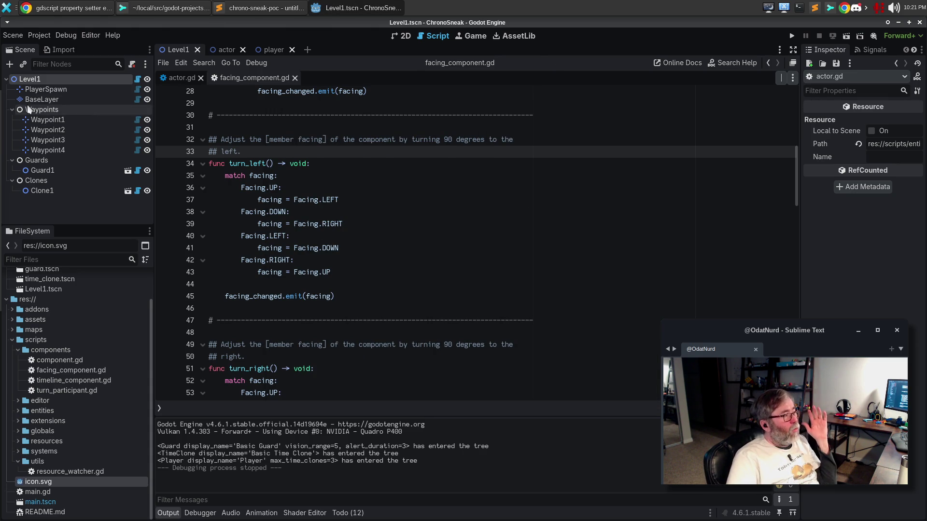
# View the actor scene's sprite in 2D, check the Facing.LEFT case, then open Sublime Merge's diff.
pyautogui.click(227, 51)
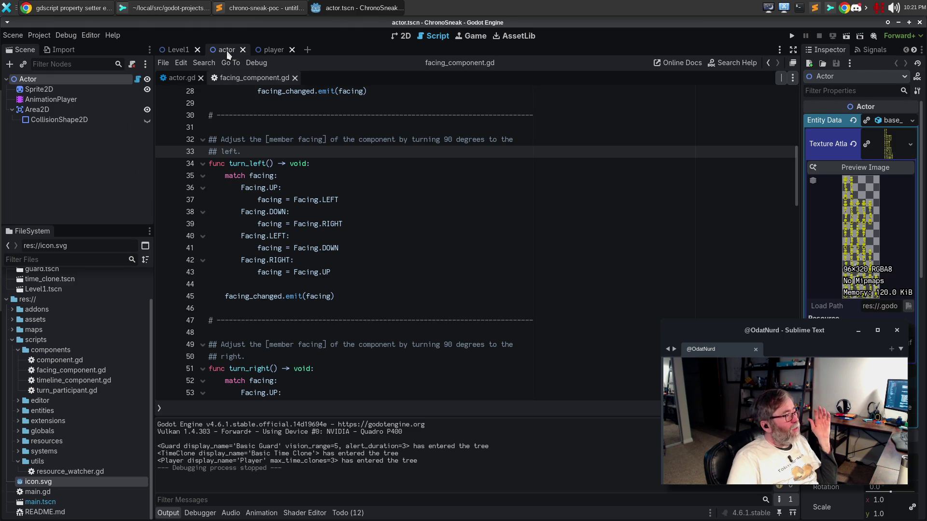
pyautogui.click(405, 36)
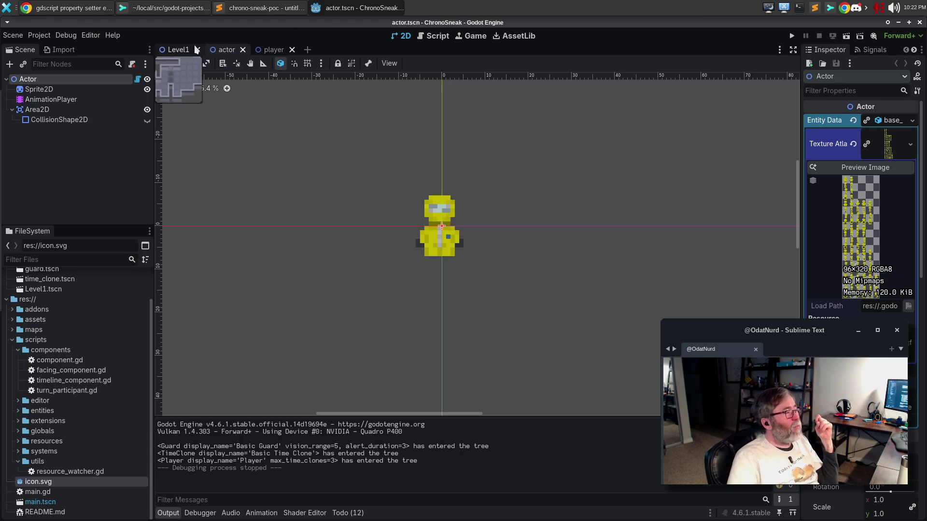
pyautogui.click(437, 42)
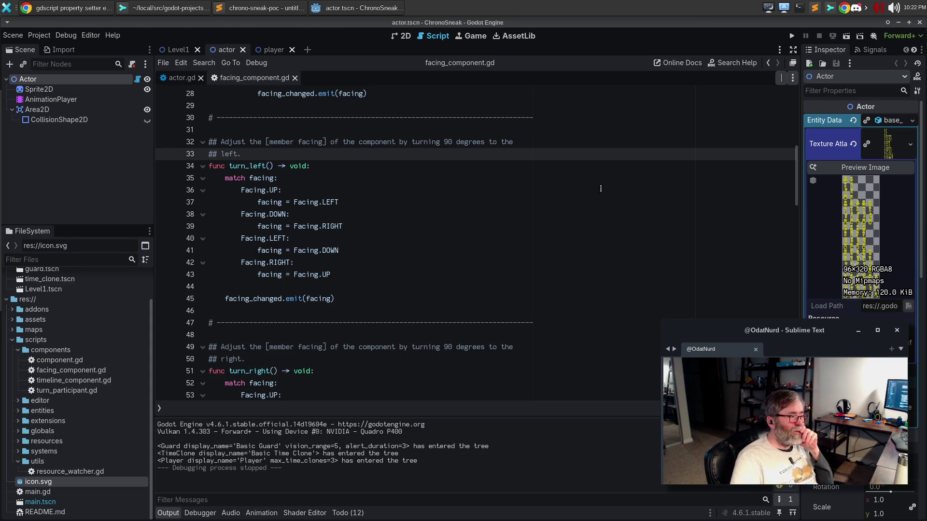
pyautogui.click(549, 243)
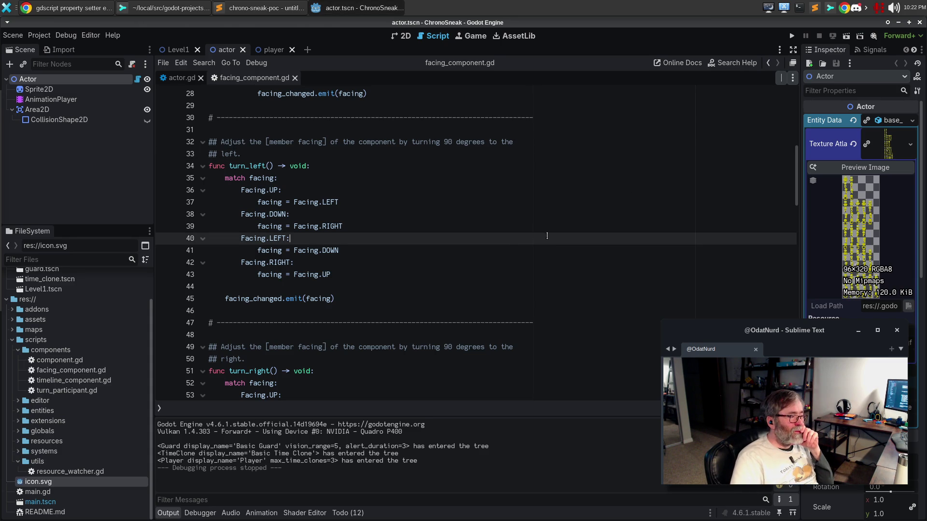
pyautogui.scroll(9, 549, 243)
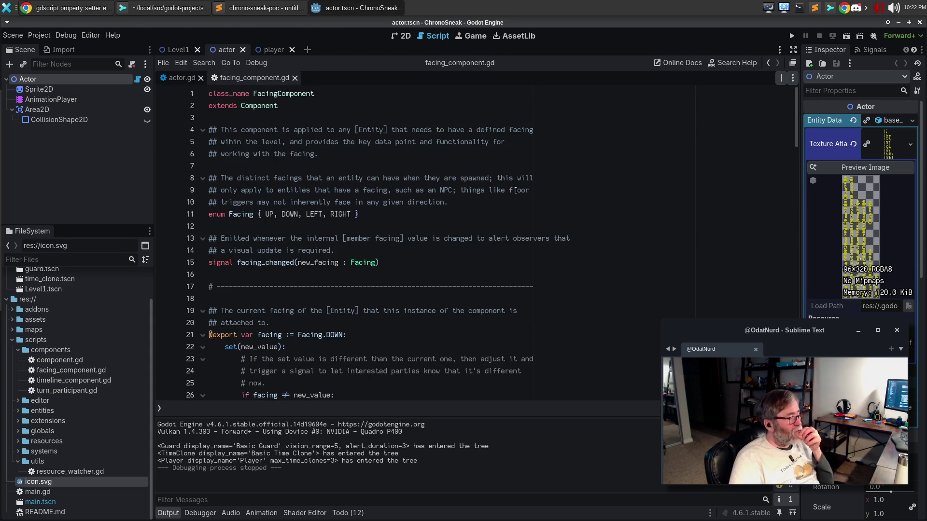
pyautogui.scroll(-2, 519, 193)
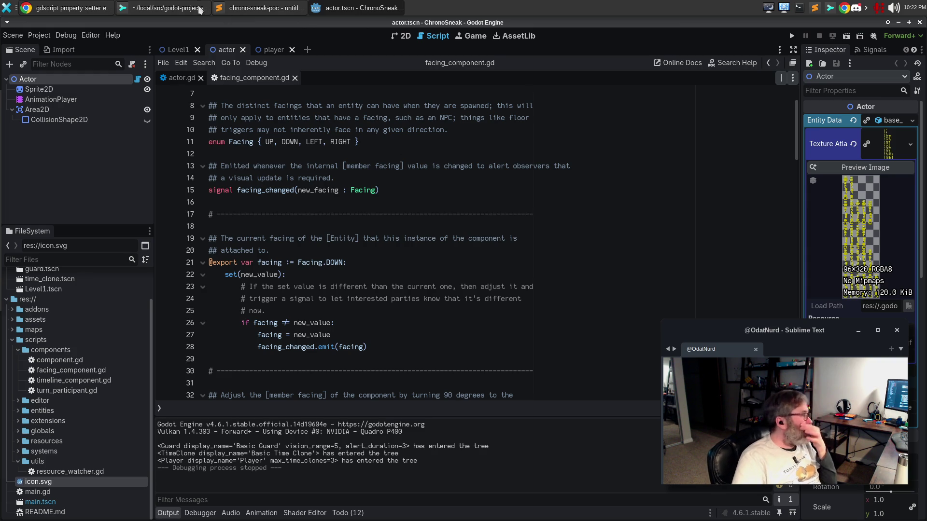
pyautogui.click(169, 5)
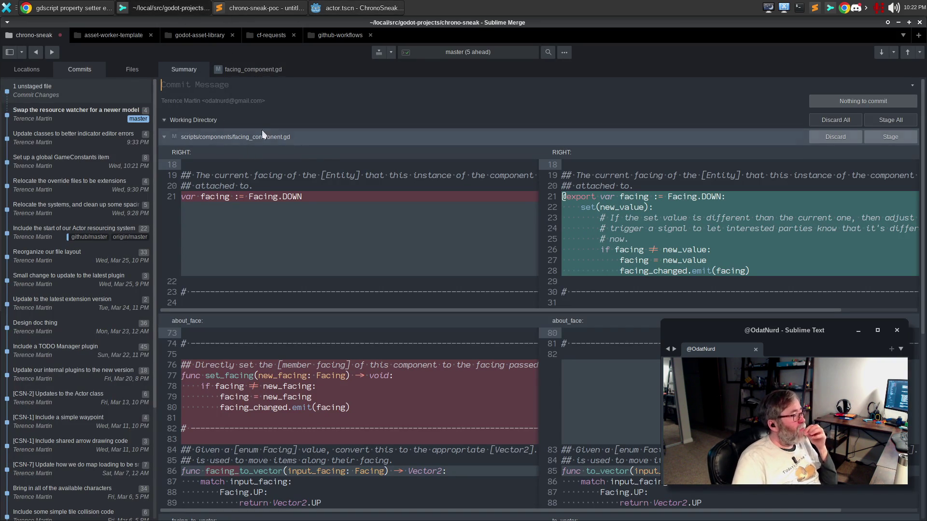
# Discard the about_face hunk that removed set_facing, then return to Godot.
pyautogui.moveTo(318, 152)
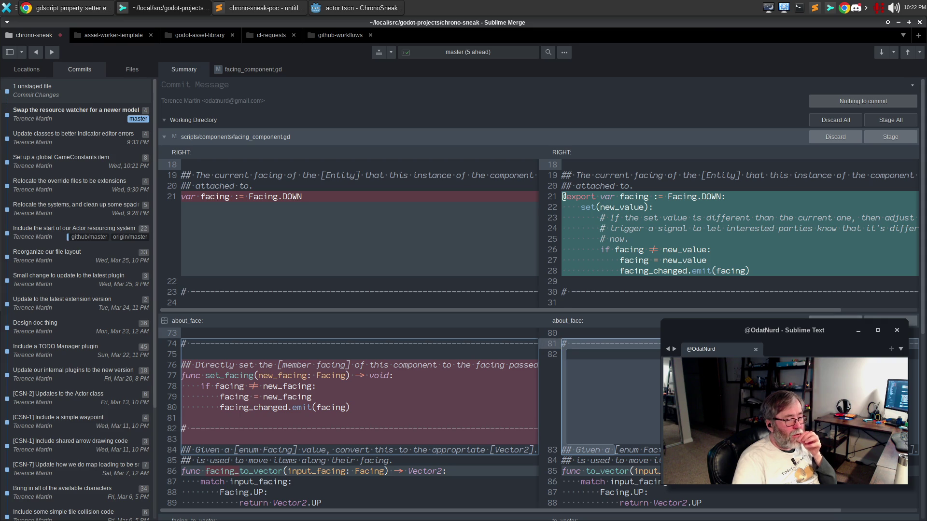
pyautogui.click(836, 318)
pyautogui.click(352, 6)
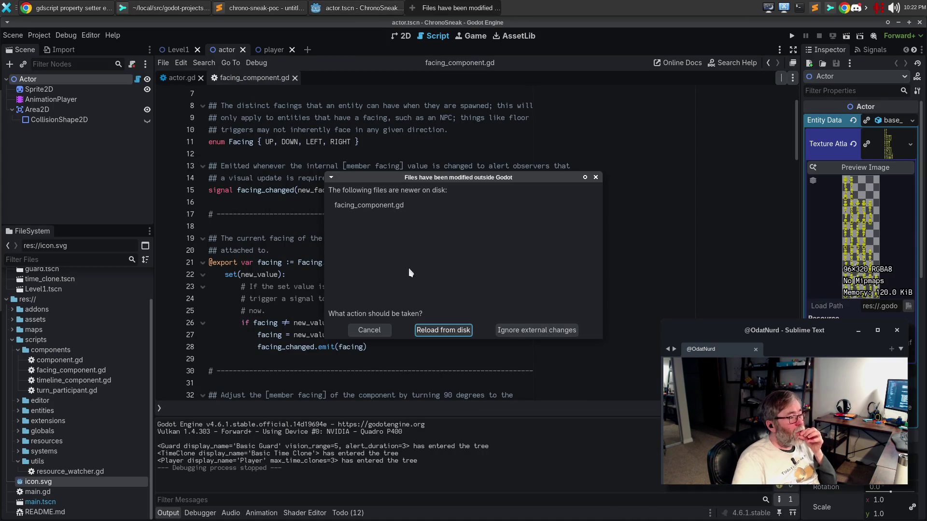
# Reload facing_component.gd from disk and cut the divider and set_facing function.
pyautogui.click(438, 336)
pyautogui.scroll(-11, 435, 301)
pyautogui.scroll(-8, 435, 293)
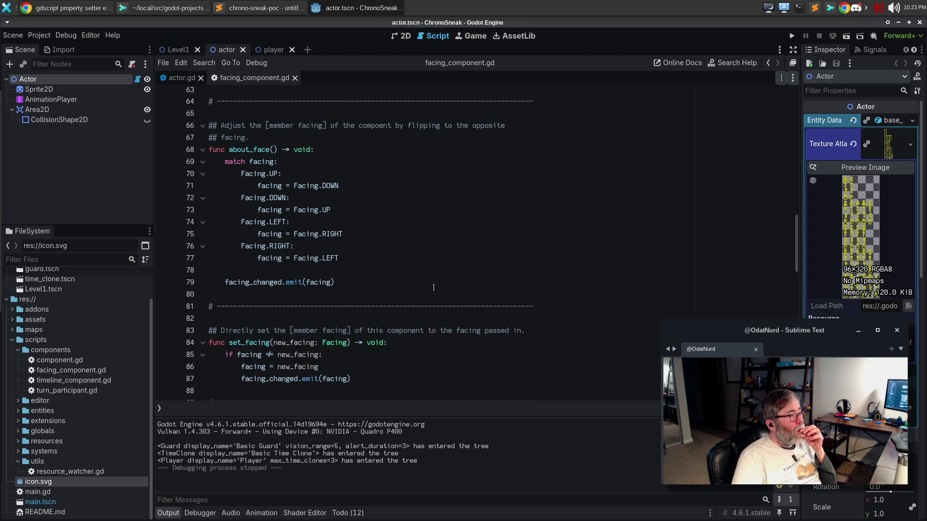
pyautogui.scroll(-3, 434, 286)
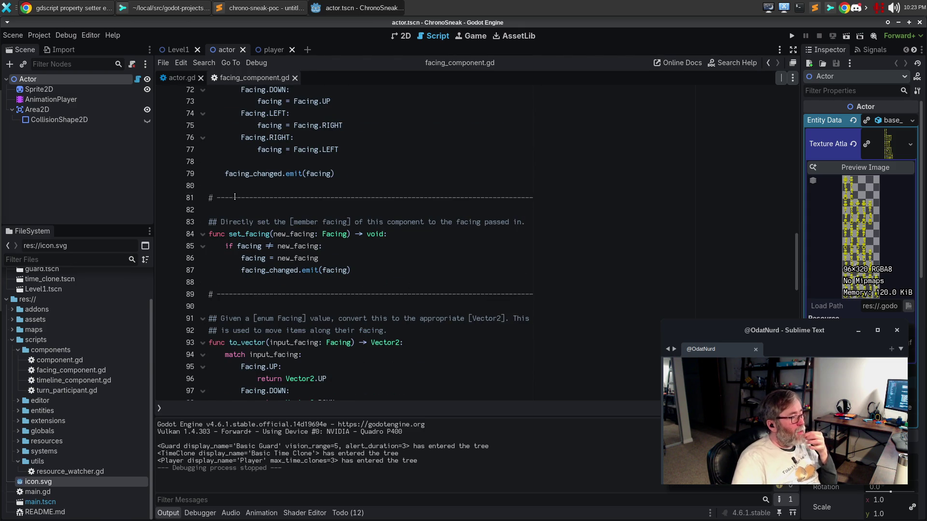
pyautogui.tripleClick(235, 197)
pyautogui.moveTo(235, 198)
pyautogui.mouseDown()
pyautogui.moveTo(270, 261)
pyautogui.moveTo(314, 284)
pyautogui.mouseUp()
pyautogui.hotkey('ctrl', 'c')
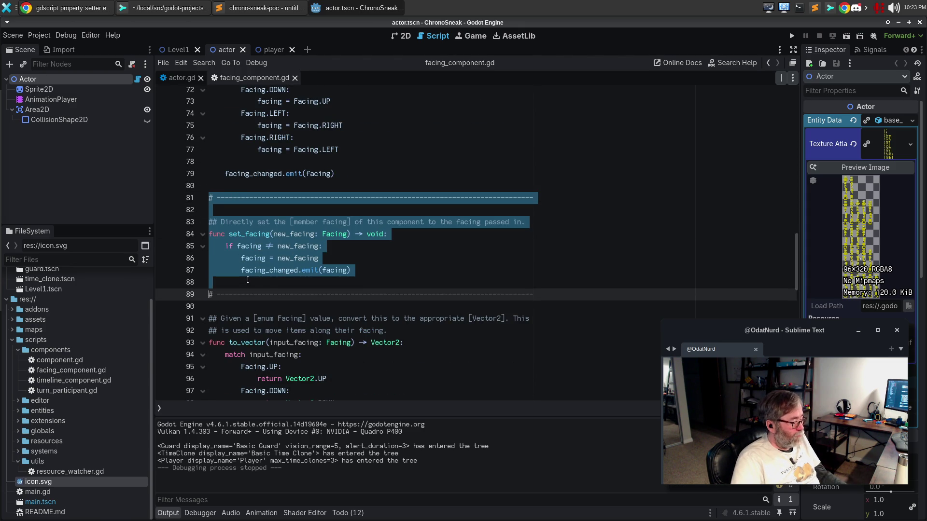
pyautogui.press('BackSpace')
# Paste the set_facing block directly below the facing setter, removing the extra blank line.
pyautogui.scroll(20, 349, 233)
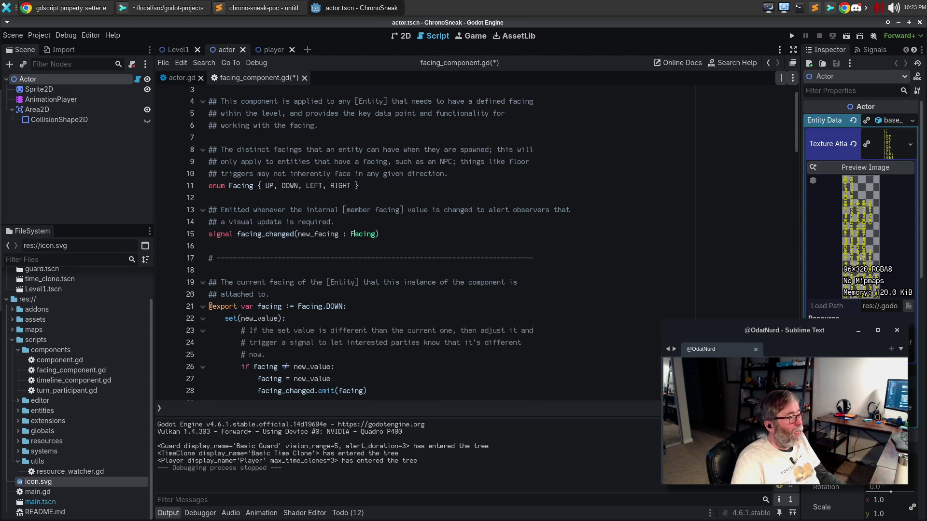
pyautogui.scroll(-6, 319, 228)
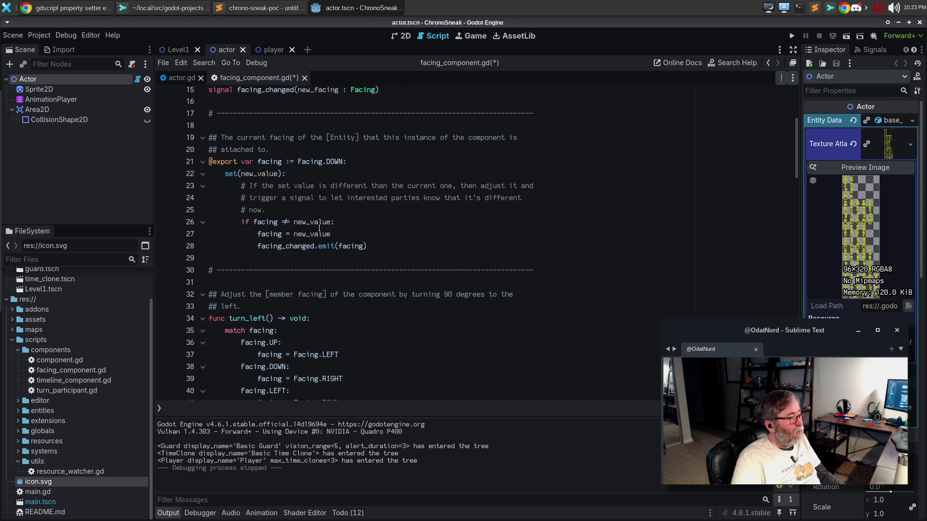
pyautogui.click(254, 190)
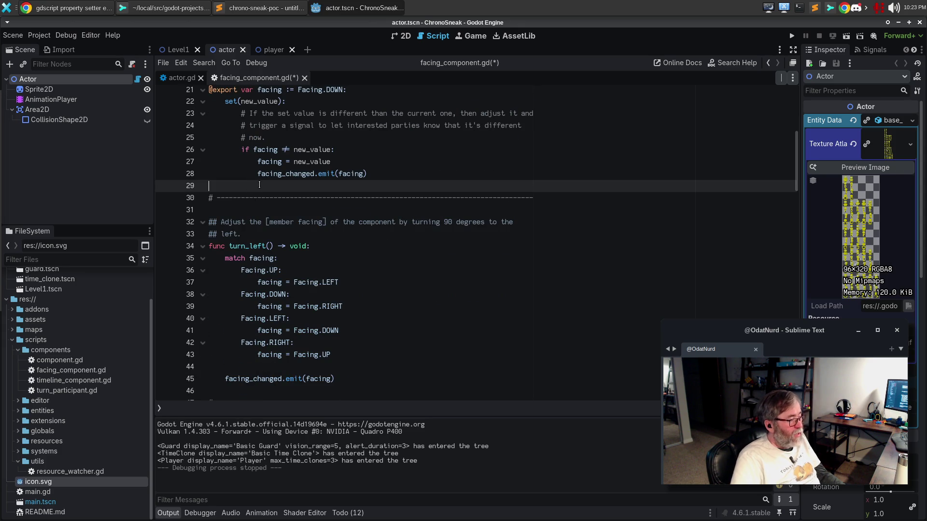
pyautogui.hotkey('ctrl', 'v')
pyautogui.press('BackSpace')
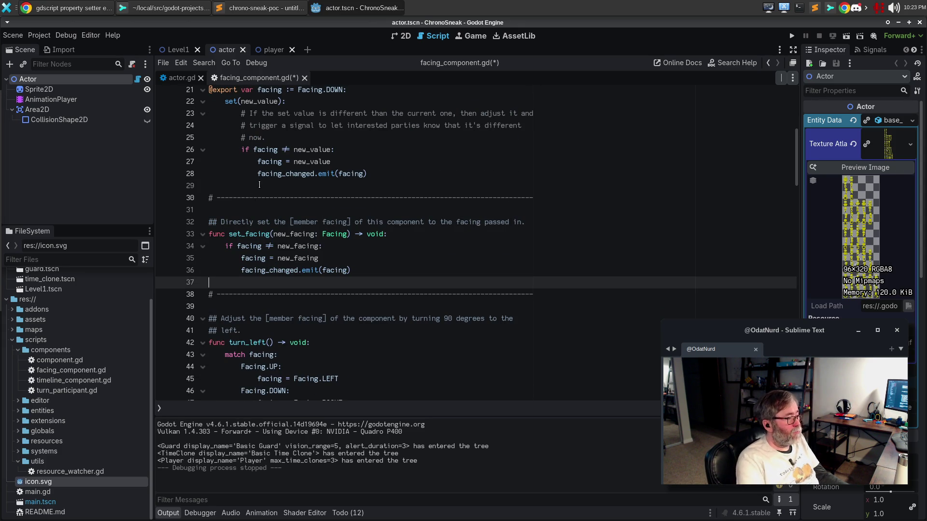
pyautogui.scroll(1, 366, 174)
pyautogui.moveTo(382, 214)
pyautogui.mouseDown()
pyautogui.moveTo(261, 200)
pyautogui.moveTo(272, 189)
pyautogui.moveTo(241, 150)
pyautogui.mouseUp()
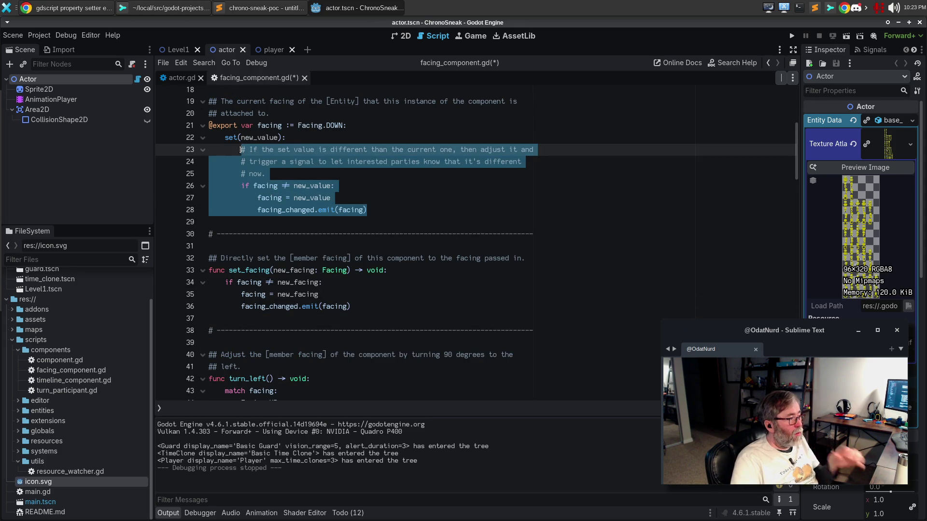
pyautogui.moveTo(258, 181)
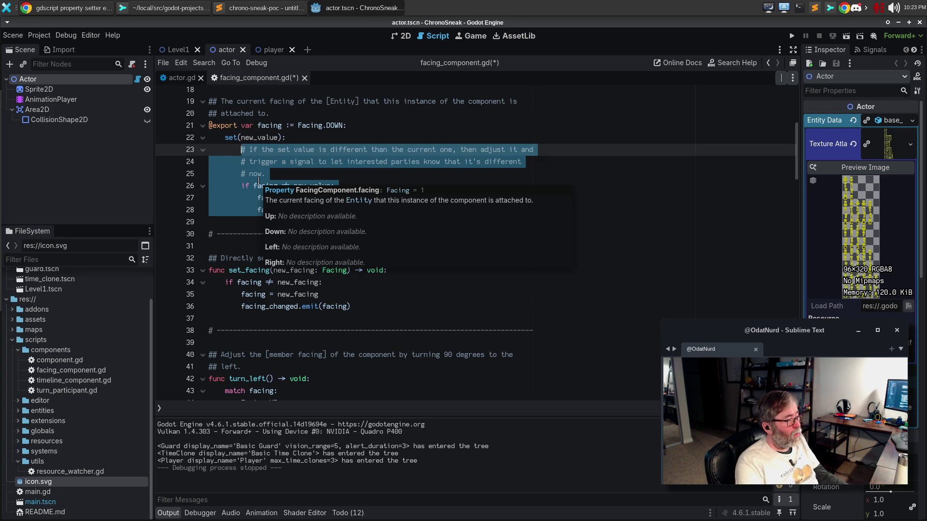
# Visit the empty untitled chrono-sneak-poc Sublime Text window, then return to the Godot editor.
pyautogui.click(437, 285)
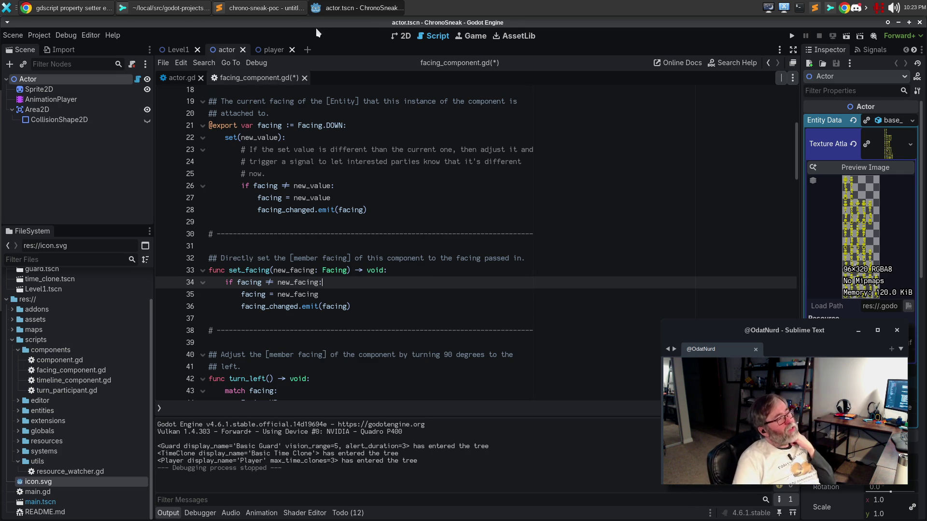
pyautogui.click(257, 5)
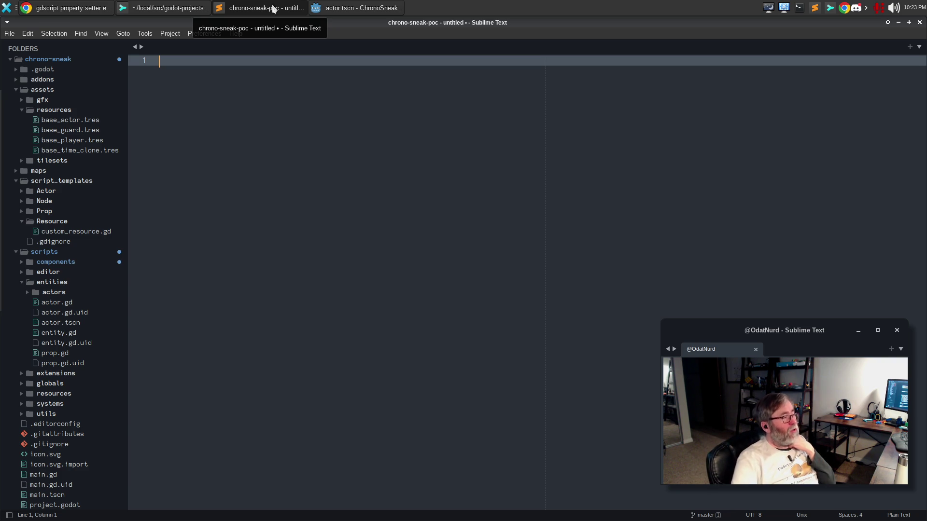
pyautogui.click(344, 7)
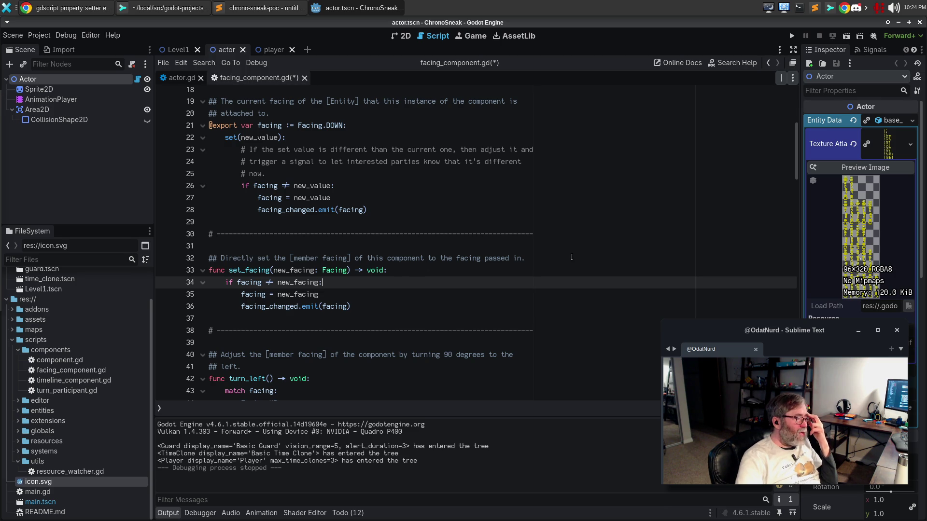
# Scroll up to the Facing enum, facing_changed signal and facing setter in facing_component.gd.
pyautogui.scroll(3, 574, 255)
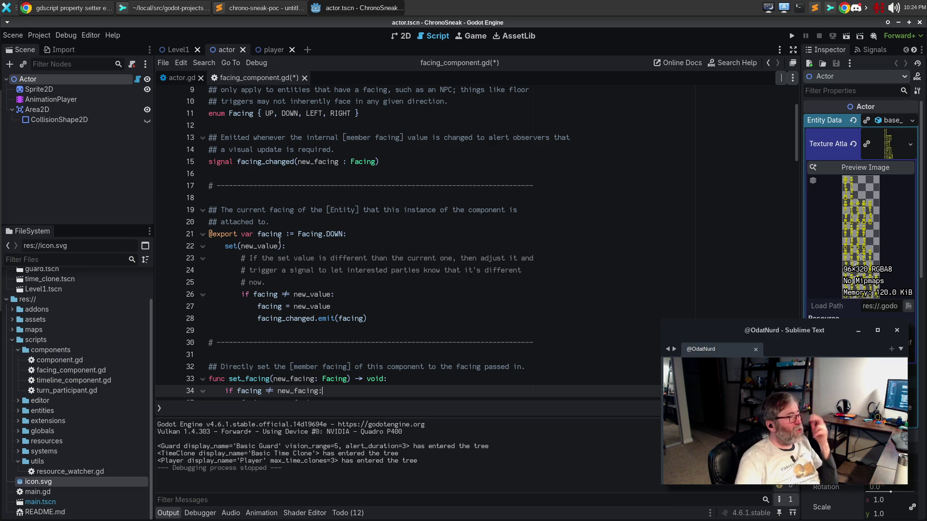
# Bring Chrome's Google AI Mode answer on GDScript setters with default values to the front.
pyautogui.click(72, 8)
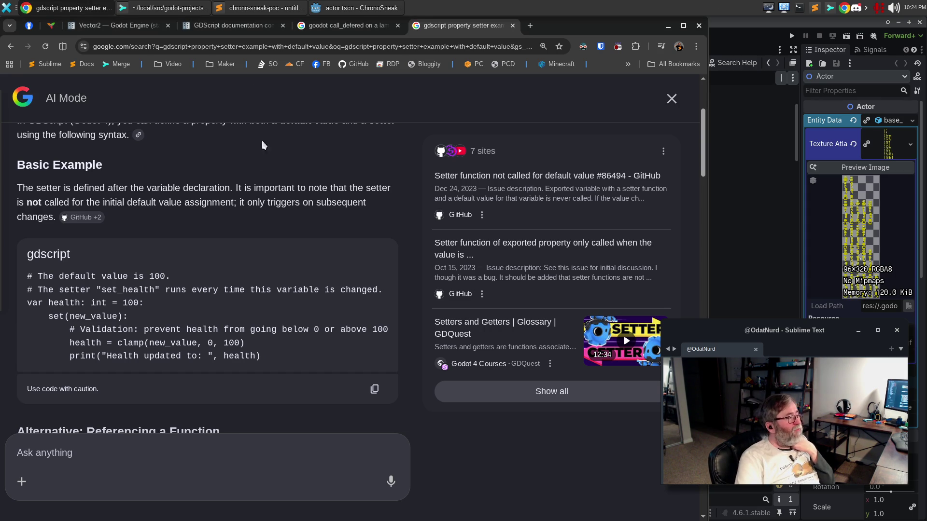
# Search Google for 'in gdscript when do property setters trigger'.
pyautogui.scroll(4, 257, 149)
pyautogui.click(366, 45)
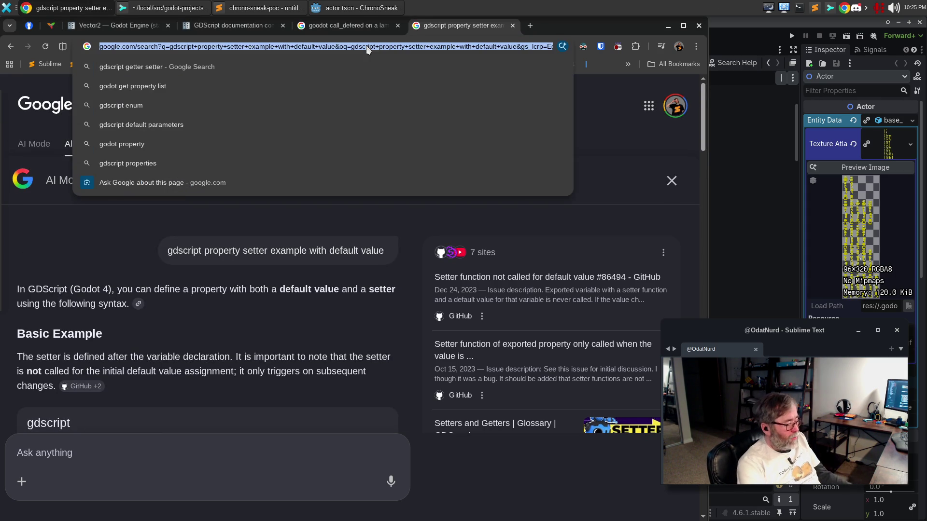
pyautogui.write('in gdscript when dop')
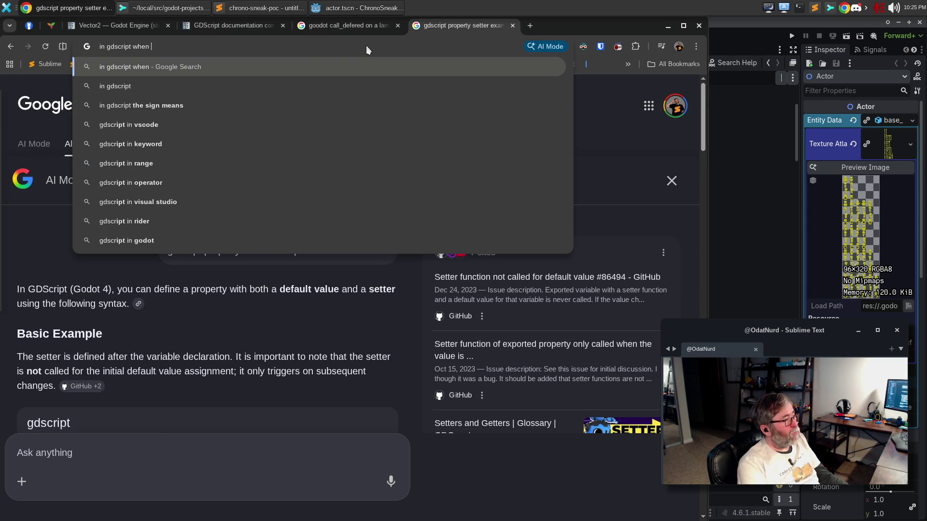
pyautogui.press('BackSpace')
pyautogui.press('BackSpace')
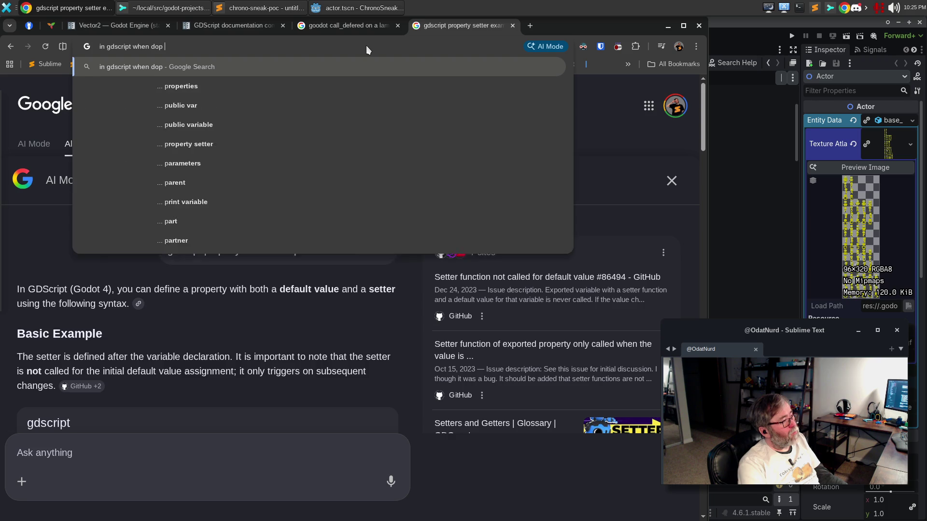
pyautogui.write('property')
pyautogui.write('setters trigg')
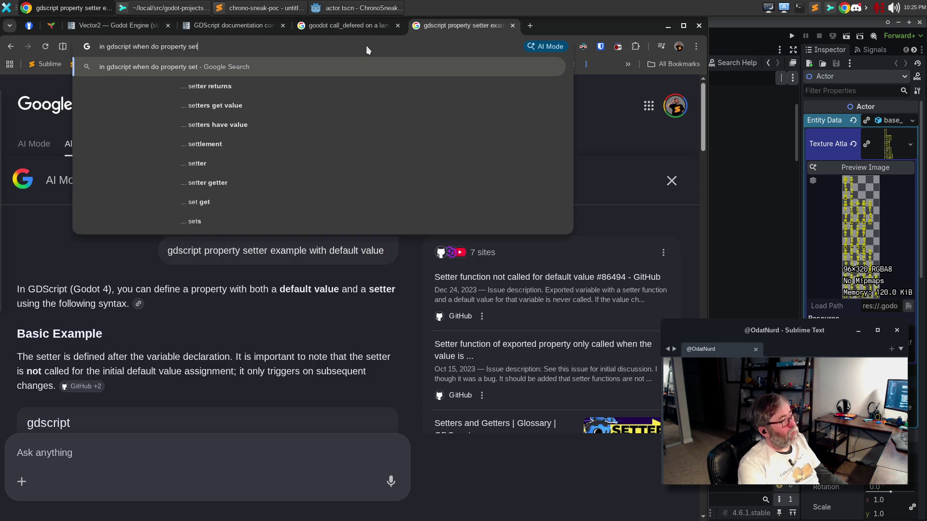
pyautogui.write('er')
pyautogui.press('Return')
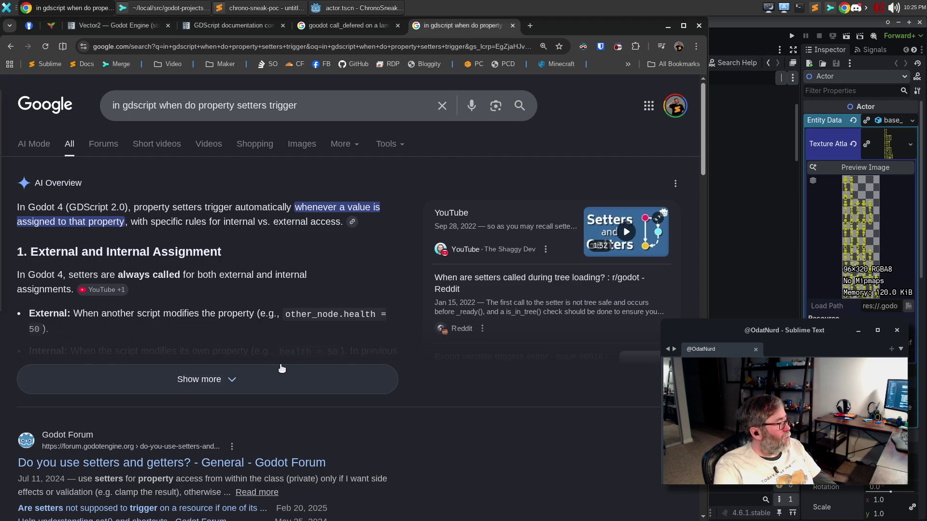
# Open the GDQuest Setters and Getters glossary page, then return to the results.
pyautogui.scroll(-5, 441, 342)
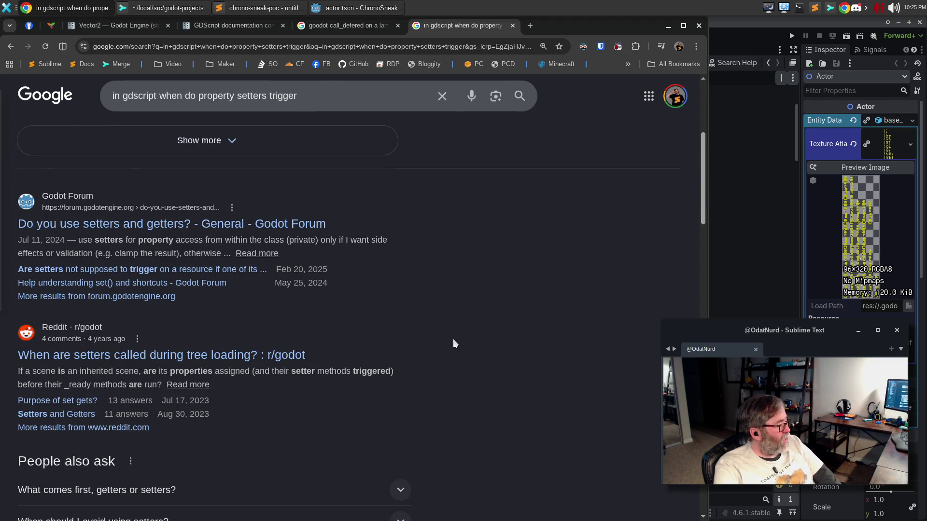
pyautogui.scroll(-5, 462, 340)
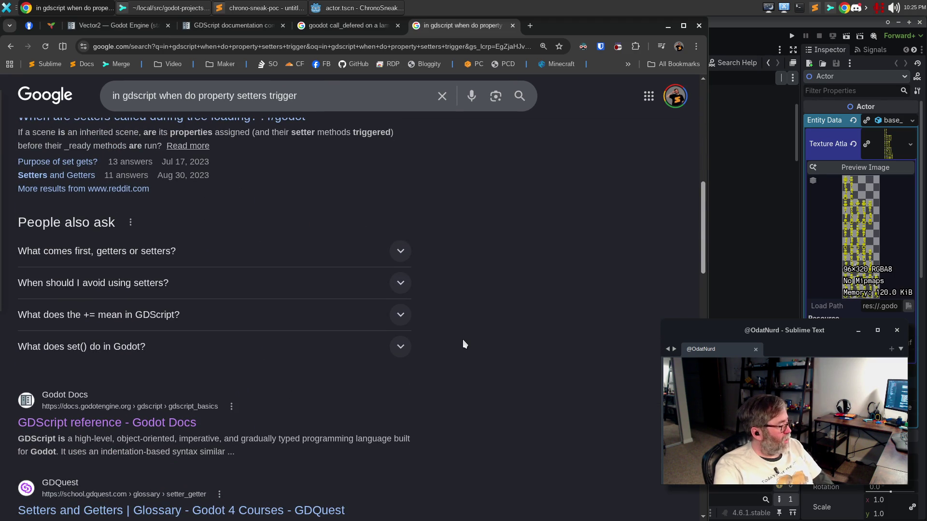
pyautogui.scroll(-1, 463, 340)
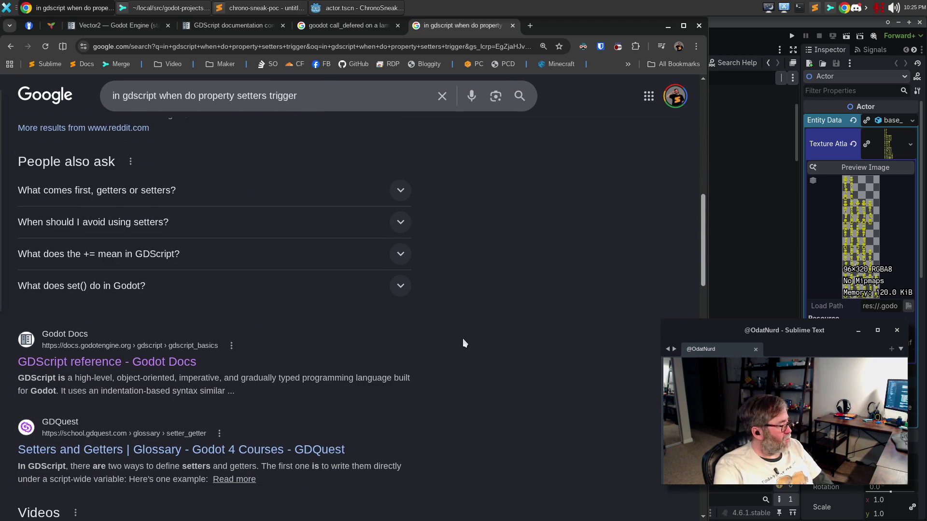
pyautogui.click(258, 449)
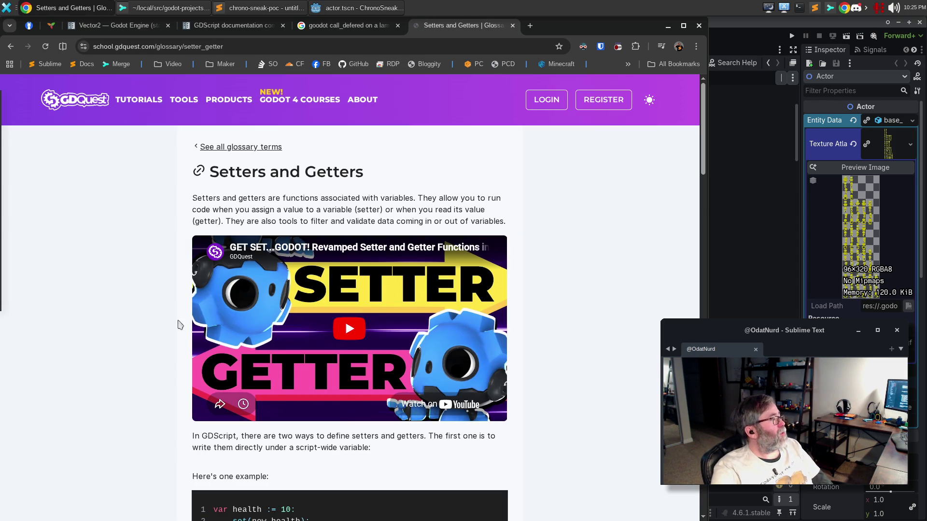
pyautogui.click(11, 46)
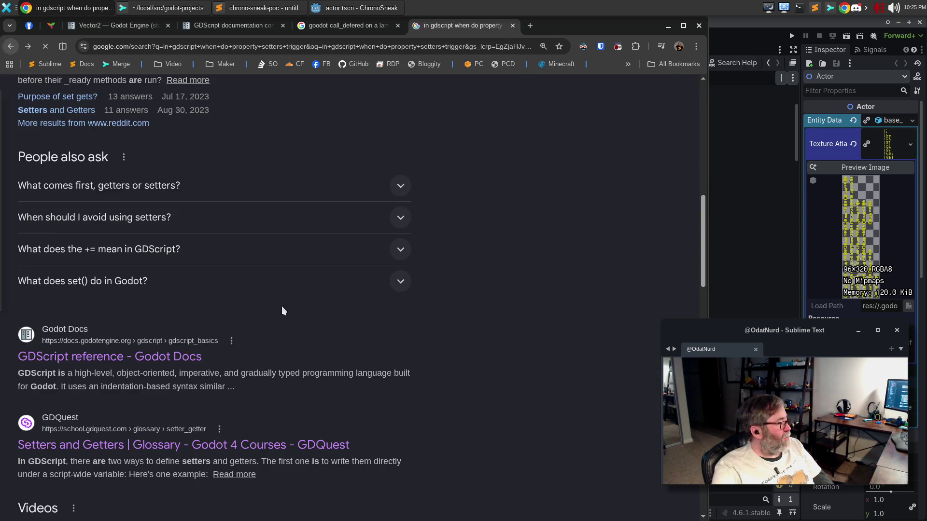
# Expand and read the full AI answer, then open the Godot Forum 'Do you use setters and getters?' thread.
pyautogui.scroll(8, 365, 372)
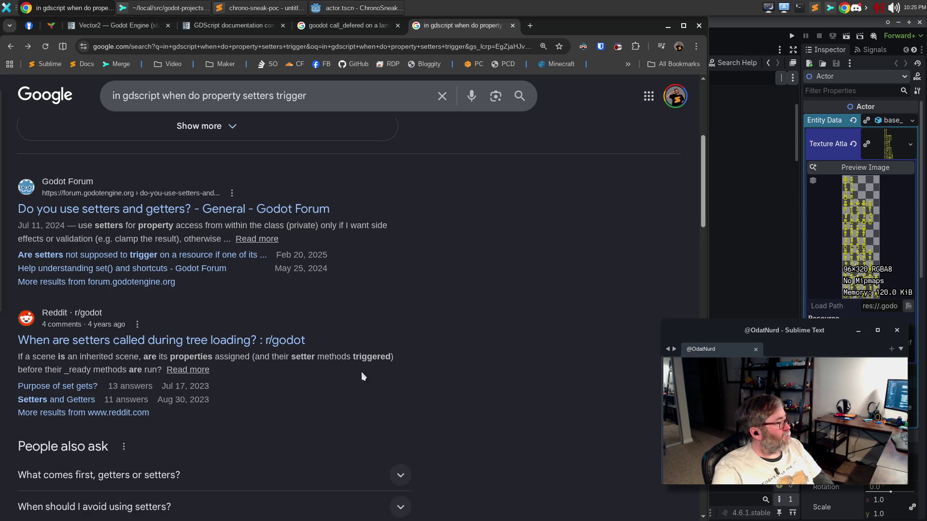
pyautogui.scroll(5, 256, 321)
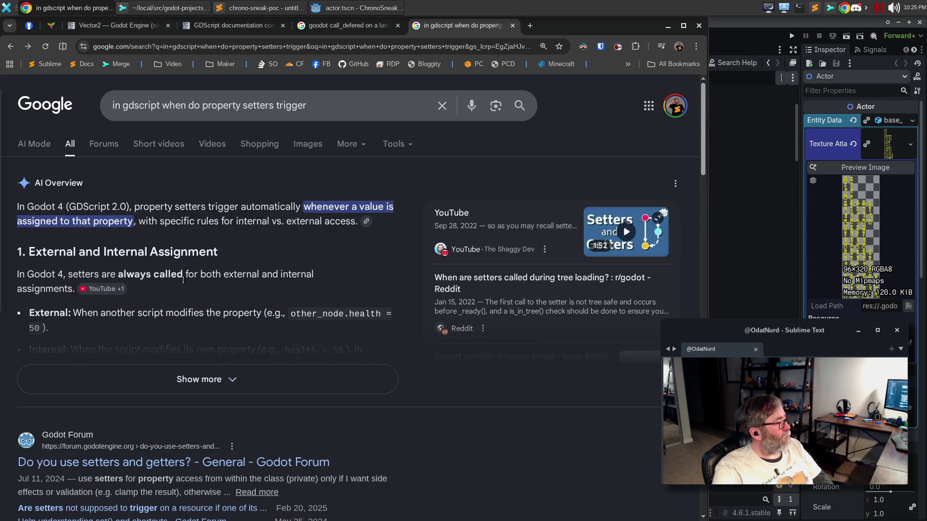
pyautogui.click(167, 386)
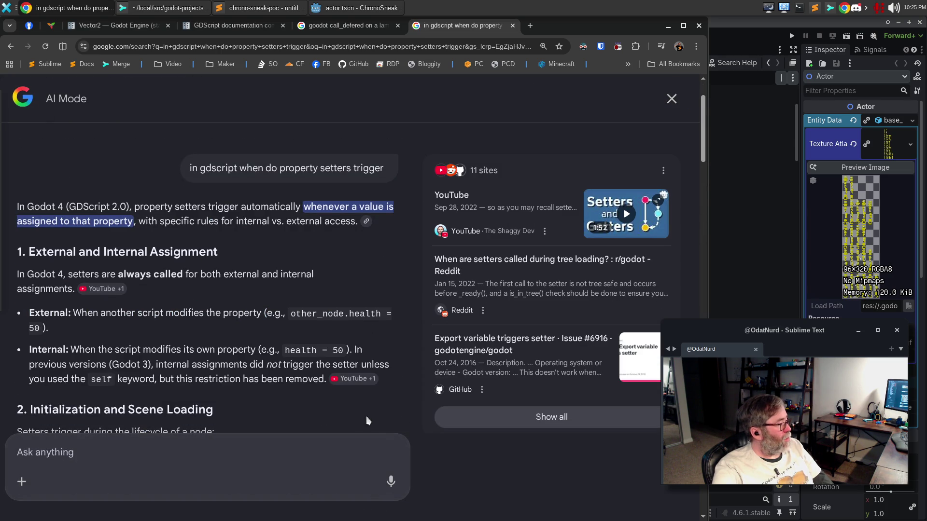
pyautogui.scroll(-4, 314, 392)
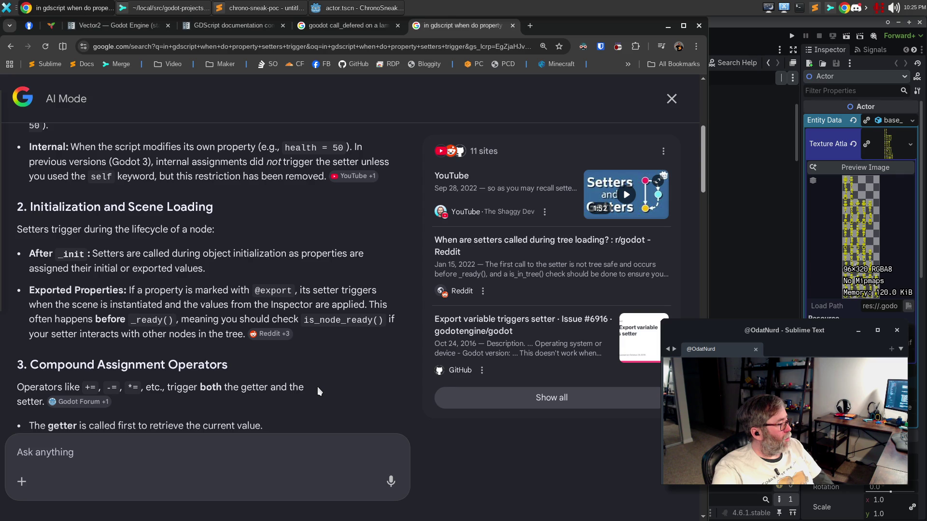
pyautogui.scroll(-2, 318, 386)
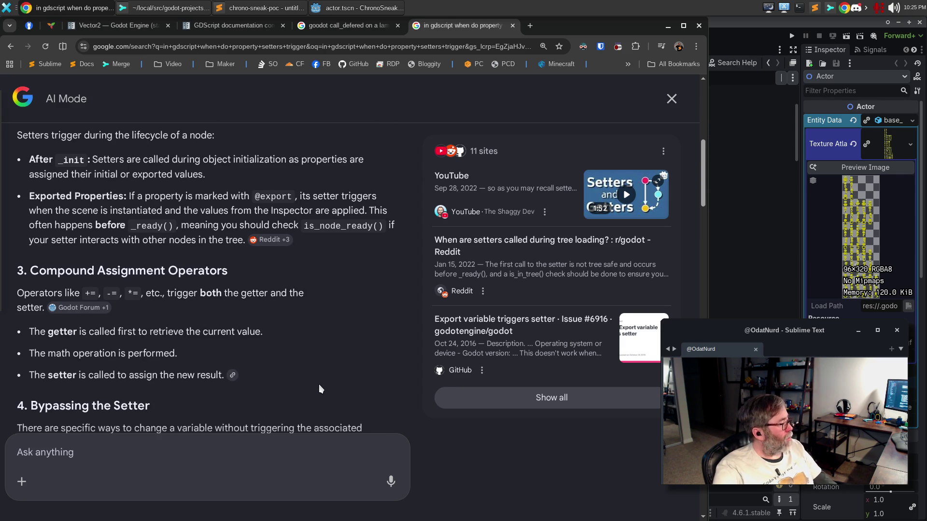
pyautogui.scroll(-4, 319, 386)
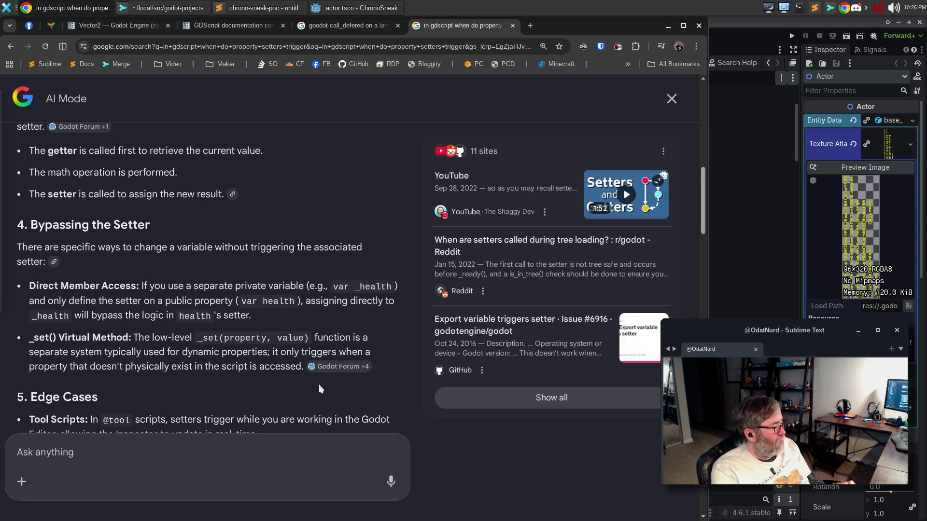
pyautogui.scroll(-3, 297, 279)
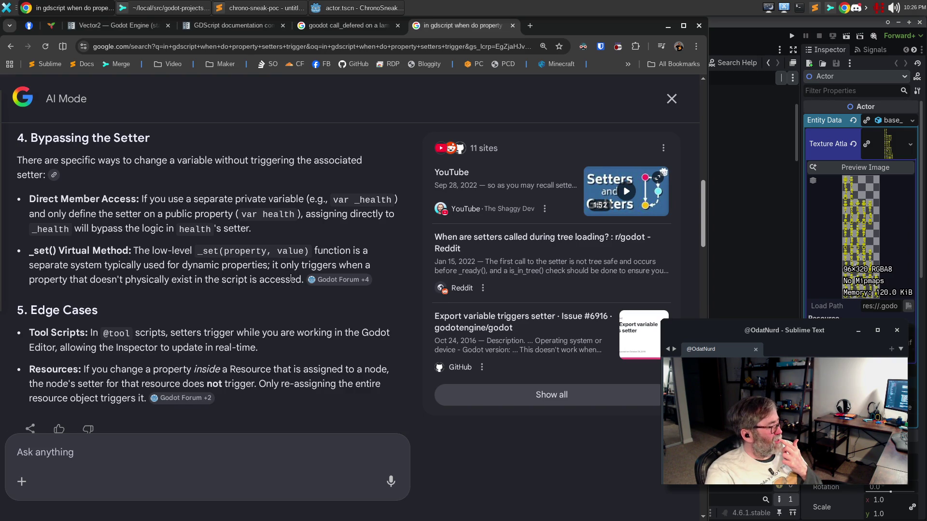
pyautogui.scroll(-3, 291, 279)
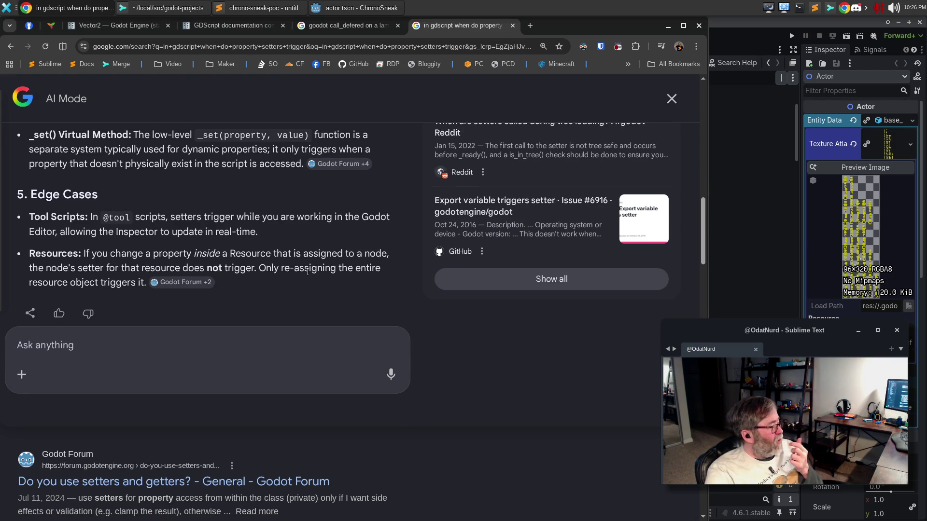
pyautogui.click(222, 481)
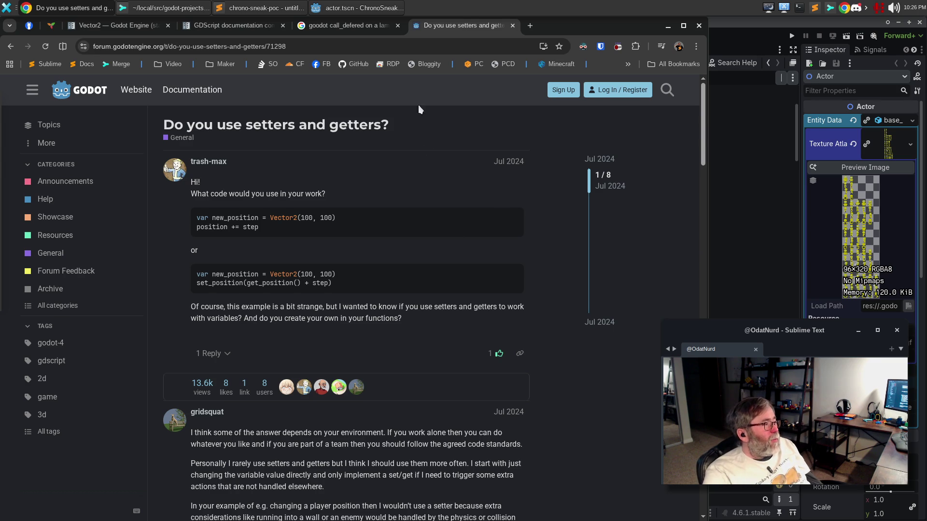
# Review the facing setter and set_facing code in Godot, then bring the forum thread back.
pyautogui.hotkey('alt', 'Tab')
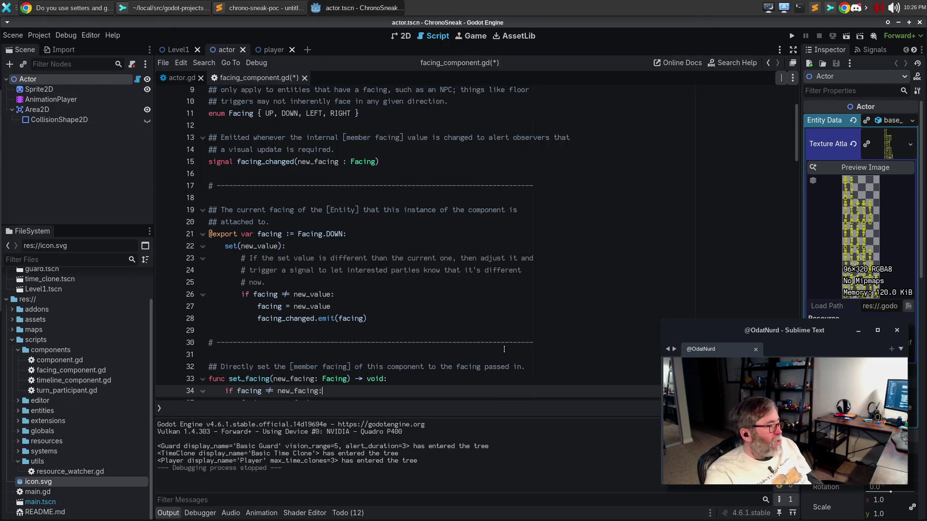
pyautogui.scroll(-3, 492, 310)
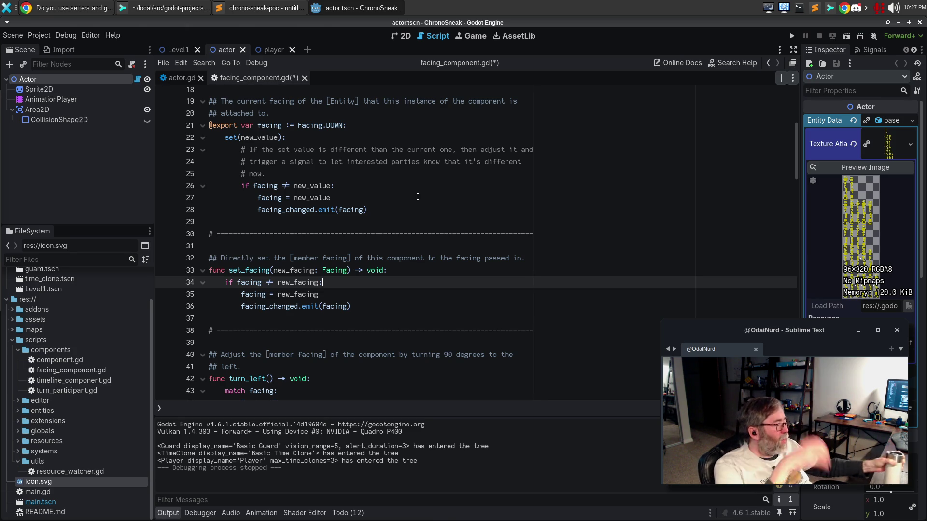
pyautogui.click(64, 8)
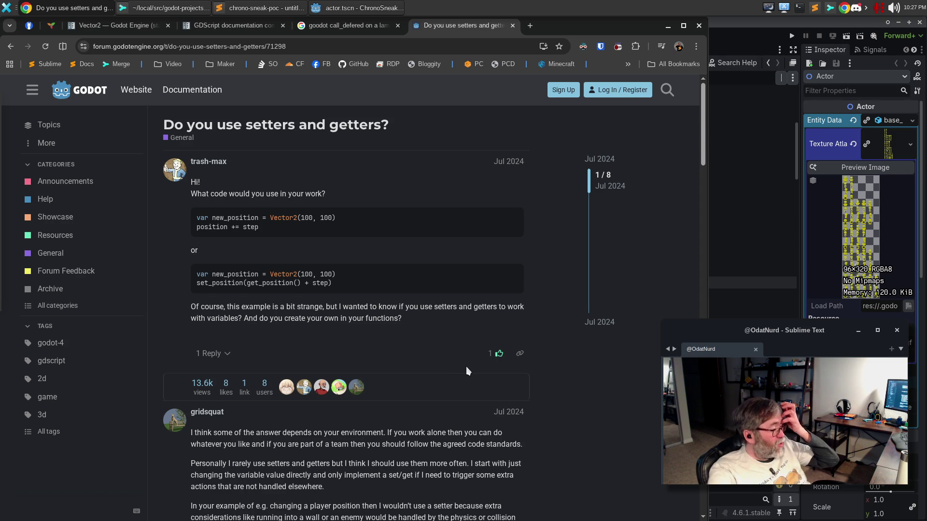
pyautogui.scroll(-3, 466, 366)
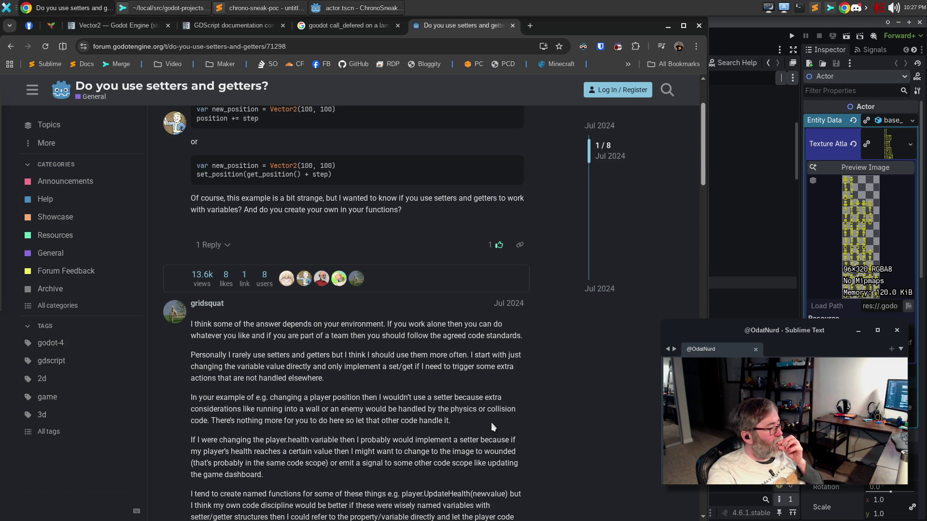
pyautogui.scroll(3, 491, 422)
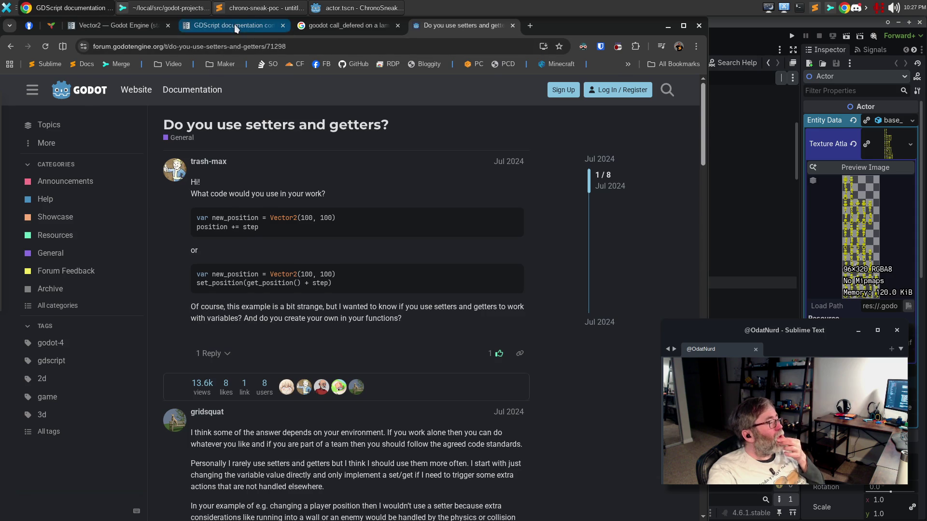
pyautogui.click(235, 27)
pyautogui.click(118, 24)
pyautogui.click(196, 27)
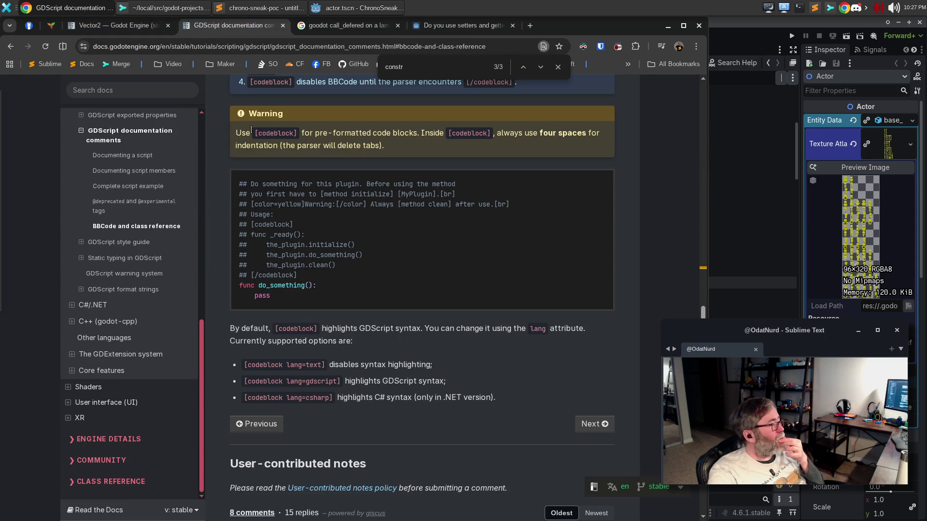
pyautogui.click(133, 91)
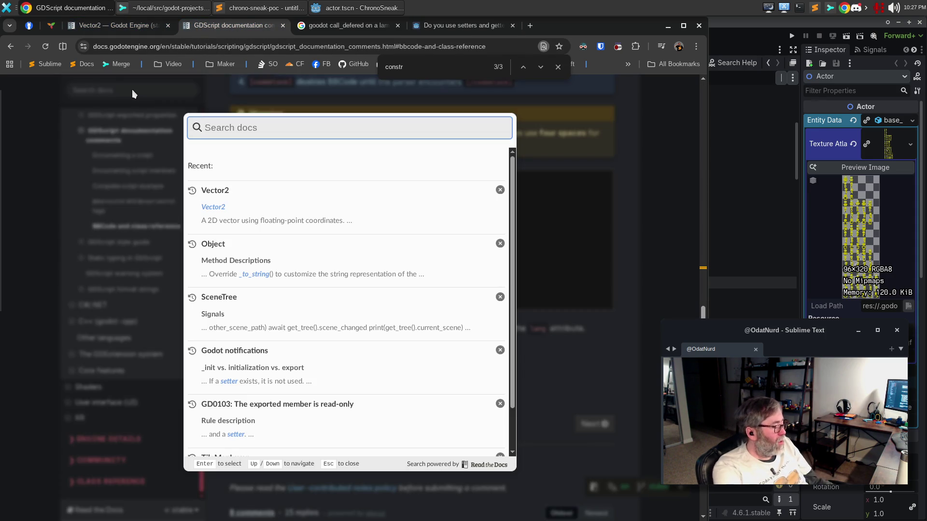
pyautogui.write('property setter')
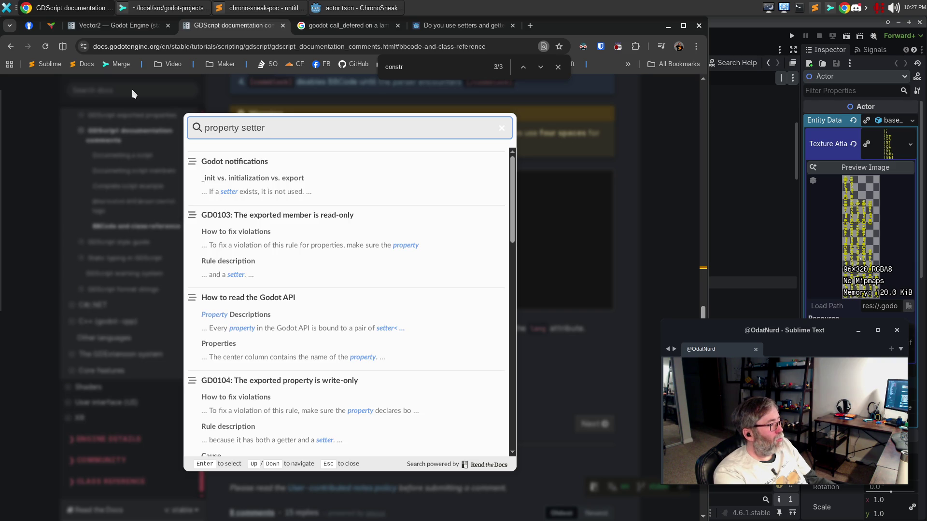
pyautogui.press('BackSpace')
pyautogui.press('BackSpace')
pyautogui.press('BackSpace')
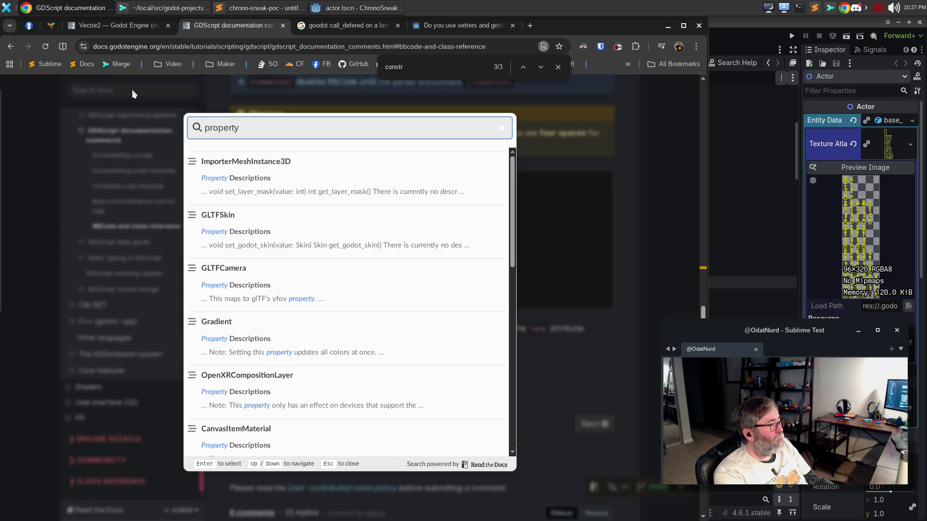
pyautogui.press('BackSpace')
pyautogui.press('BackSpace')
pyautogui.write('ies')
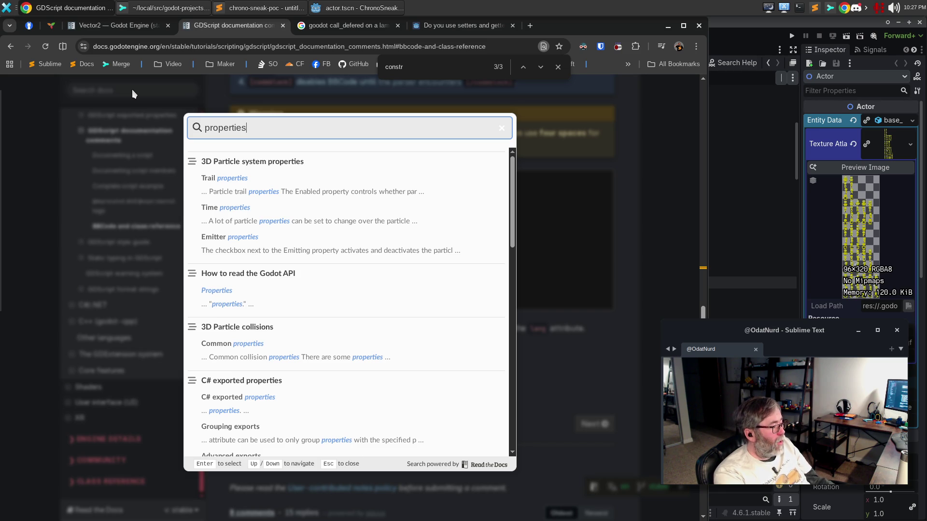
pyautogui.press('Escape')
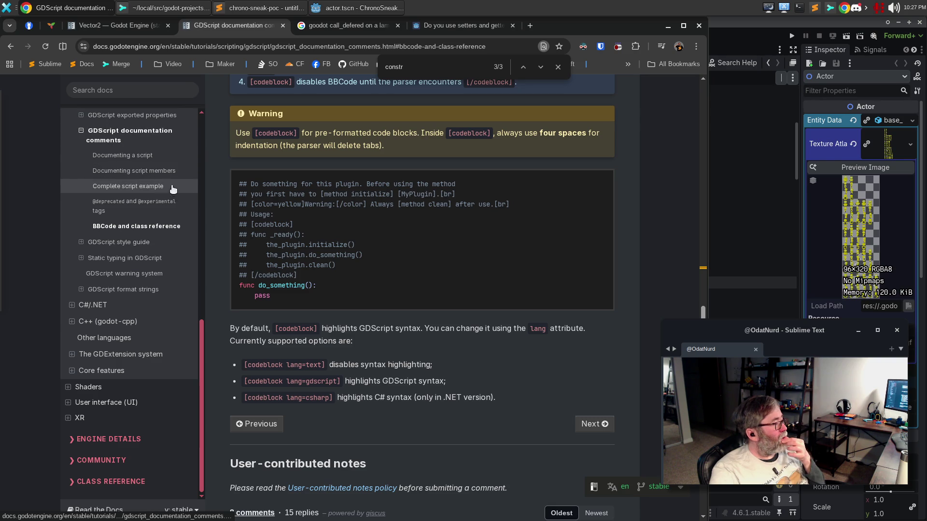
pyautogui.scroll(4, 172, 193)
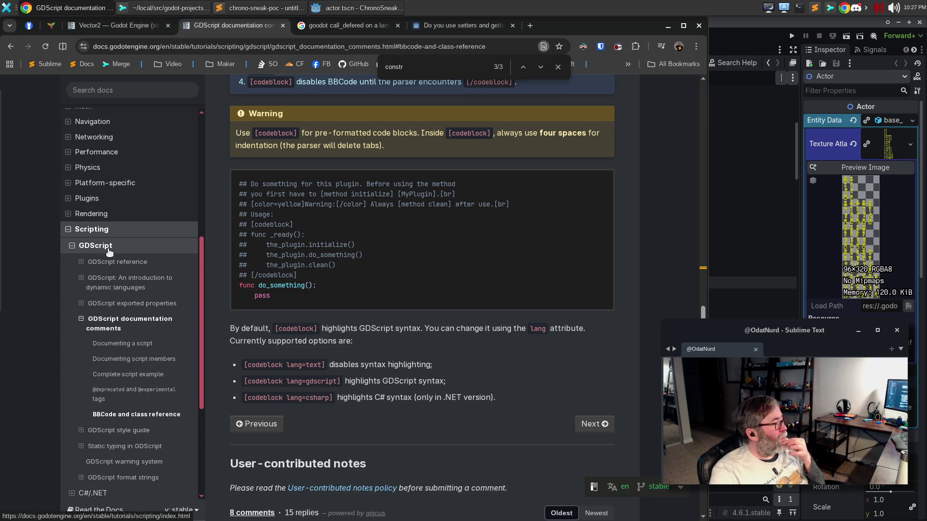
pyautogui.click(98, 263)
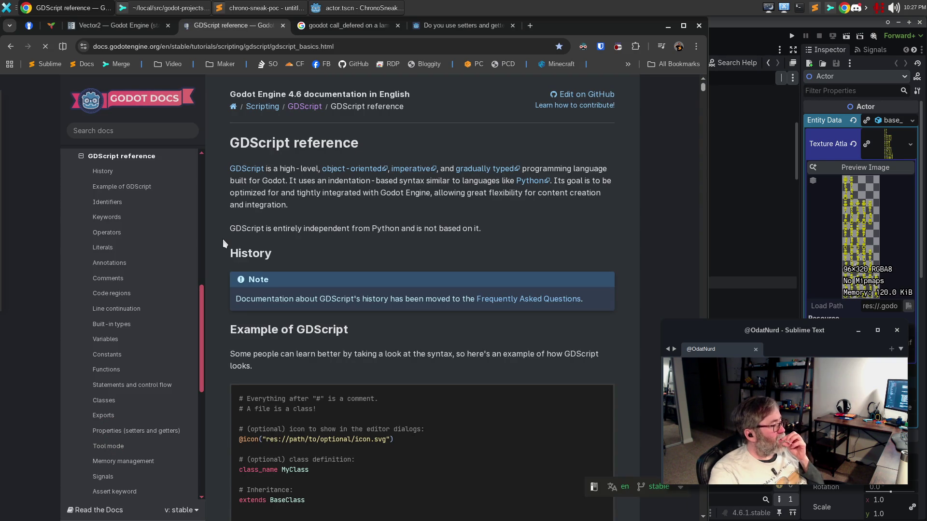
# Jump to the GDScript reference's Properties (setters and getters) section.
pyautogui.scroll(-3, 159, 232)
pyautogui.scroll(-5, 151, 236)
pyautogui.scroll(7, 178, 228)
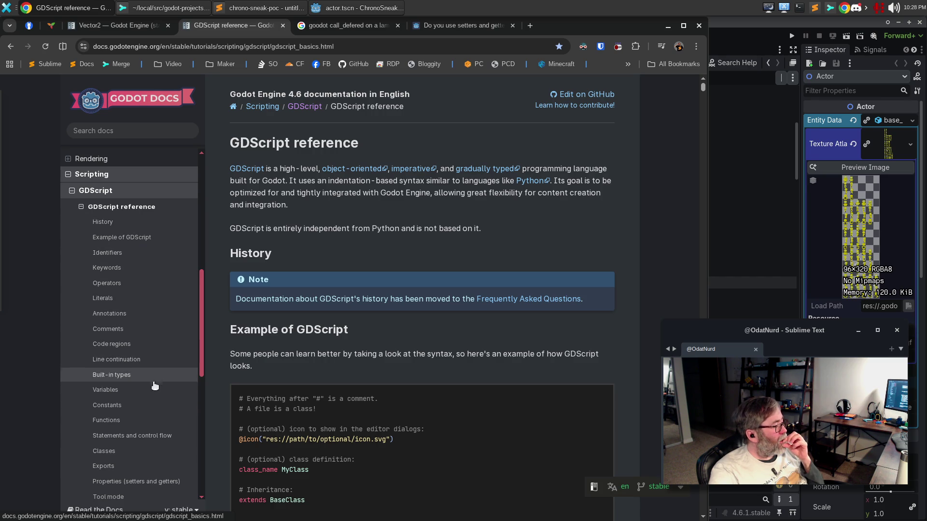
pyautogui.scroll(-3, 147, 409)
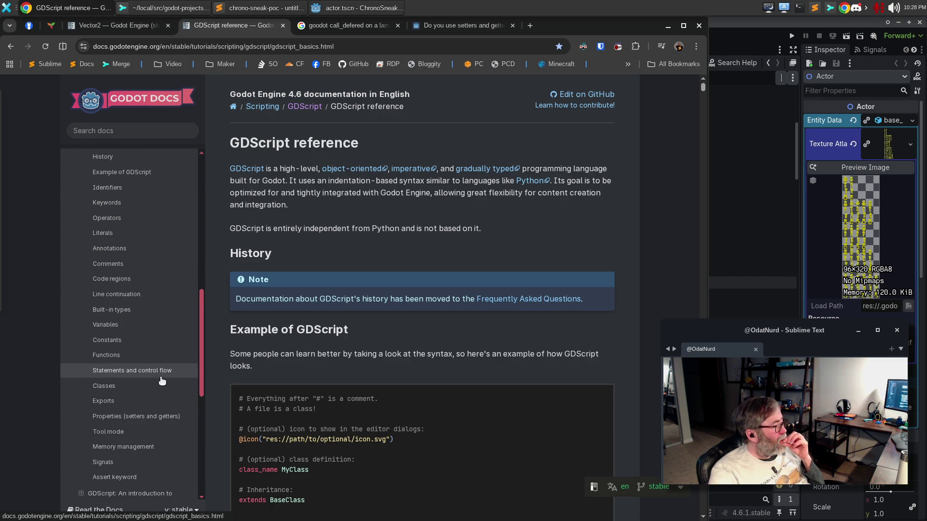
pyautogui.click(122, 416)
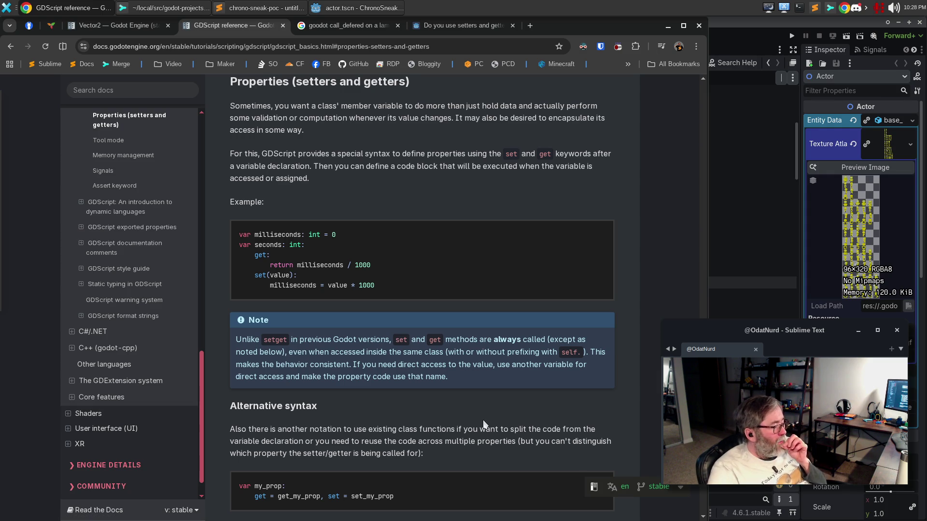
# Read the setter and getter rules down to Tool mode, then switch to the forum thread tab.
pyautogui.scroll(-3, 484, 424)
pyautogui.scroll(-2, 484, 423)
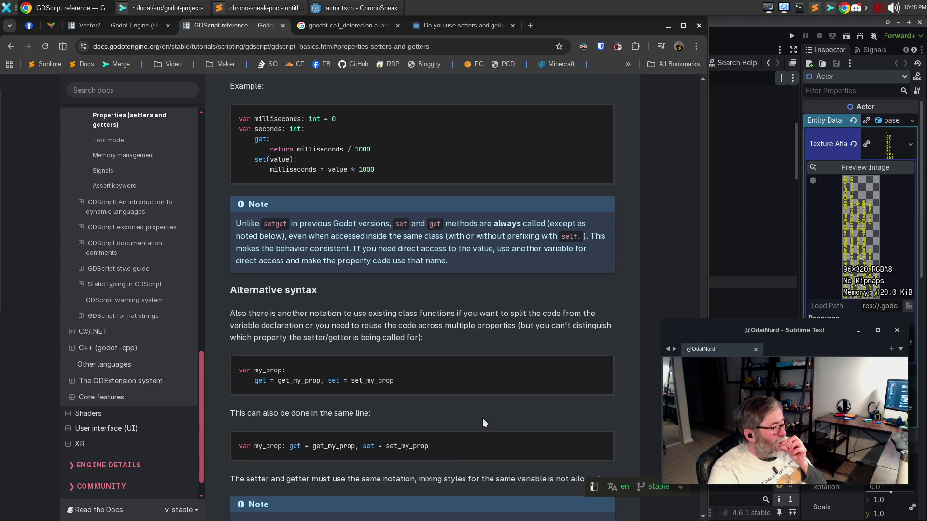
pyautogui.scroll(-7, 484, 423)
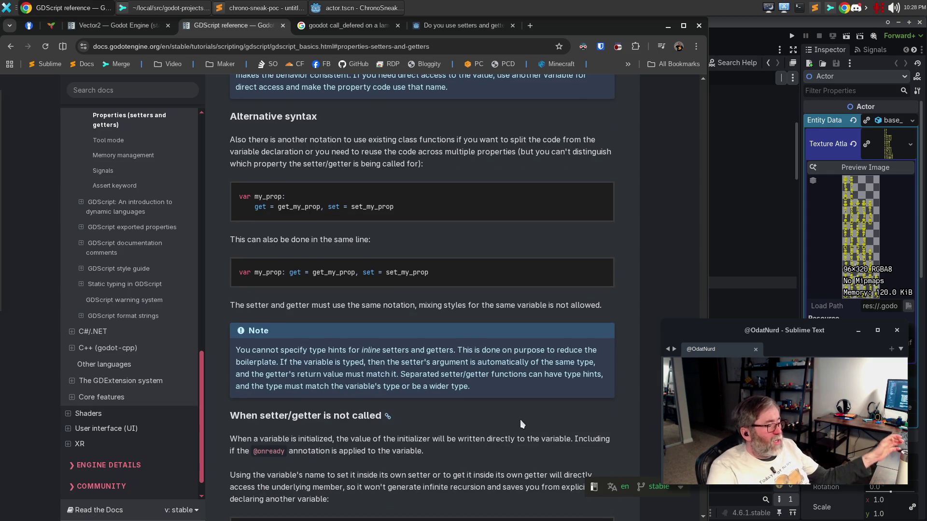
pyautogui.scroll(-5, 520, 421)
pyautogui.scroll(-2, 524, 425)
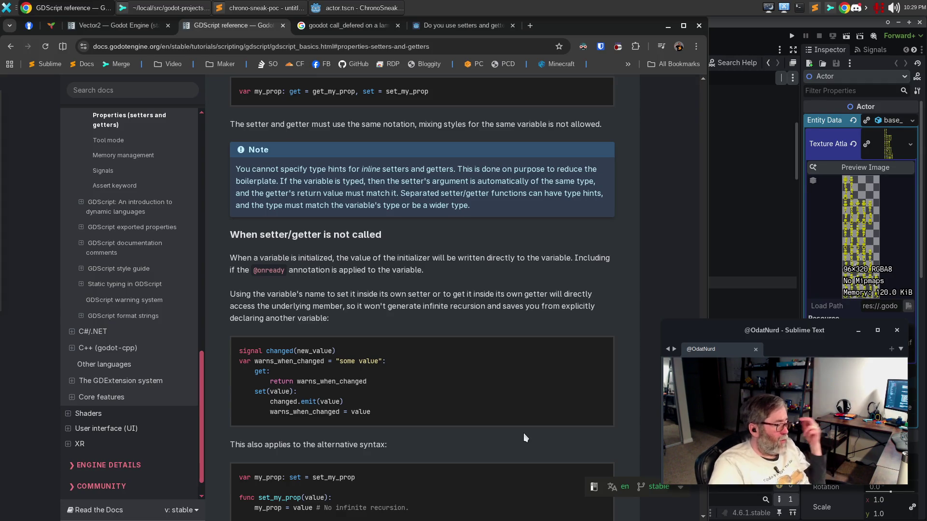
pyautogui.scroll(-1, 422, 402)
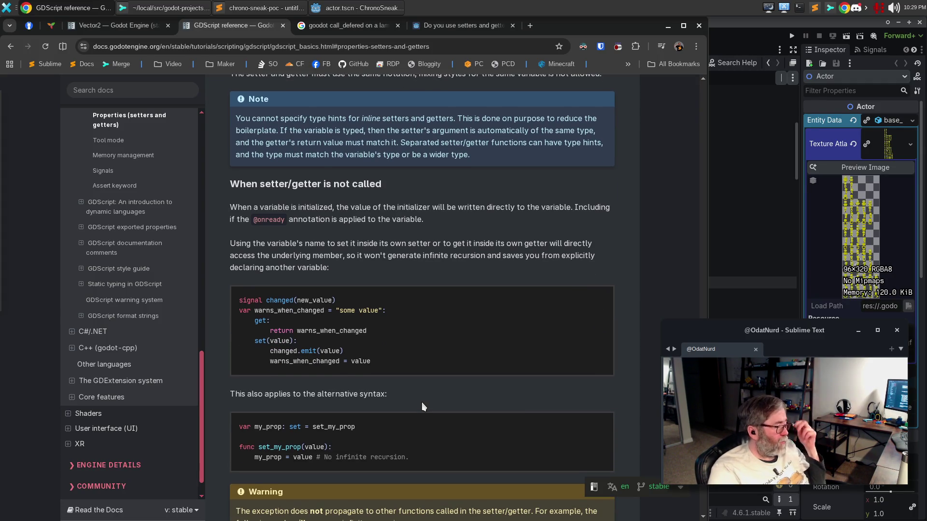
pyautogui.scroll(-3, 421, 407)
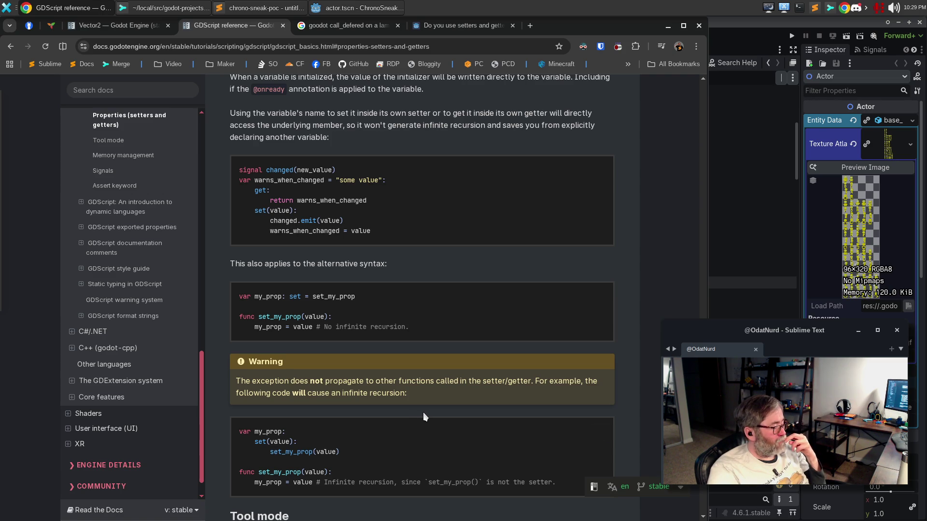
pyautogui.scroll(-2, 423, 413)
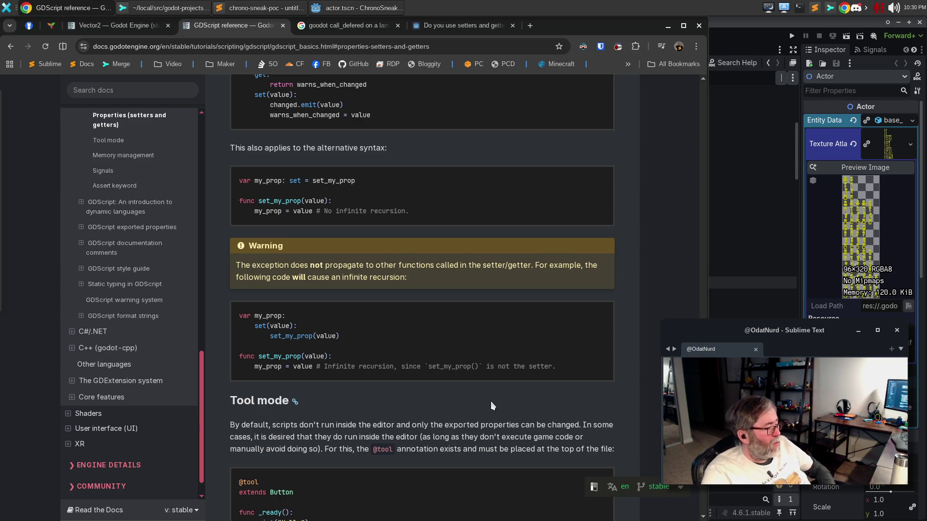
pyautogui.scroll(-4, 472, 382)
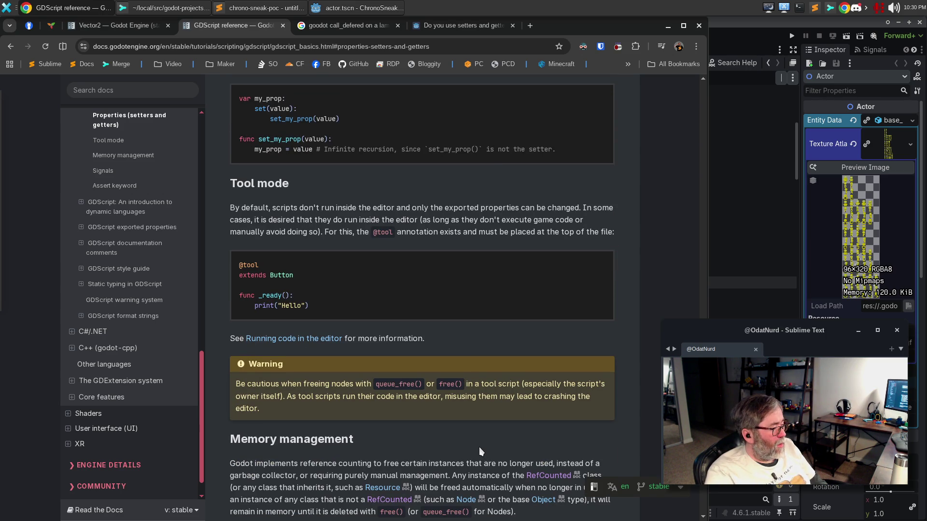
pyautogui.click(479, 26)
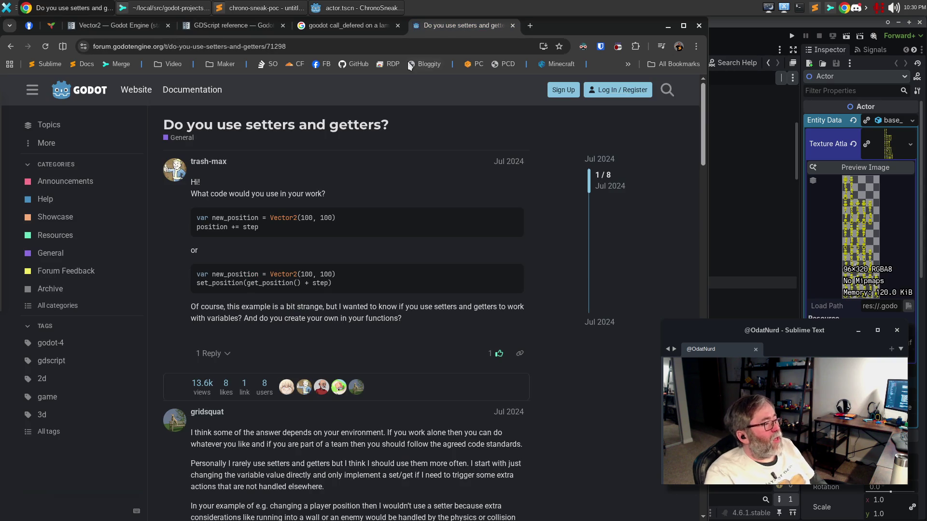
# Search Google for 'gdscript has an _init does it have a _free or similar' and read the expanded AI overview.
pyautogui.click(405, 50)
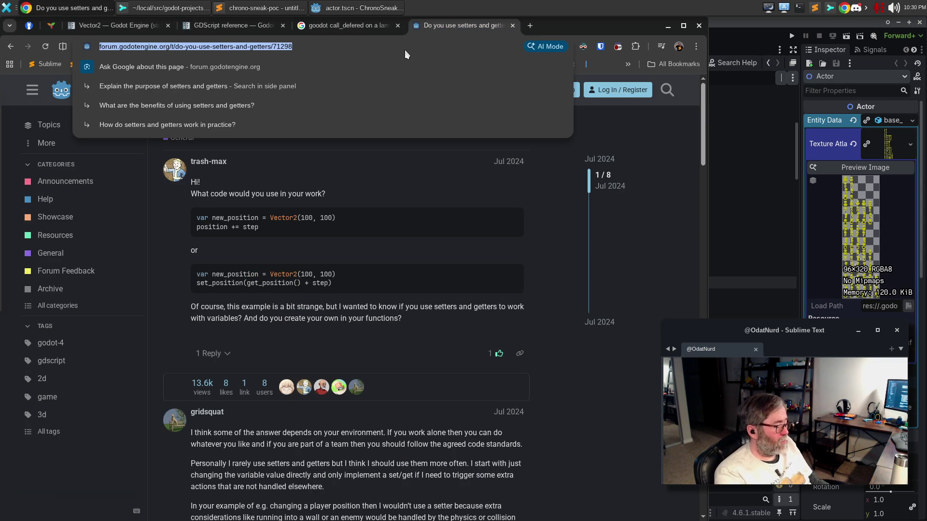
pyautogui.write('gdscript has an ')
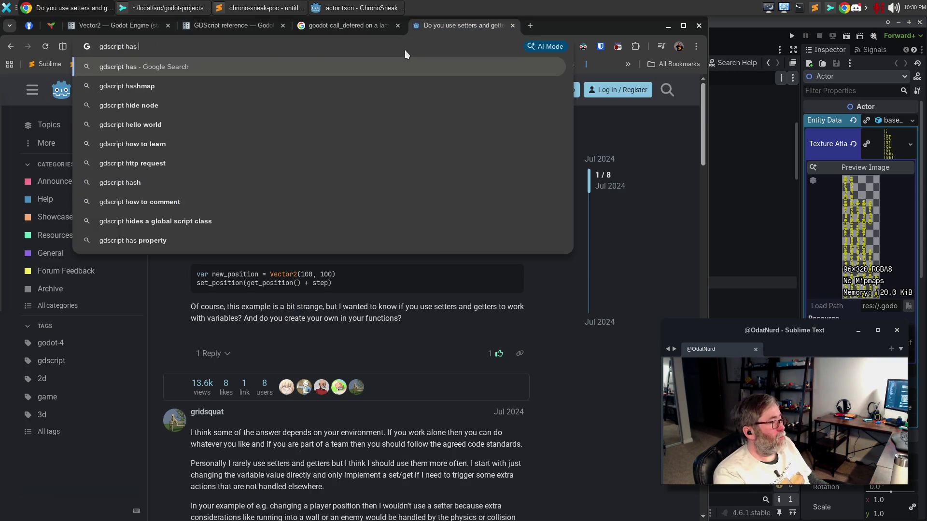
pyautogui.write('_init doe')
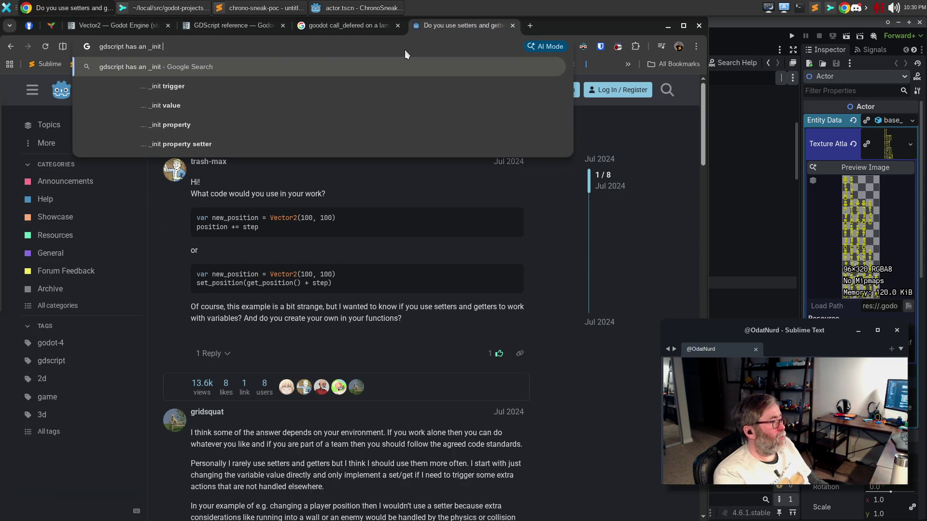
pyautogui.write('s it have a _')
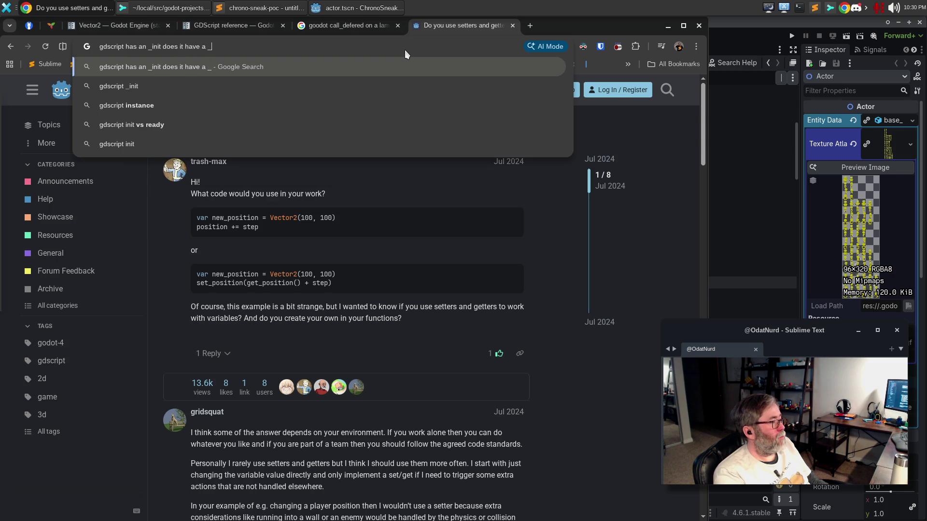
pyautogui.write('free or simi')
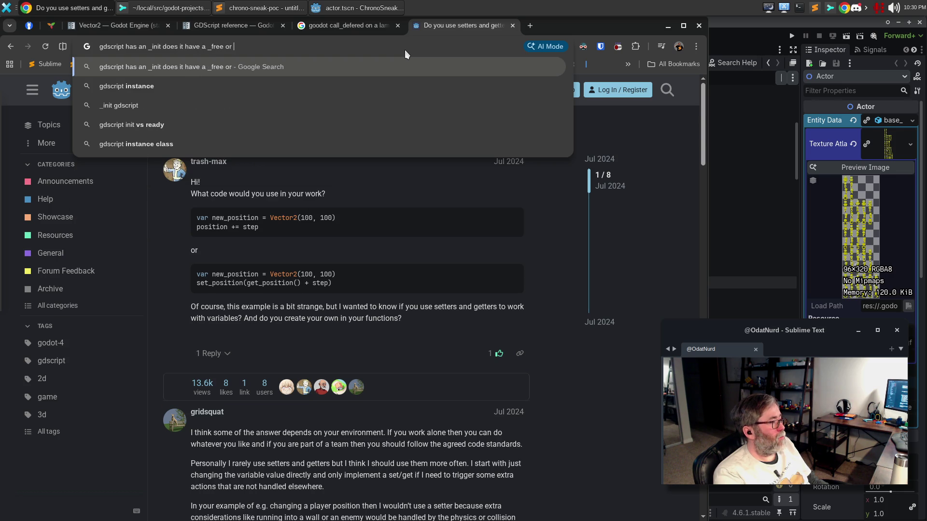
pyautogui.write('lar')
pyautogui.press('Return')
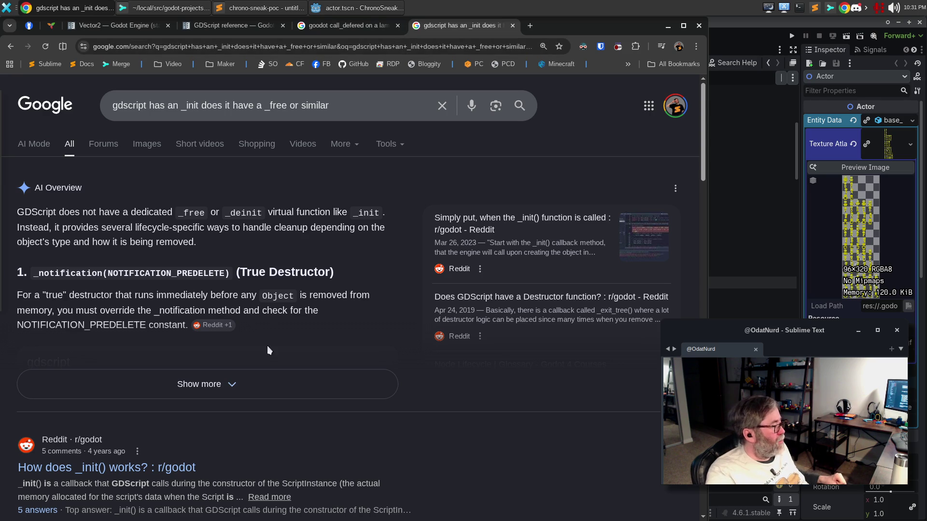
pyautogui.click(233, 385)
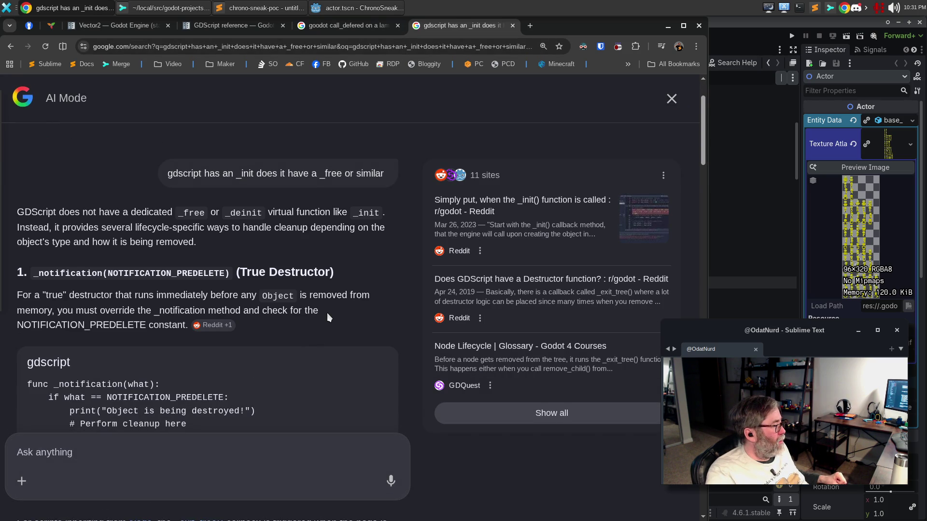
pyautogui.scroll(-10, 329, 304)
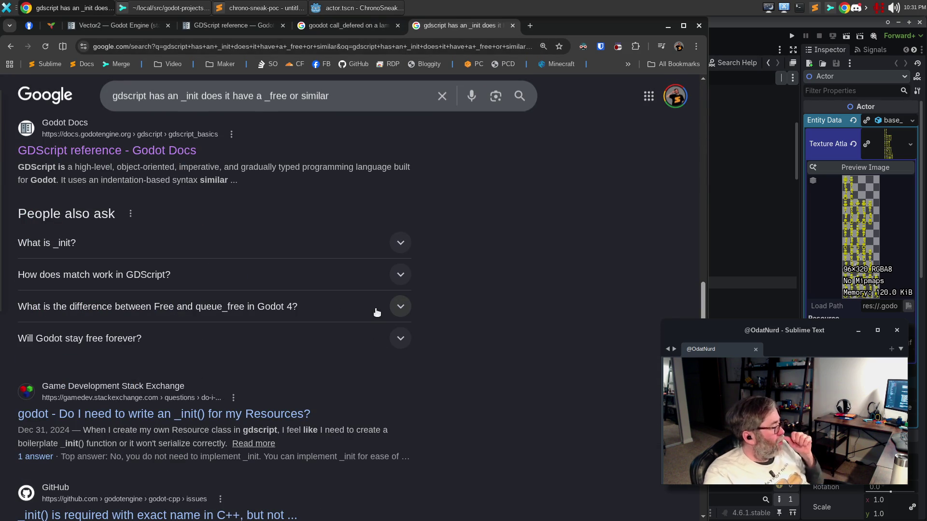
pyautogui.scroll(-3, 376, 313)
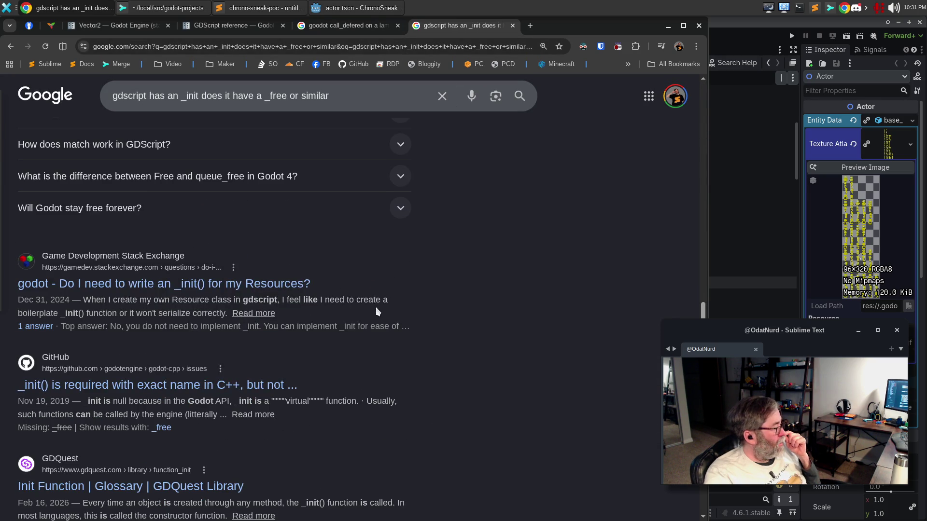
pyautogui.scroll(-5, 378, 309)
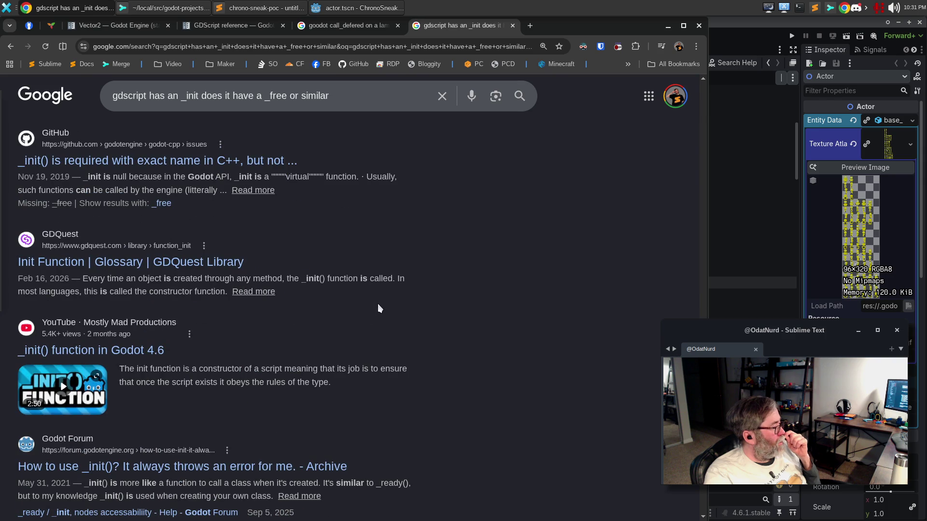
pyautogui.scroll(-4, 378, 307)
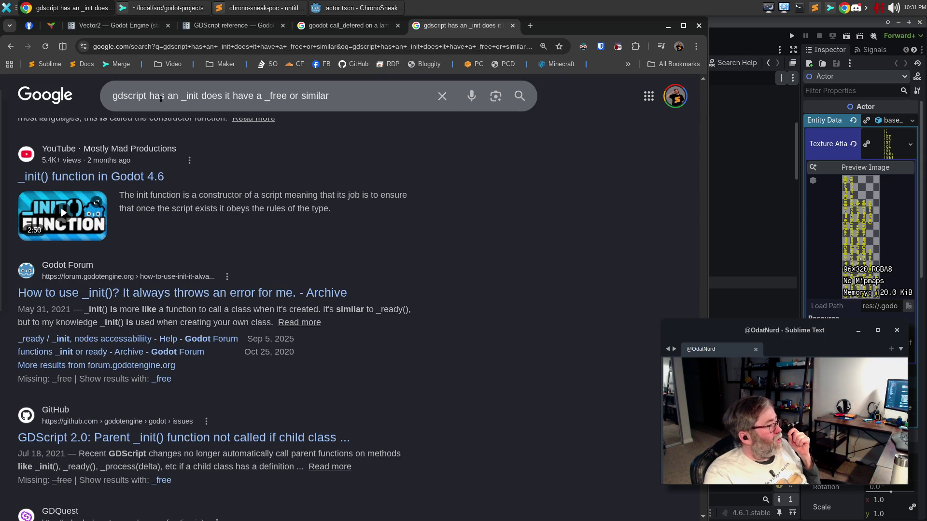
# Replace the query text after 'gdscript' with 'object destructor'.
pyautogui.moveTo(147, 95); pyautogui.dragTo(468, 120)
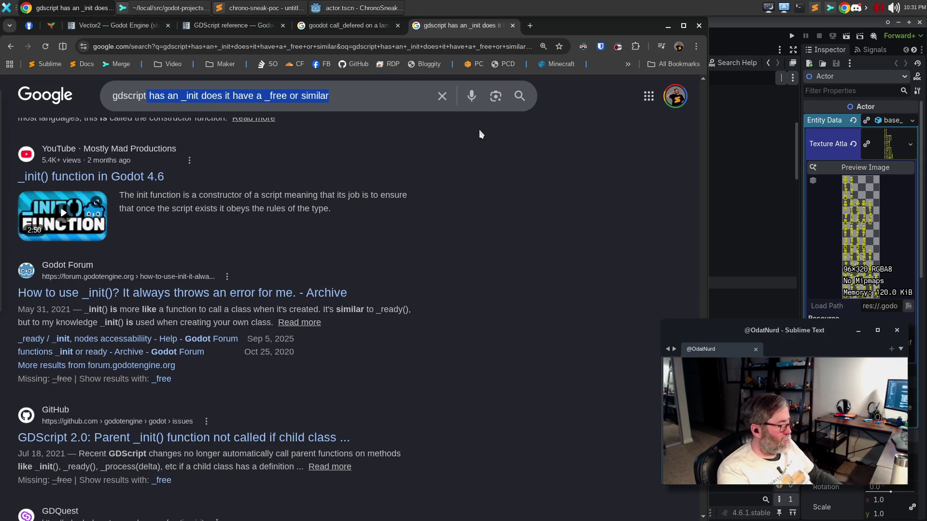
pyautogui.press('BackSpace')
pyautogui.write('object dest')
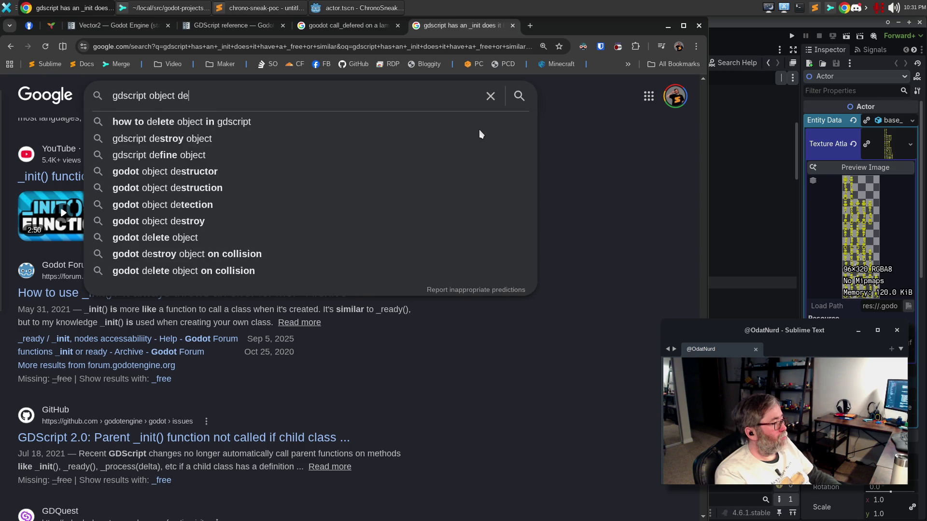
pyautogui.write('ructor')
# Search 'gdscript object destructor', read the full AI answer, and open the Godot Object class docs.
pyautogui.press('Return')
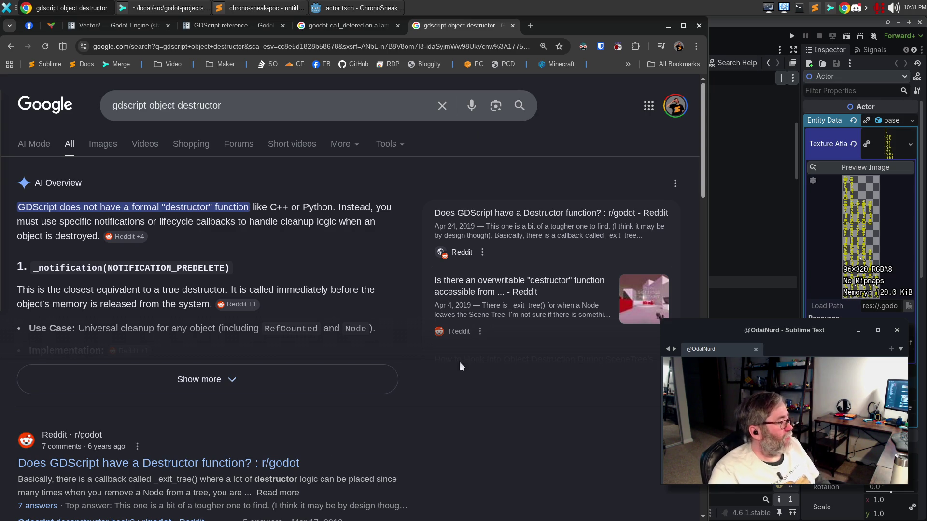
pyautogui.click(255, 379)
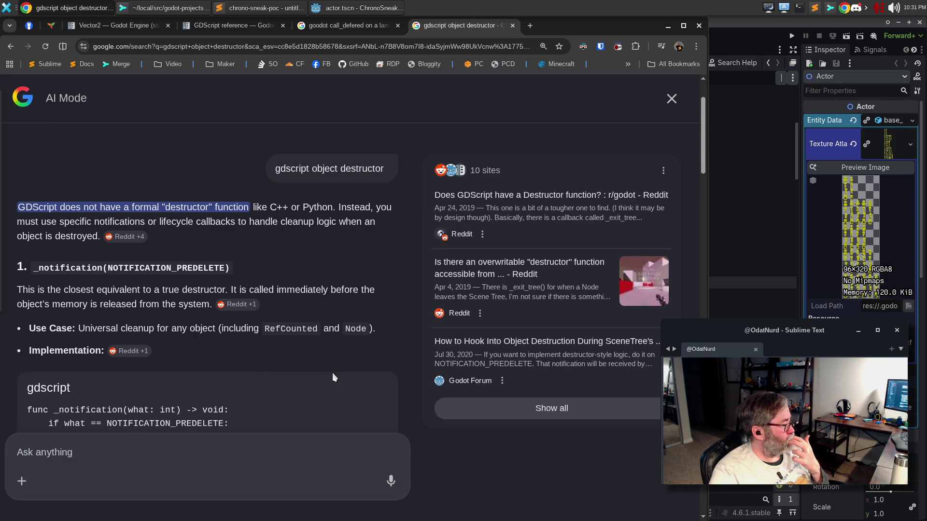
pyautogui.scroll(-4, 334, 364)
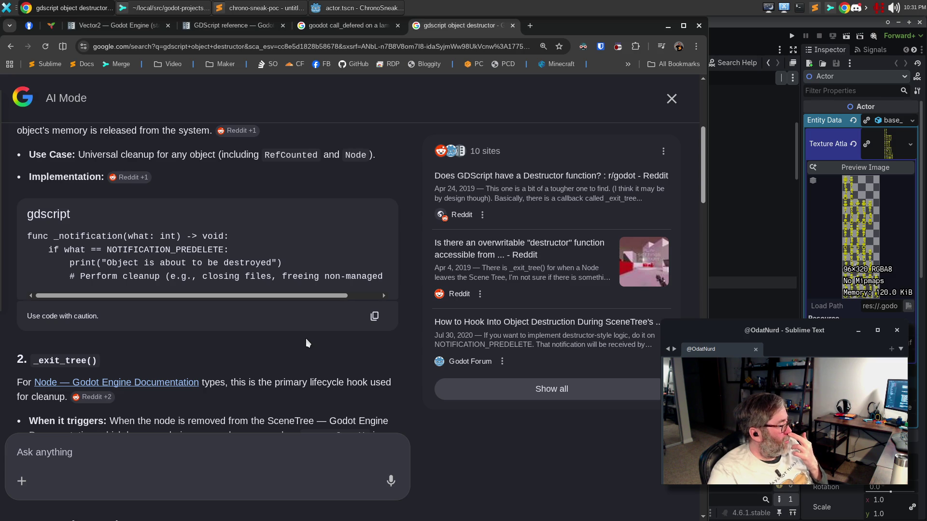
pyautogui.scroll(-2, 306, 343)
pyautogui.scroll(-2, 306, 343)
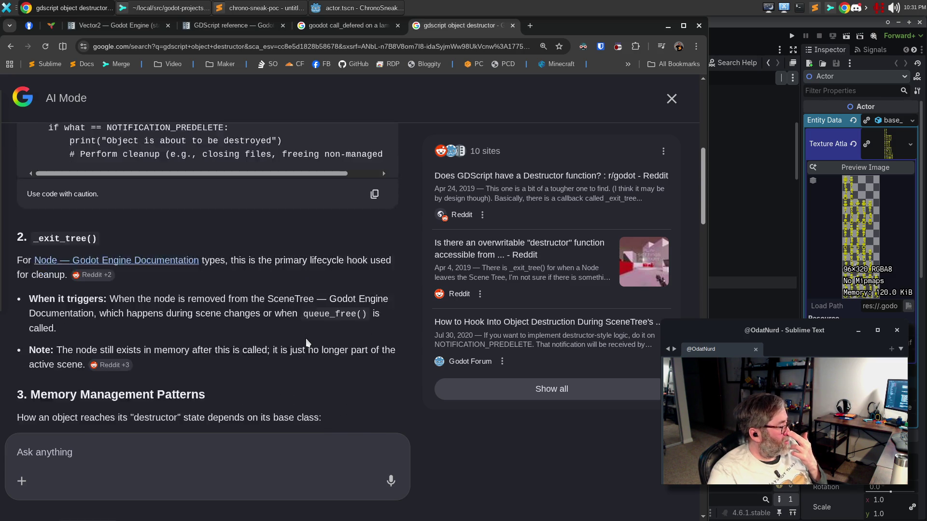
pyautogui.scroll(-3, 306, 341)
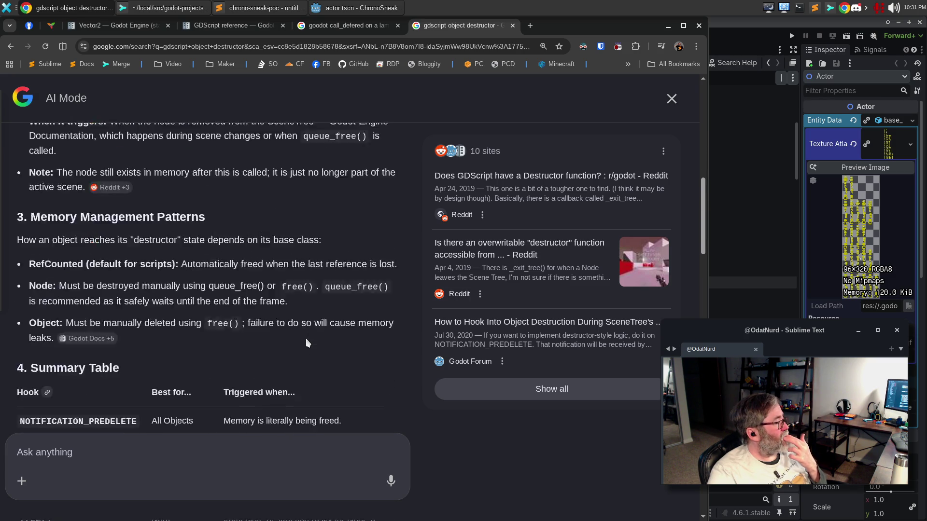
pyautogui.scroll(-3, 306, 342)
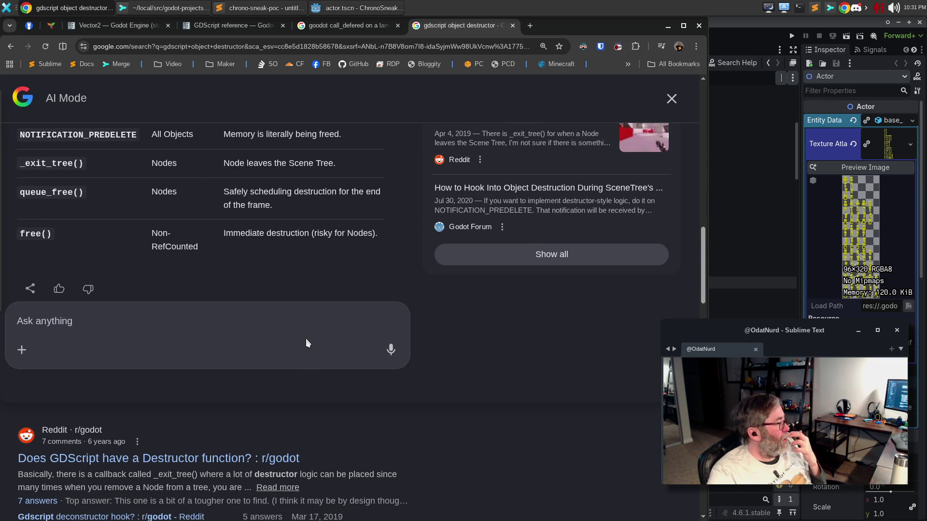
pyautogui.scroll(3, 304, 285)
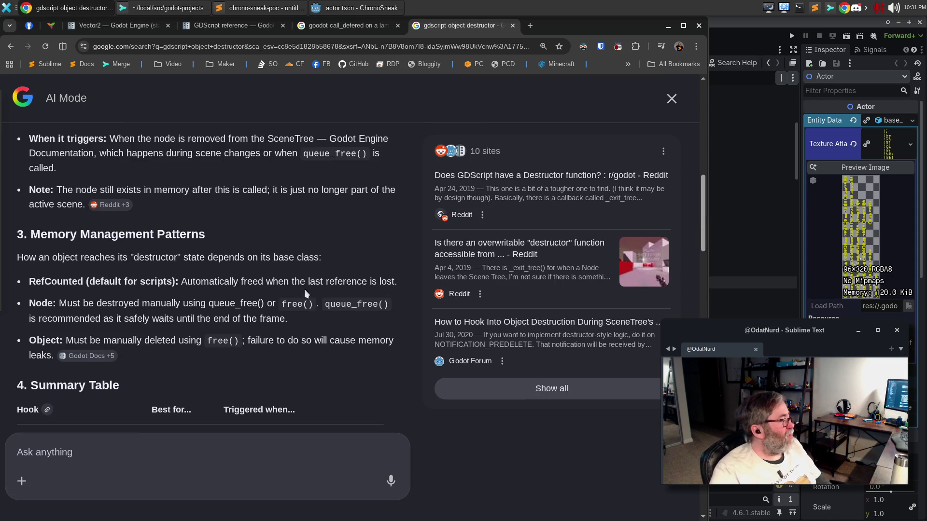
pyautogui.scroll(-3, 306, 290)
pyautogui.scroll(-3, 301, 303)
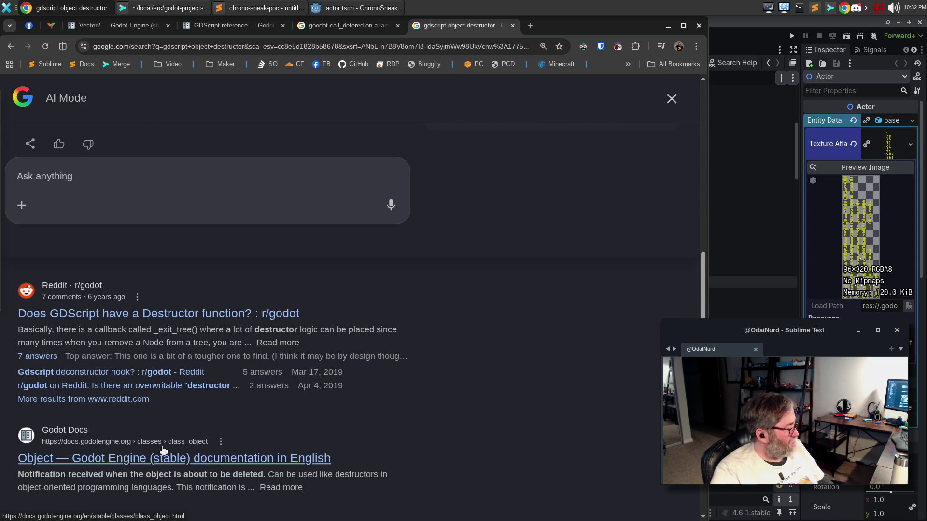
pyautogui.click(101, 463)
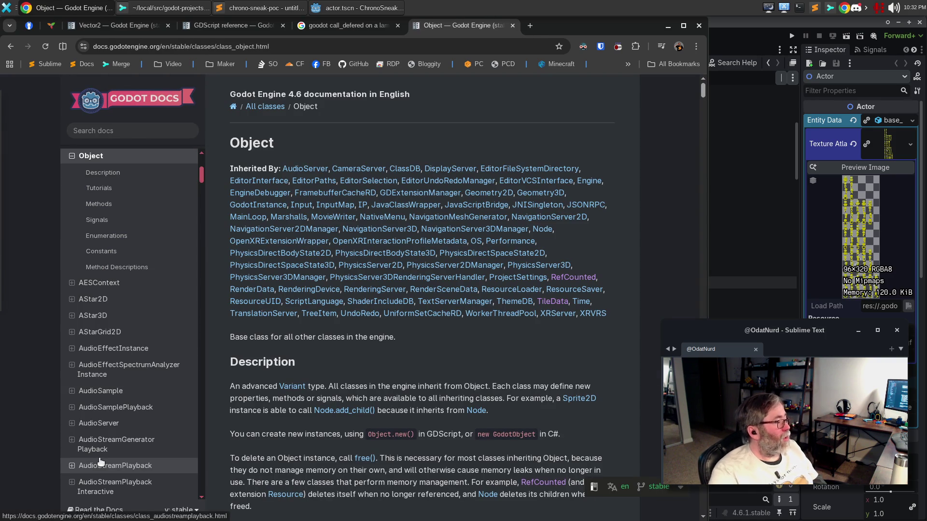
# Find 'destructor' on the Object page and select the NOTIFICATION_PREDELETE constant.
pyautogui.hotkey('alt', 'Tab')
pyautogui.hotkey('alt', 'Tab')
pyautogui.hotkey('ctrl', 'f')
pyautogui.write('destruc')
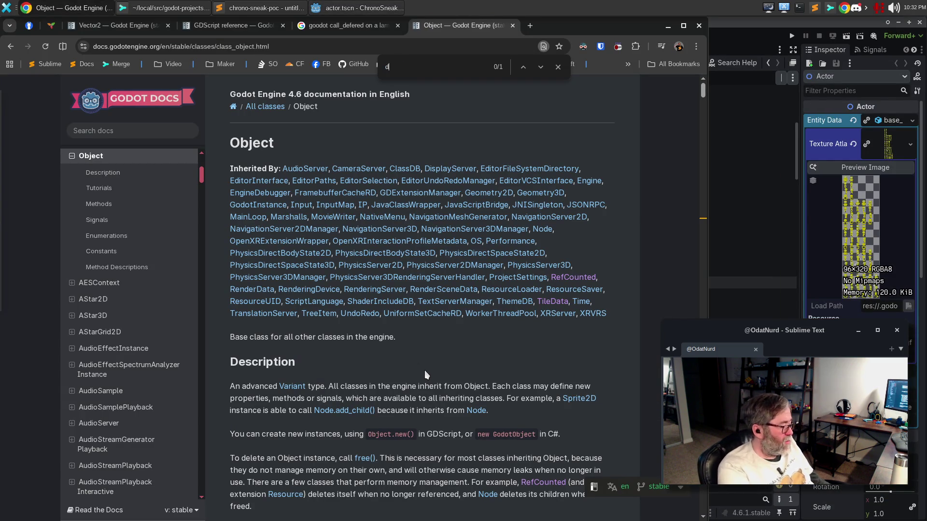
pyautogui.write('tor')
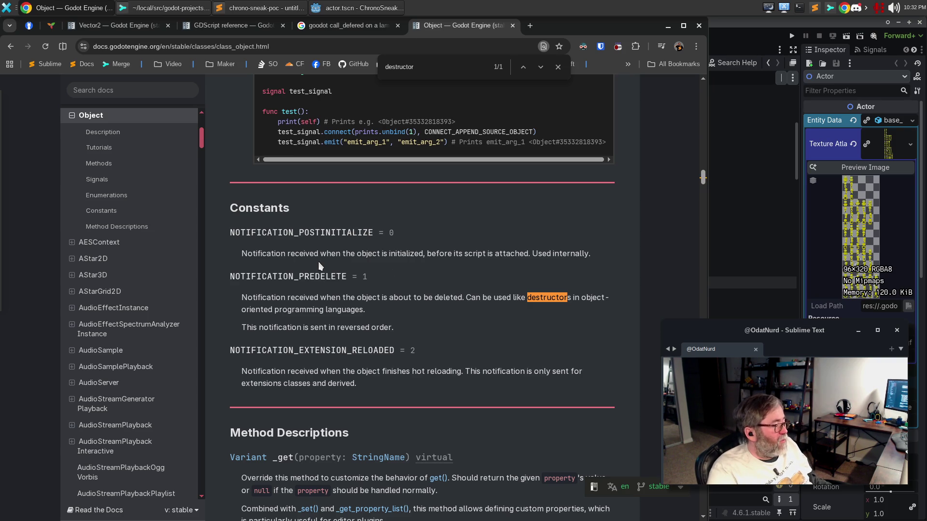
pyautogui.doubleClick(292, 275)
pyautogui.hotkey('ctrl', 'f')
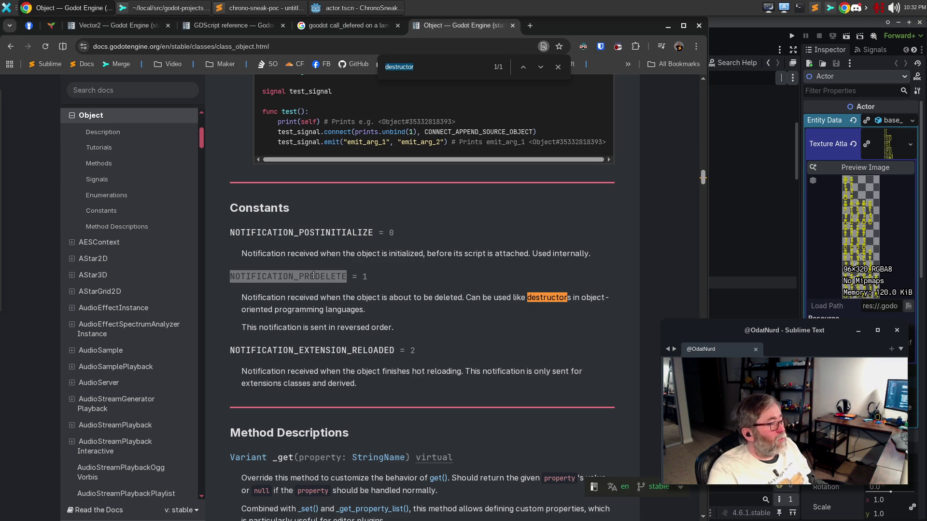
pyautogui.press('Escape')
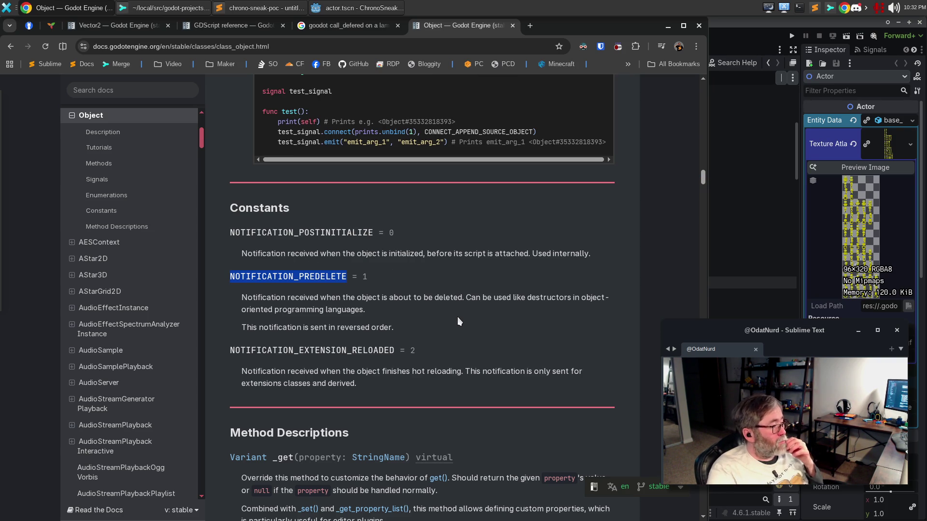
# Scroll around the Constants section and clear the page search term.
pyautogui.scroll(3, 458, 321)
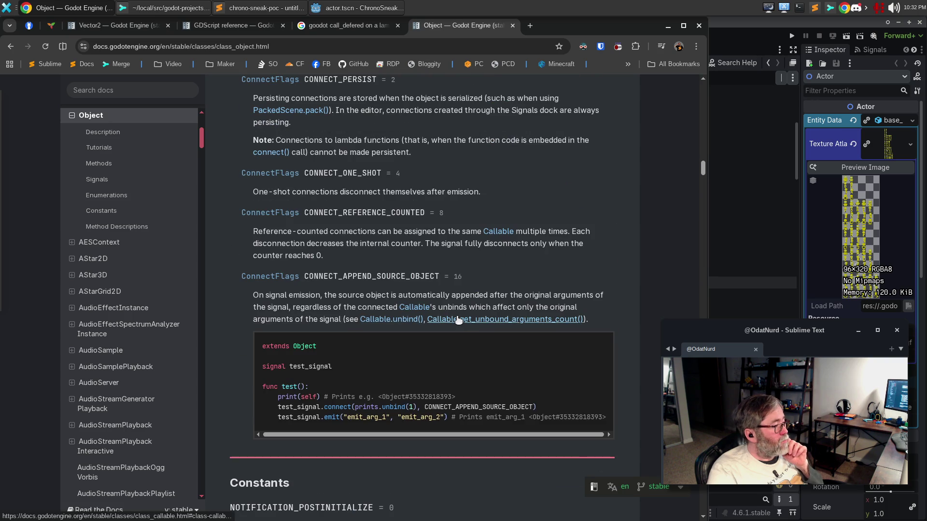
pyautogui.scroll(-2, 459, 321)
pyautogui.scroll(-2, 459, 321)
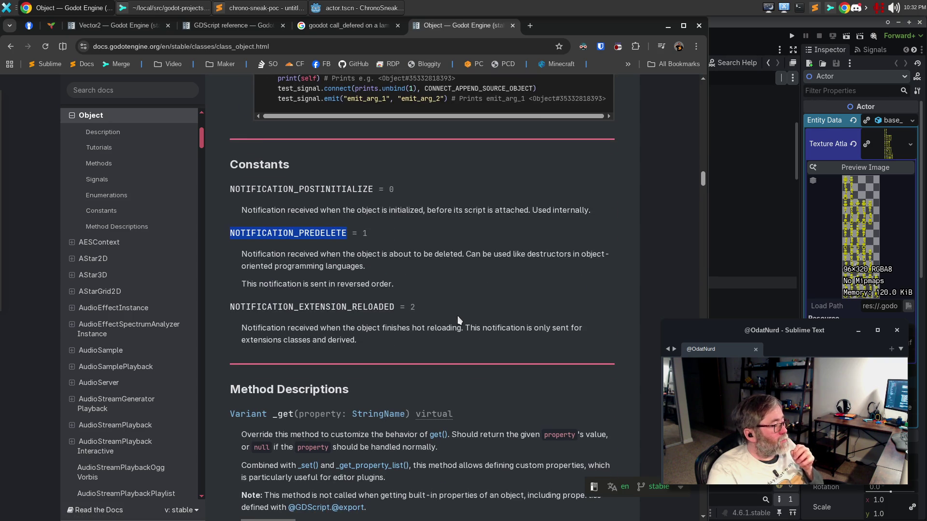
pyautogui.hotkey('ctrl', 'f')
pyautogui.press('BackSpace')
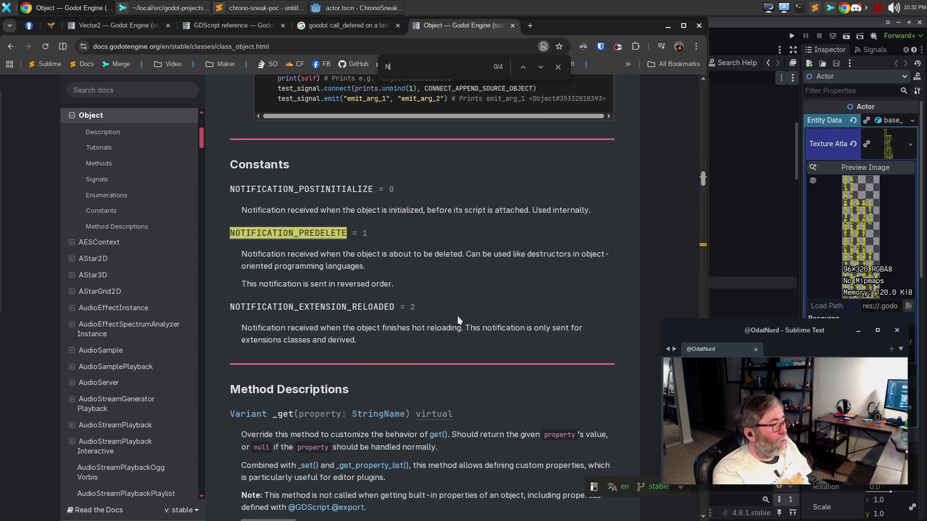
# Find 'notification' on the Object page and read down to the Tutorials and Methods sections.
pyautogui.write('notification')
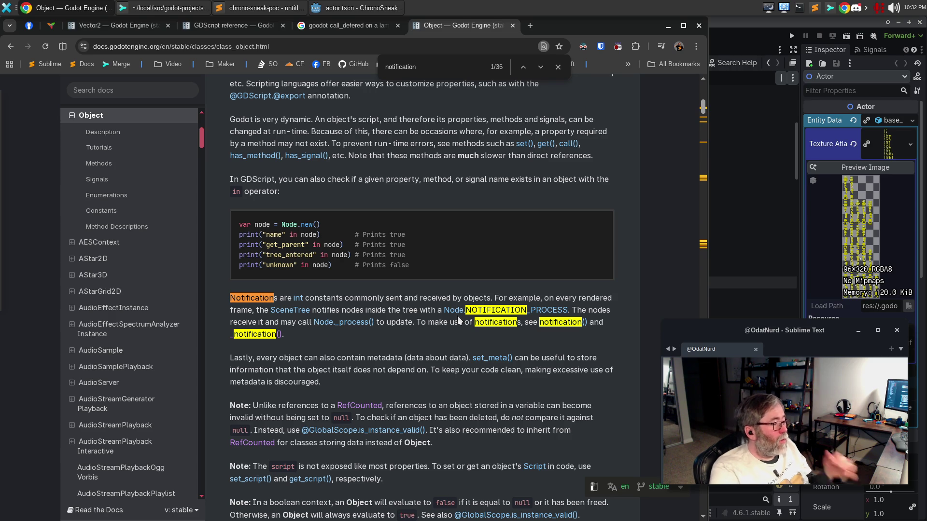
pyautogui.scroll(1, 449, 354)
pyautogui.scroll(7, 449, 354)
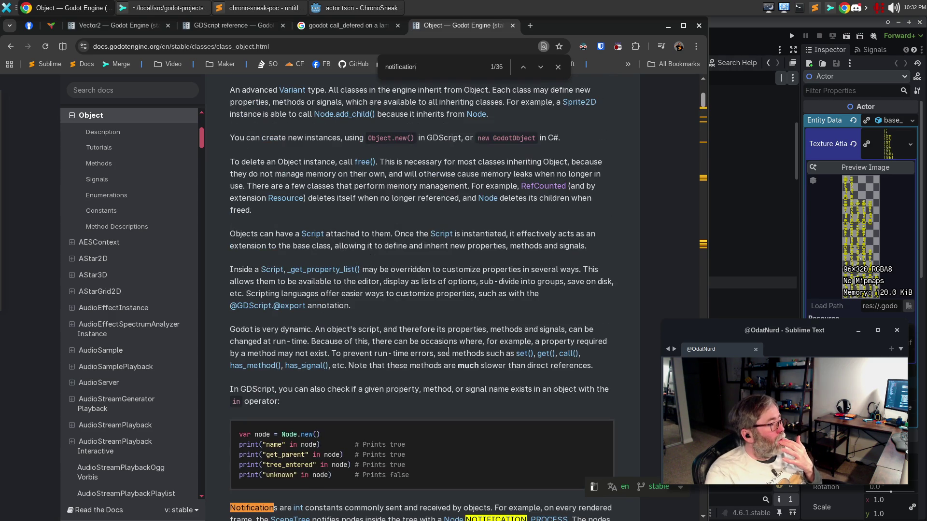
pyautogui.scroll(-6, 449, 351)
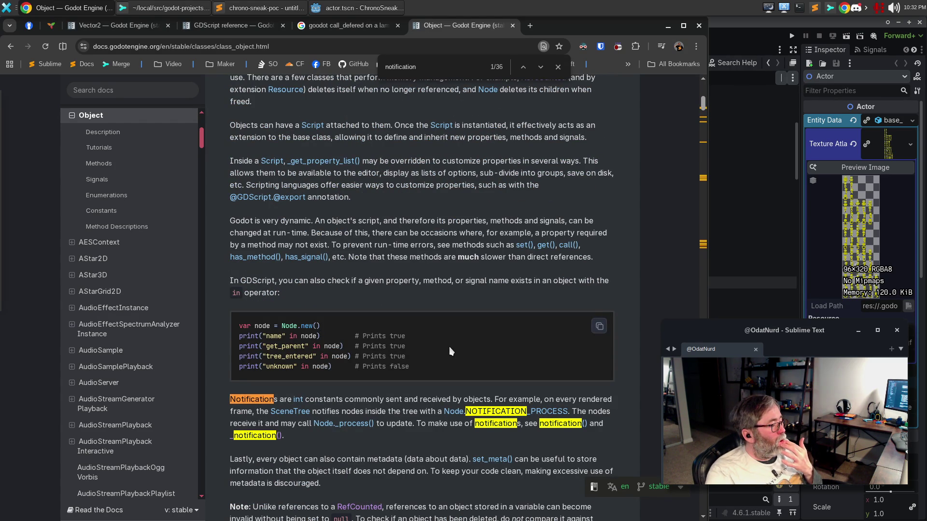
pyautogui.scroll(-3, 449, 346)
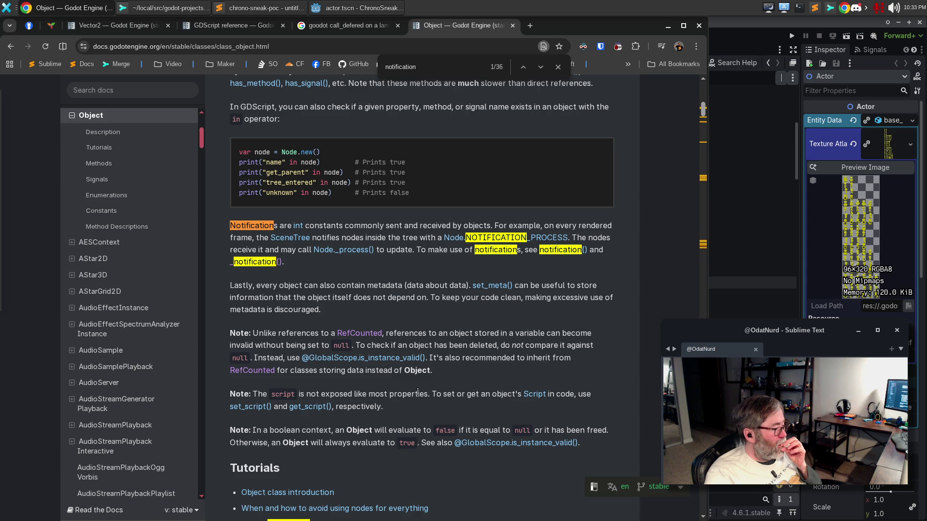
pyautogui.scroll(-4, 418, 390)
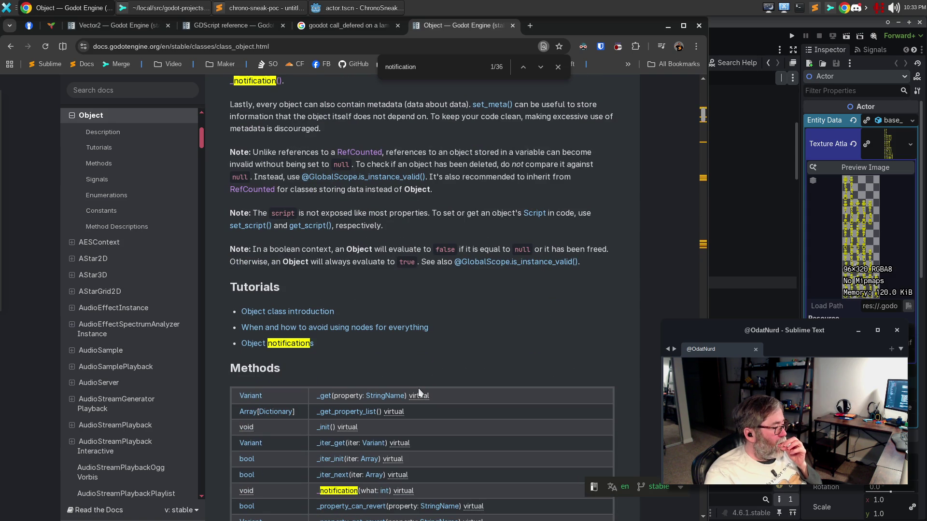
pyautogui.click(293, 343)
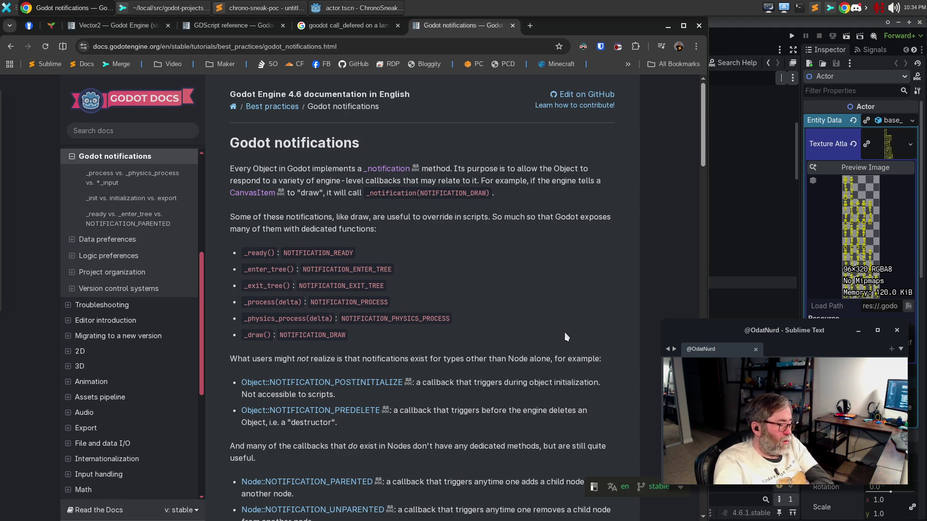
pyautogui.scroll(-4, 520, 351)
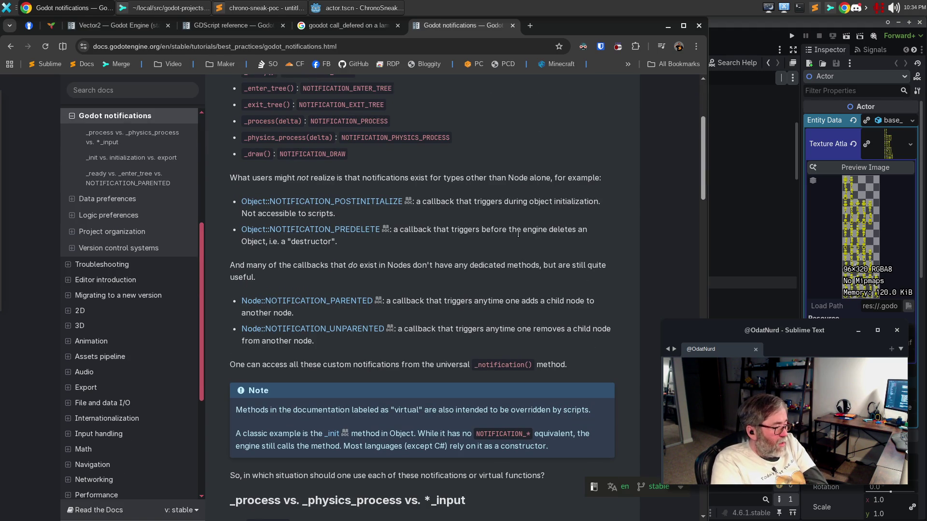
pyautogui.scroll(-3, 518, 232)
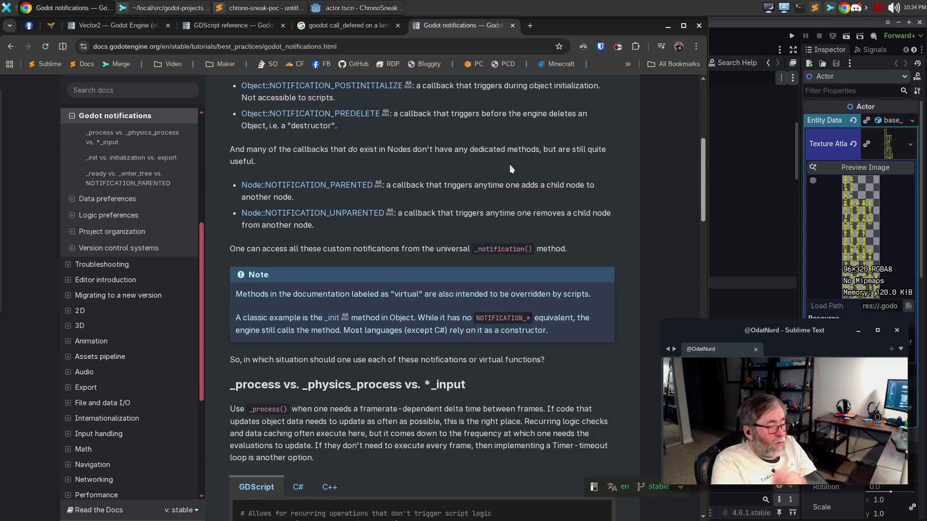
pyautogui.scroll(-5, 499, 167)
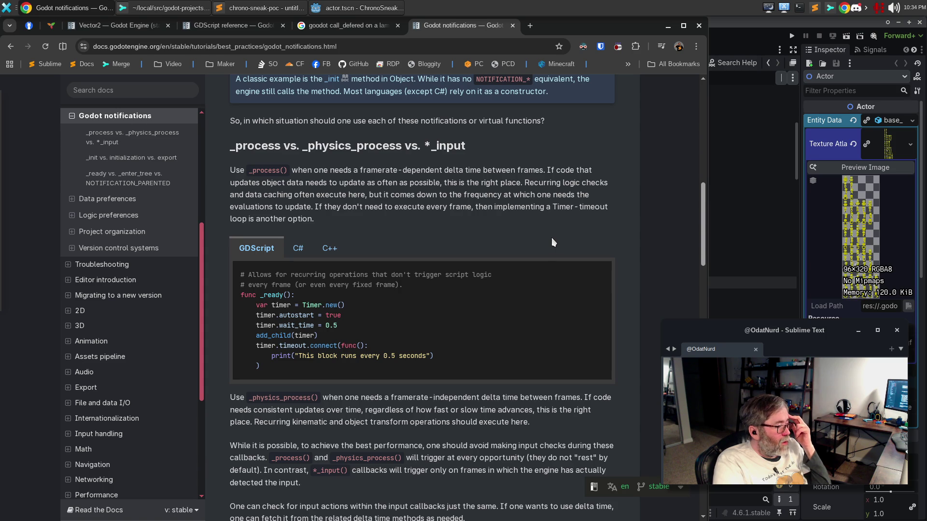
pyautogui.scroll(-6, 553, 242)
pyautogui.scroll(-6, 551, 236)
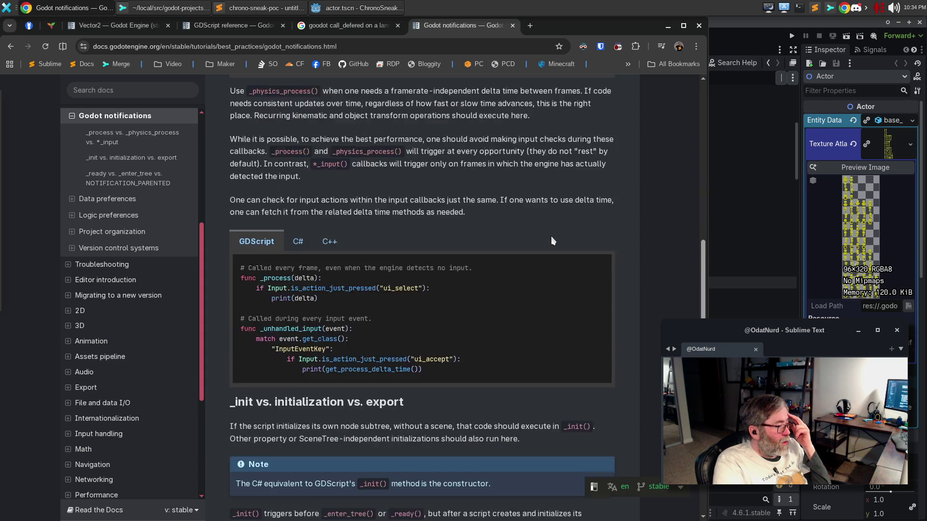
pyautogui.scroll(-5, 552, 239)
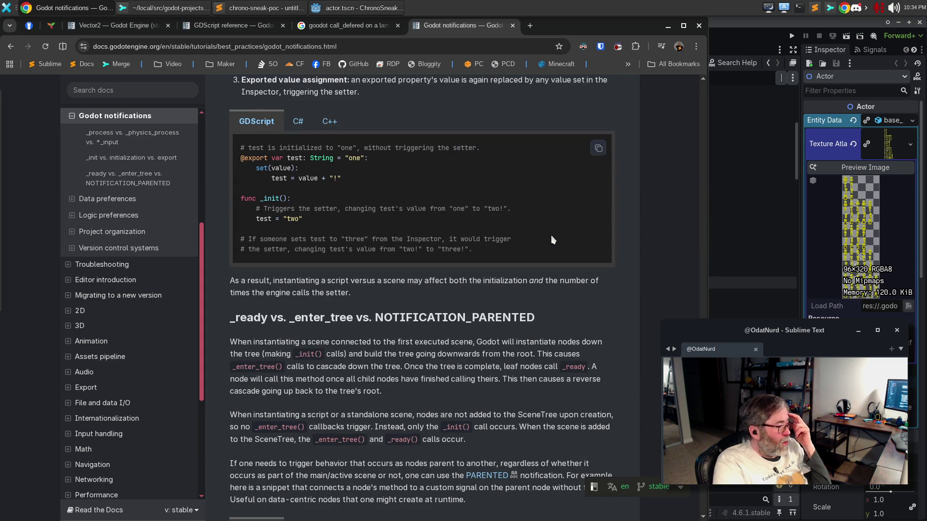
pyautogui.scroll(-10, 552, 234)
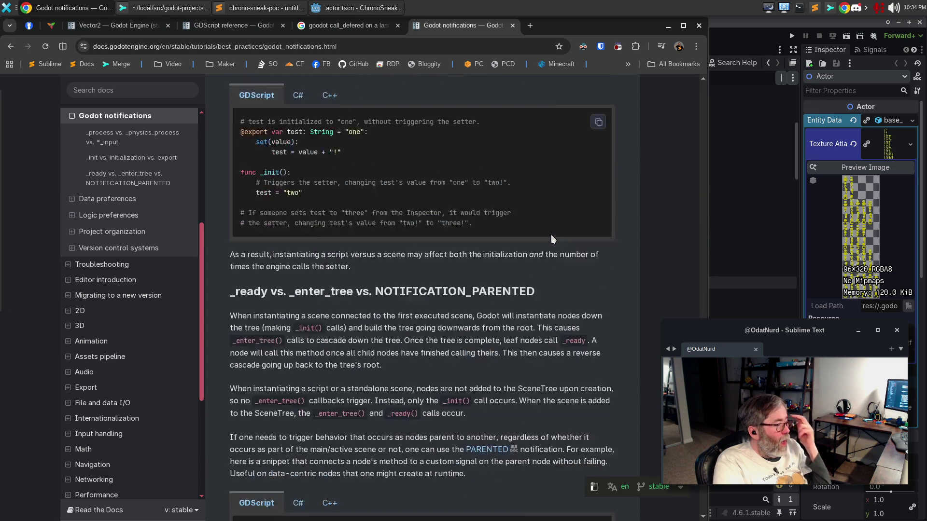
pyautogui.scroll(-4, 552, 231)
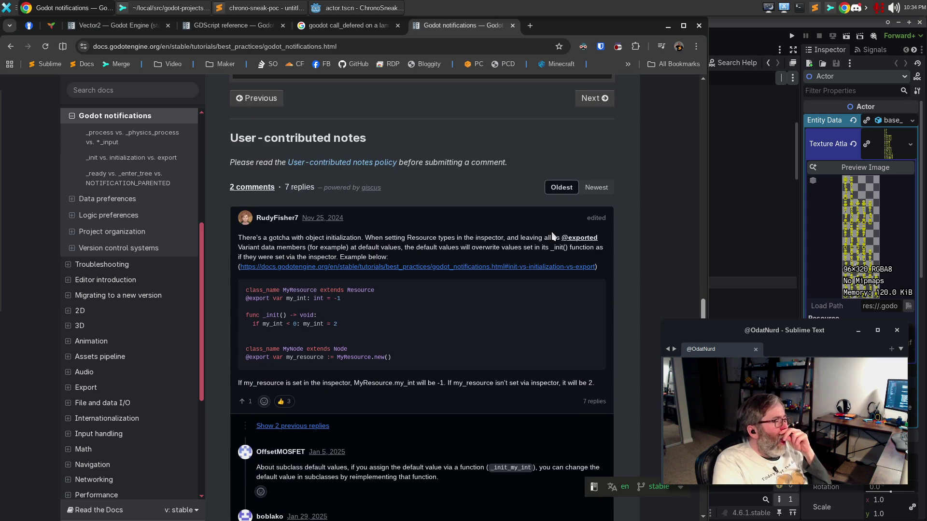
pyautogui.scroll(5, 552, 228)
pyautogui.scroll(5, 552, 228)
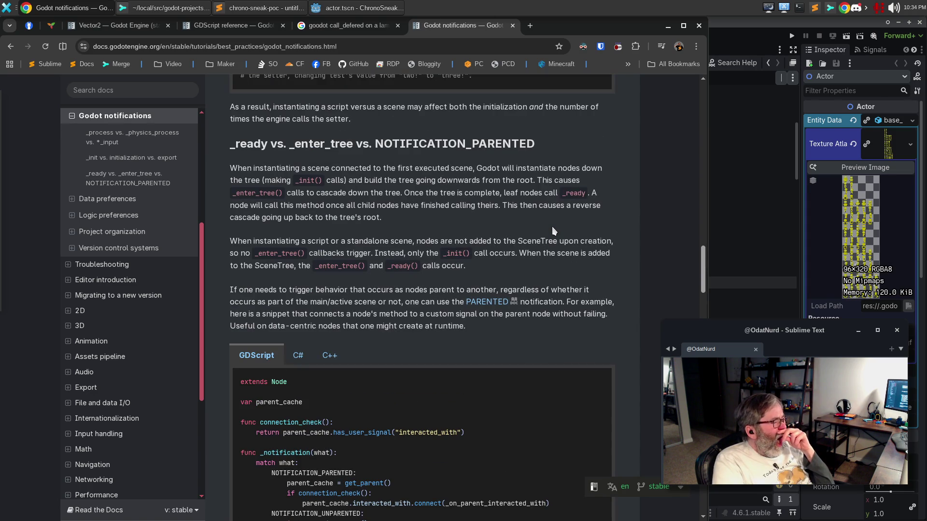
pyautogui.scroll(-3, 548, 212)
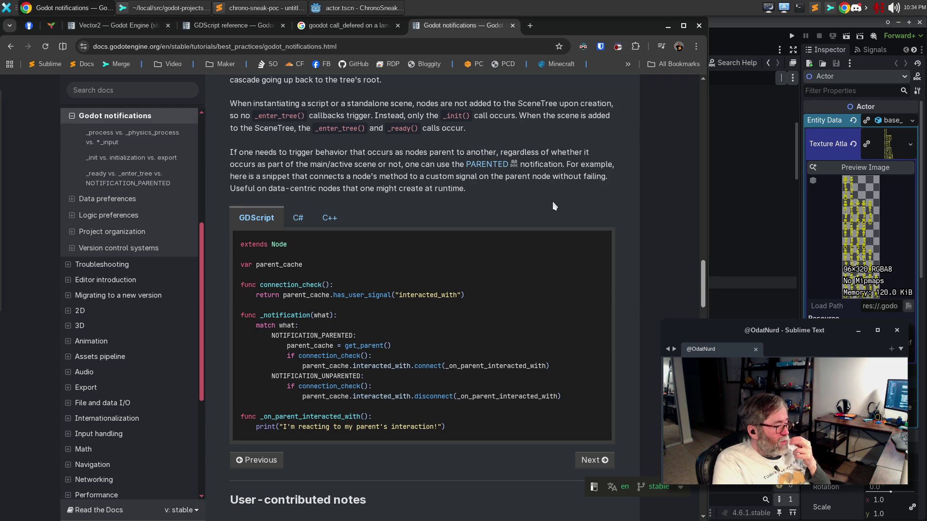
pyautogui.scroll(5, 555, 196)
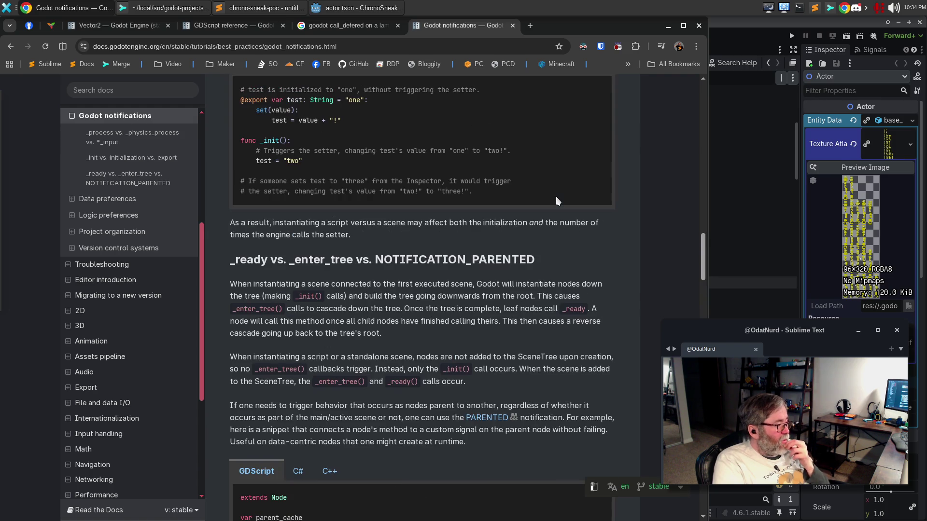
pyautogui.scroll(6, 552, 206)
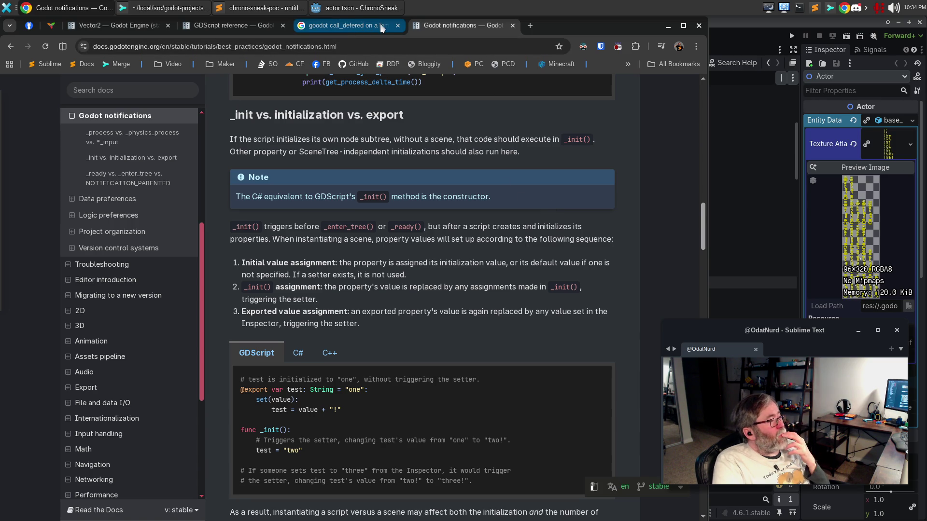
pyautogui.click(239, 26)
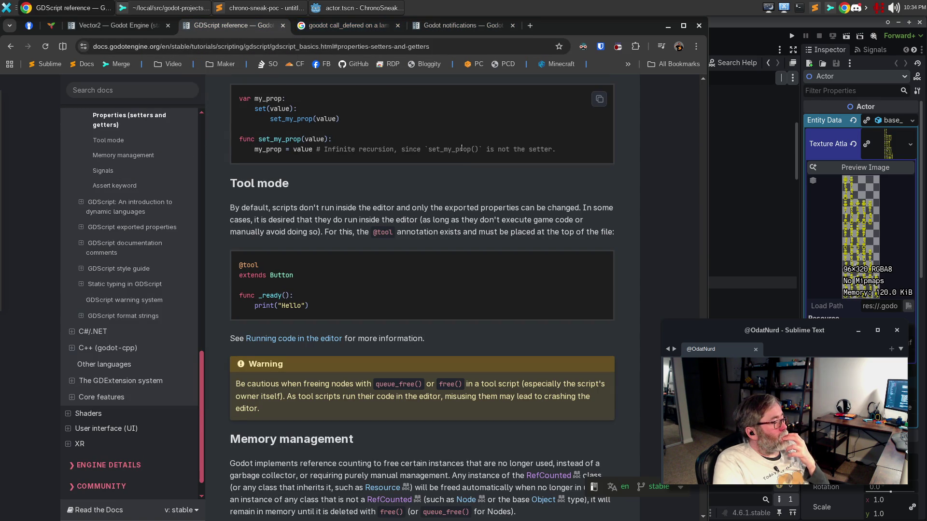
# Read the GDScript reference's Properties setters/getters and Alternative syntax sections, then return to Godot.
pyautogui.scroll(5, 461, 147)
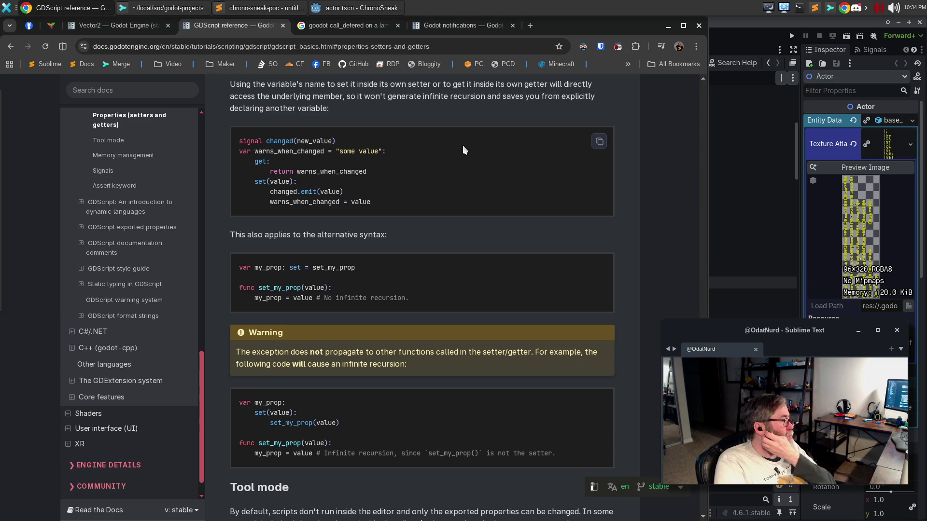
pyautogui.scroll(10, 463, 147)
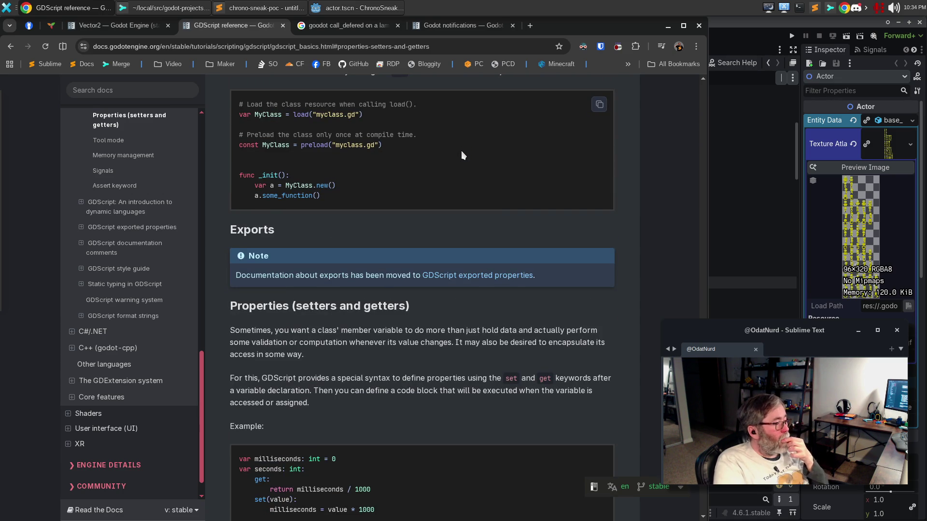
pyautogui.scroll(6, 462, 153)
pyautogui.scroll(-5, 462, 152)
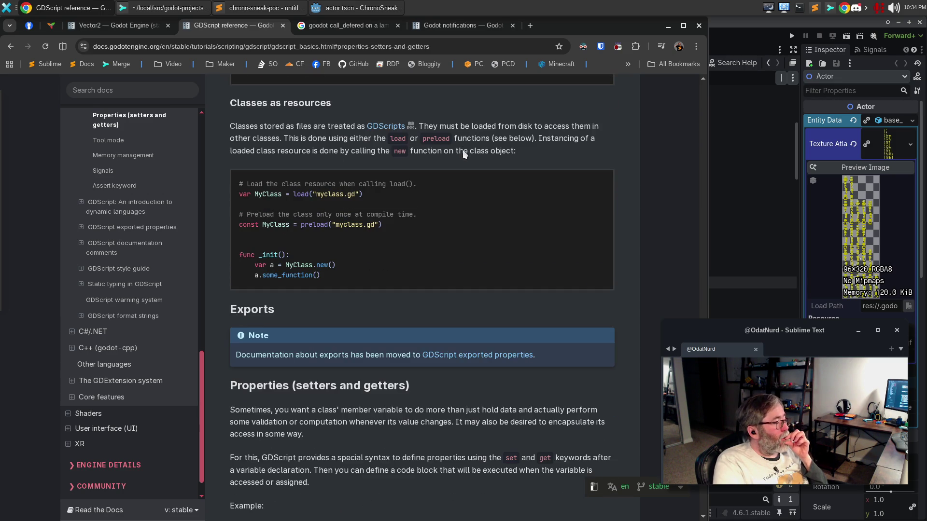
pyautogui.scroll(-5, 462, 150)
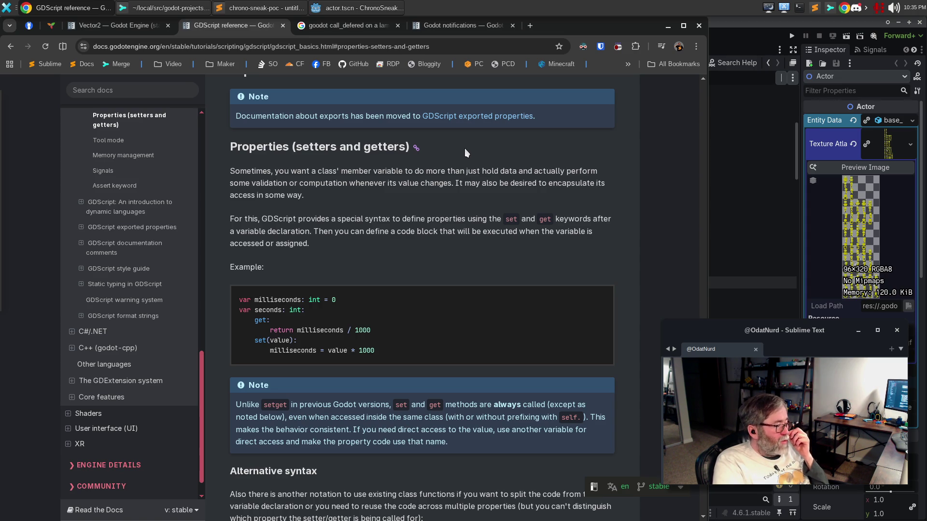
pyautogui.scroll(-4, 466, 152)
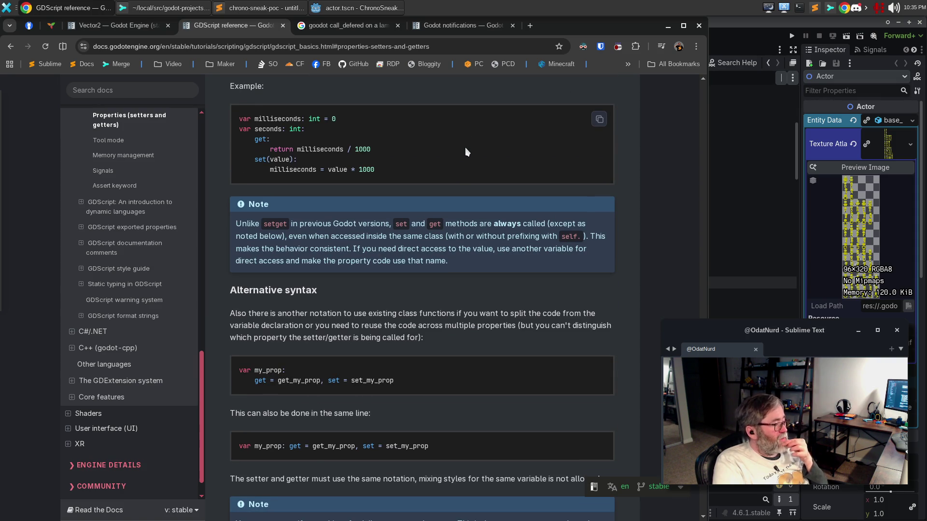
pyautogui.scroll(-3, 465, 147)
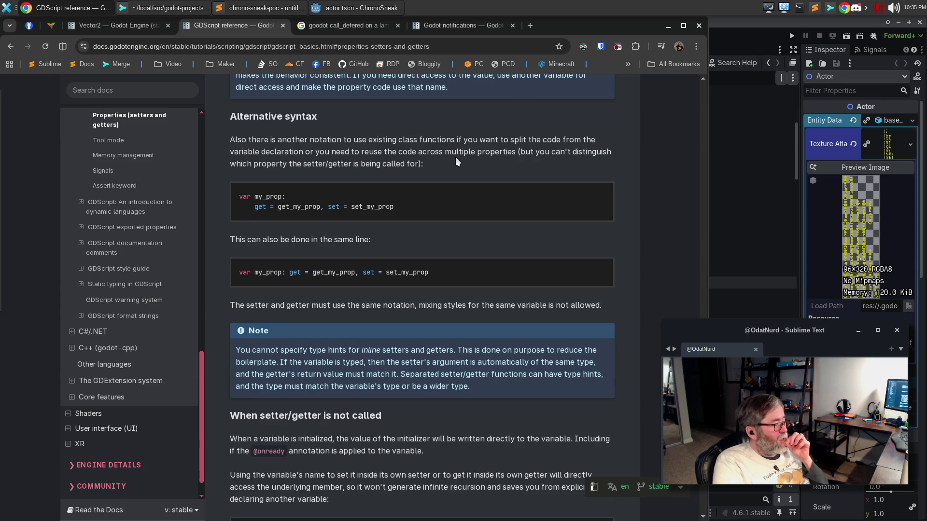
pyautogui.click(740, 22)
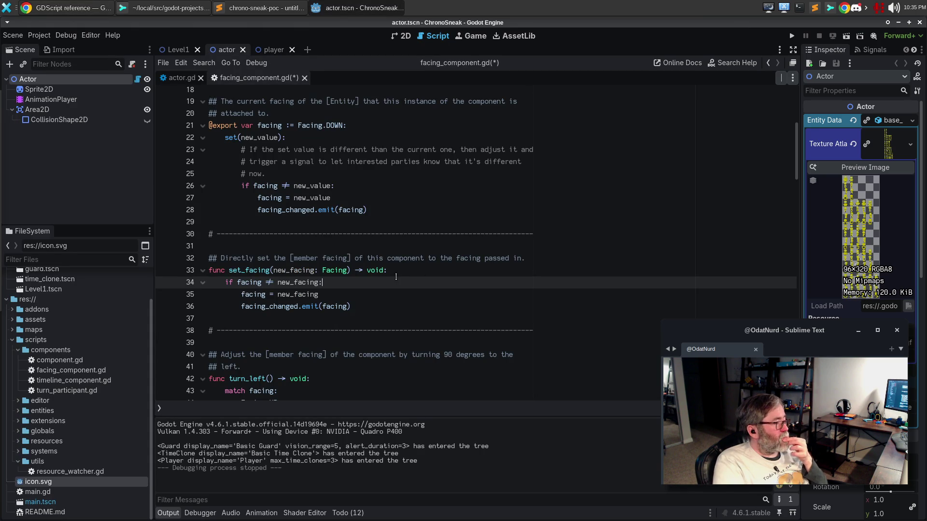
# Review the facing setter's assignment and emit lines and the emit call in set_facing.
pyautogui.click(482, 201)
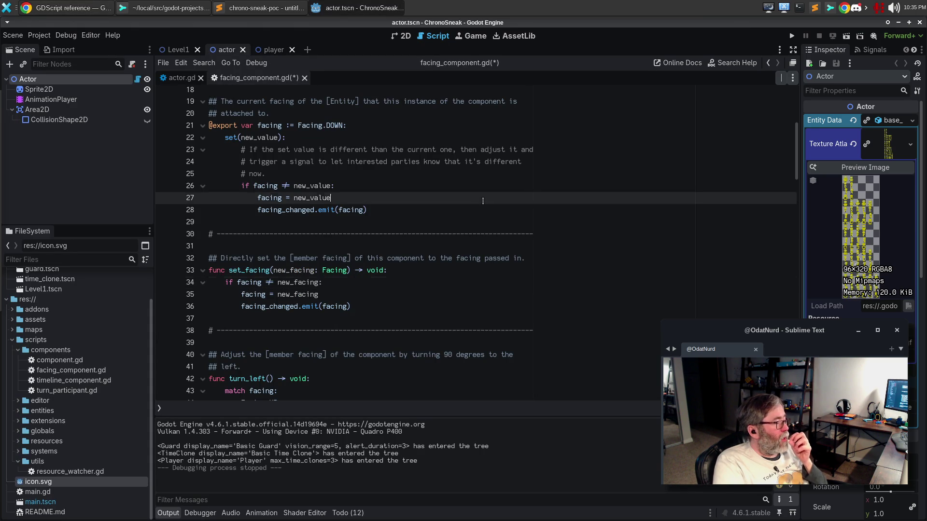
pyautogui.scroll(3, 482, 198)
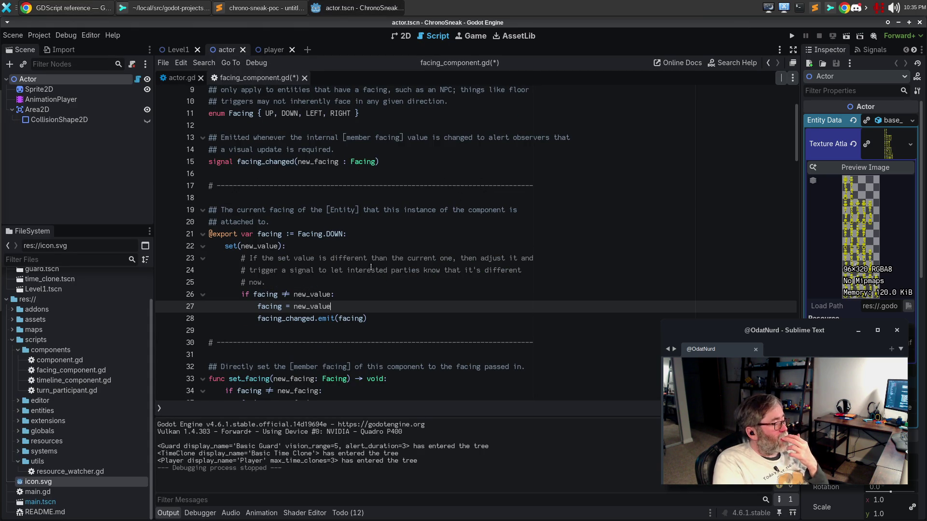
pyautogui.press('Up')
pyautogui.press('Up')
pyautogui.press('Down')
pyautogui.press('Down')
pyautogui.click(395, 318)
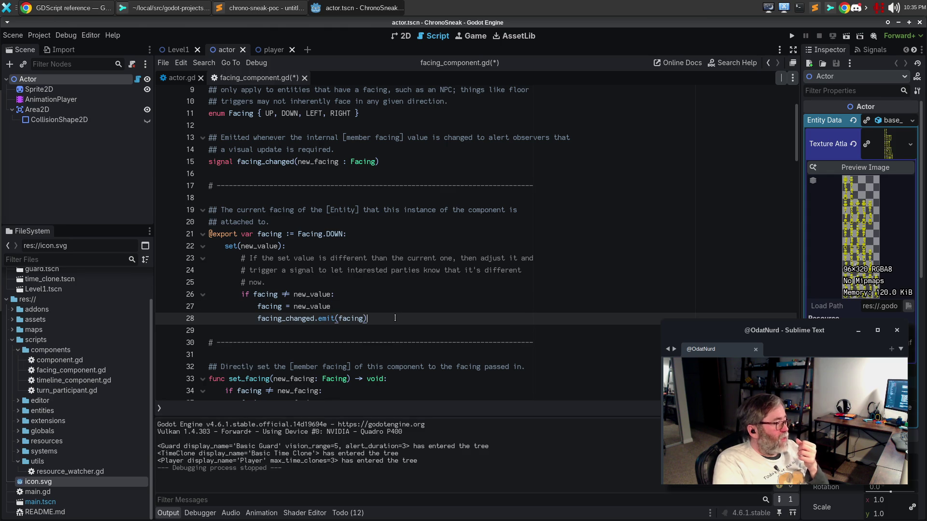
pyautogui.scroll(-1, 443, 280)
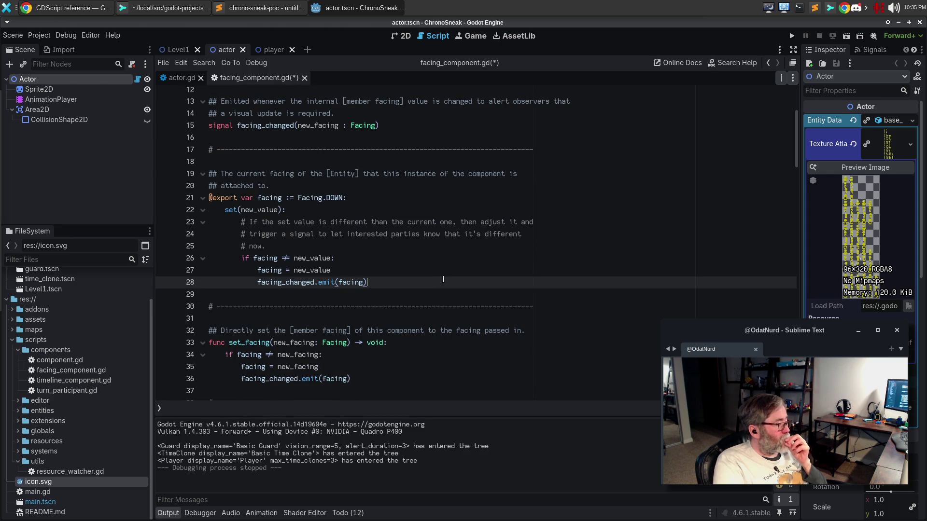
pyautogui.click(394, 377)
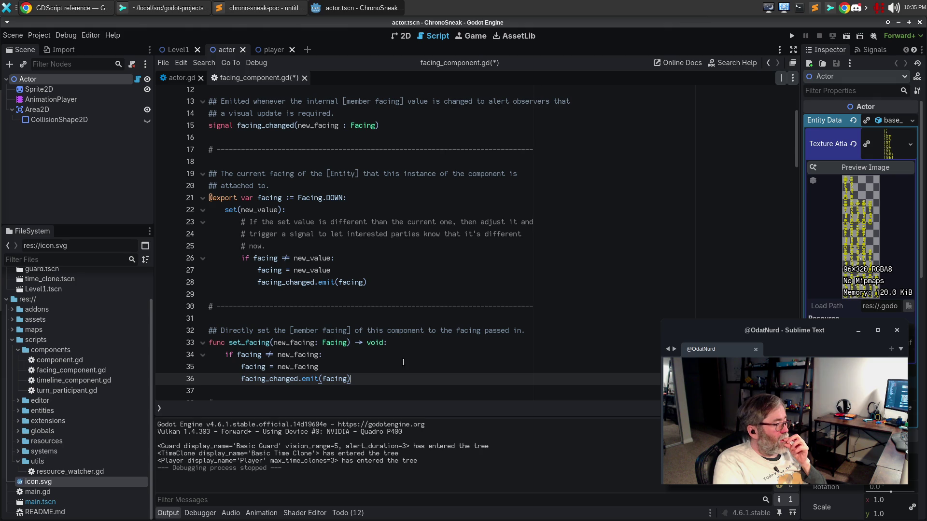
# Review turn_left's match cases and the emit calls ending turn_right and about_face.
pyautogui.scroll(-2, 465, 323)
pyautogui.scroll(-2, 468, 322)
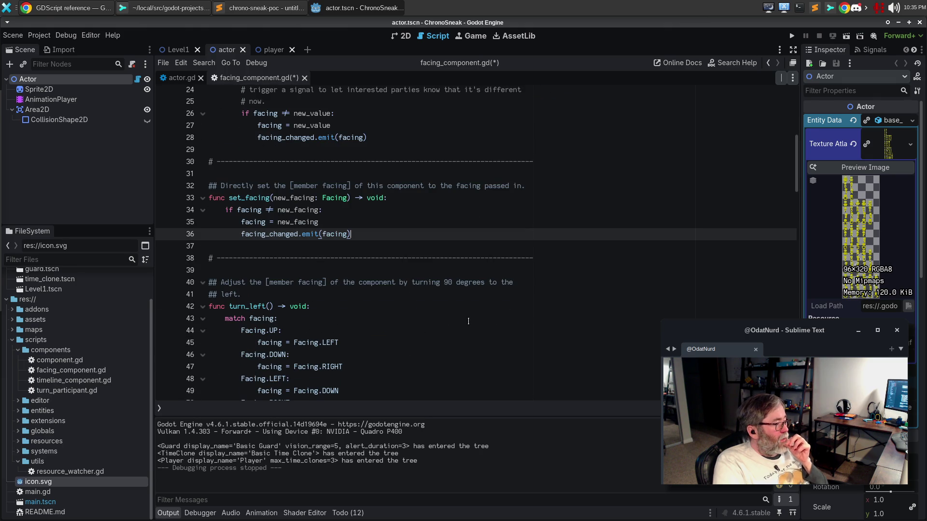
pyautogui.click(386, 340)
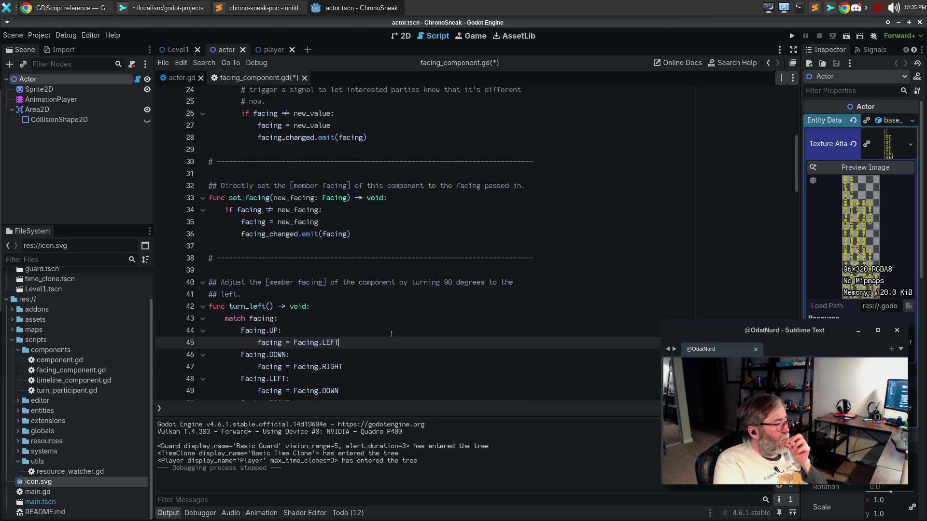
pyautogui.scroll(-2, 392, 334)
pyautogui.press('Down')
pyautogui.press('Down')
pyautogui.press('Down')
pyautogui.scroll(-2, 410, 339)
pyautogui.scroll(-2, 410, 339)
pyautogui.scroll(-4, 409, 295)
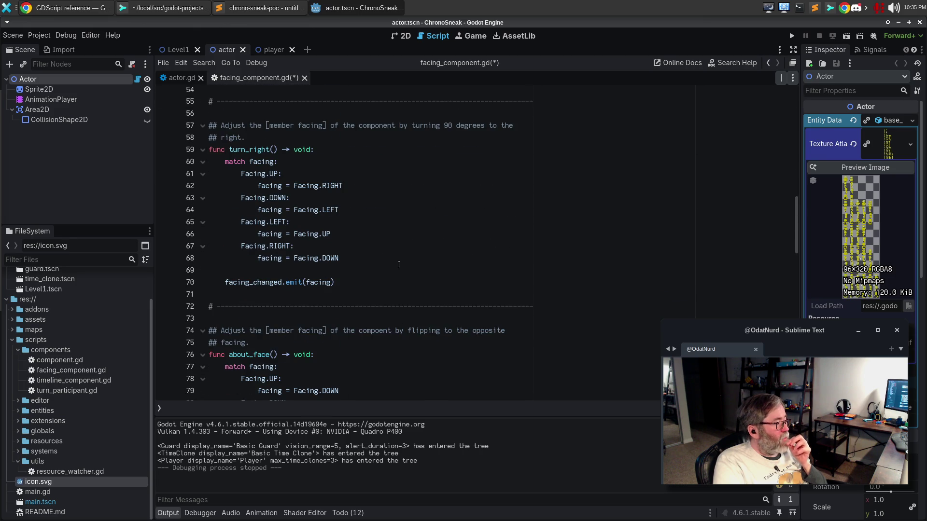
pyautogui.click(382, 281)
pyautogui.scroll(-6, 380, 278)
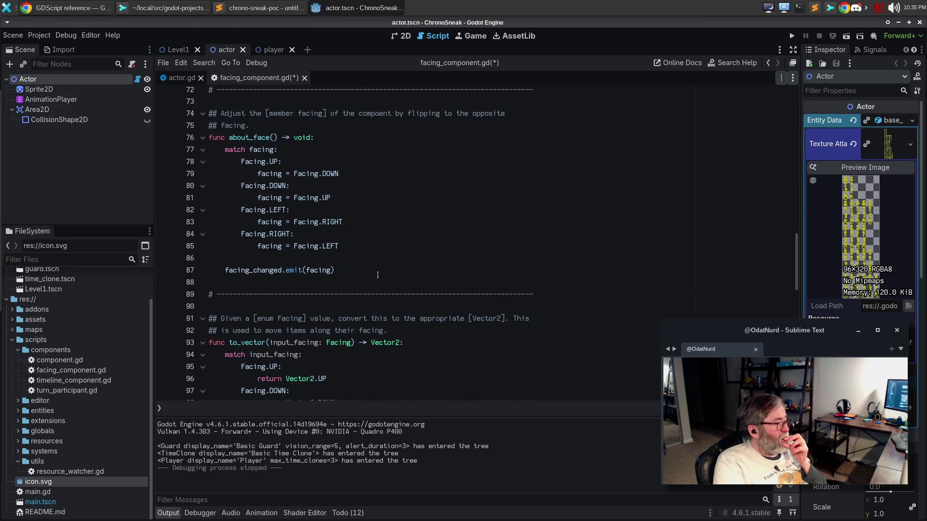
pyautogui.click(394, 275)
pyautogui.scroll(-3, 395, 273)
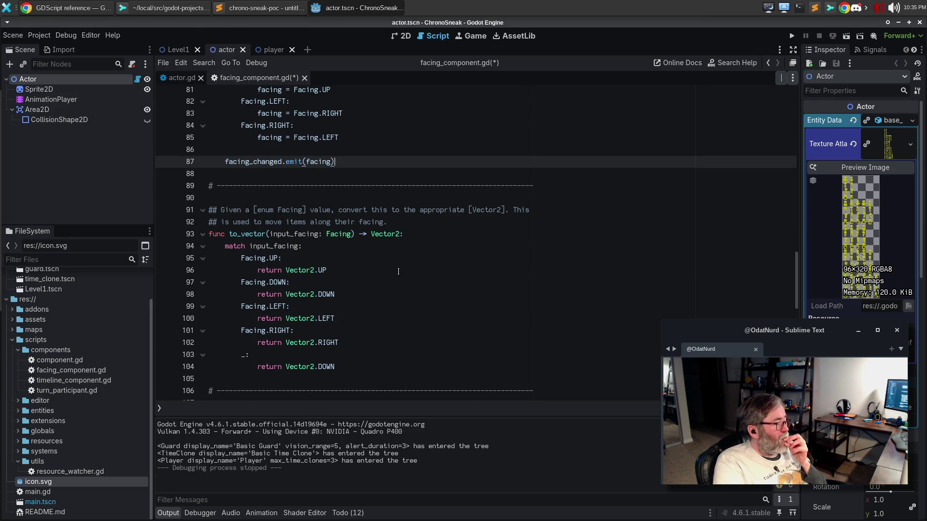
# Scroll from to_vector's Vector2.UP return down to direction().
pyautogui.click(360, 273)
pyautogui.scroll(-4, 382, 282)
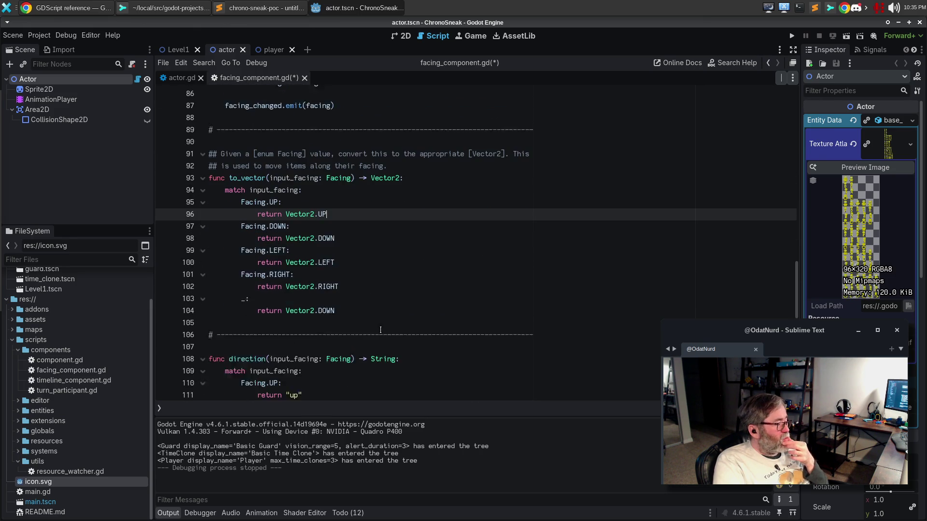
pyautogui.scroll(-2, 393, 288)
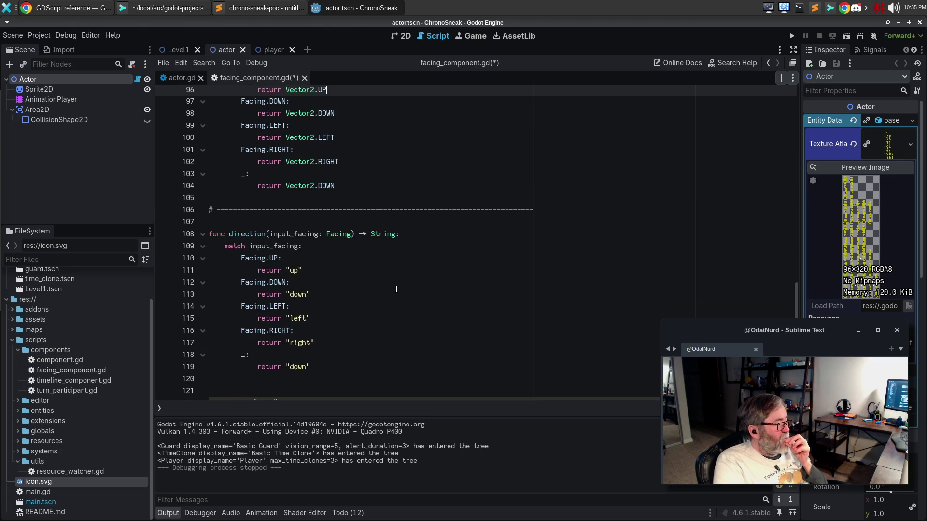
pyautogui.scroll(-2, 397, 289)
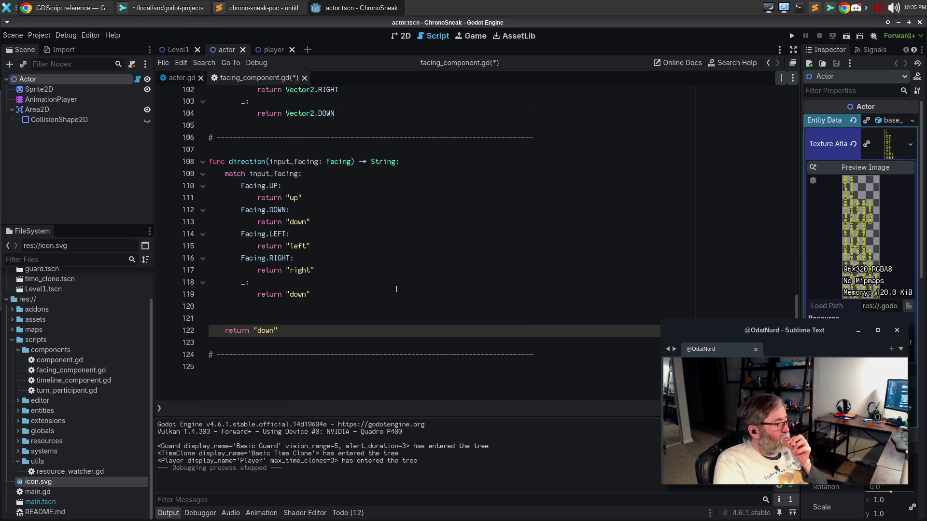
# Delete the stray return "down" and blank line after direction()'s match, then save facing_component.gd.
pyautogui.click(342, 343)
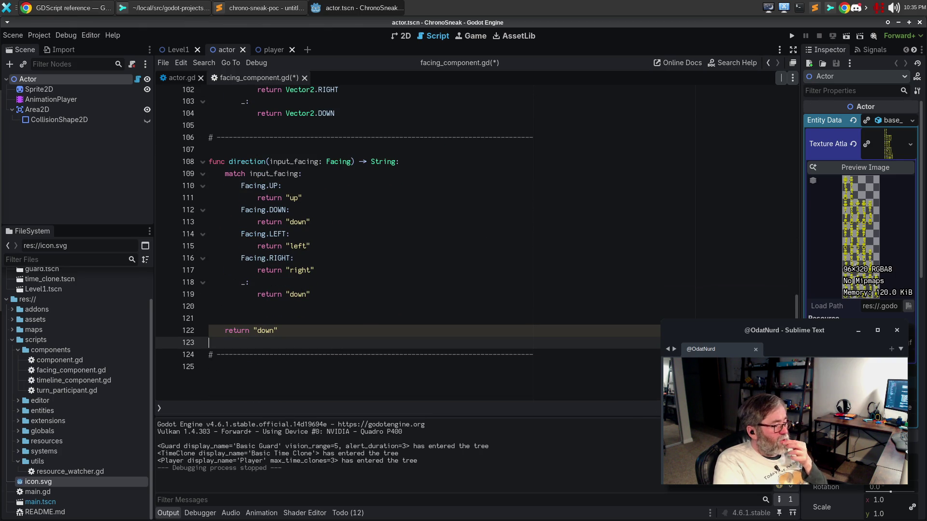
pyautogui.click(303, 310)
pyautogui.scroll(-1, 303, 322)
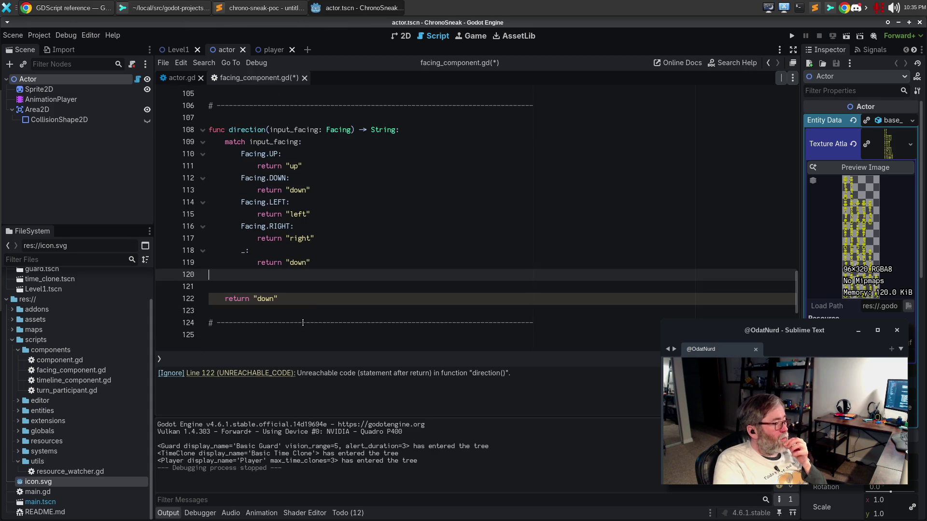
pyautogui.hotkey('shift', 'Down')
pyautogui.hotkey('shift', 'Down')
pyautogui.hotkey('shift', 'End')
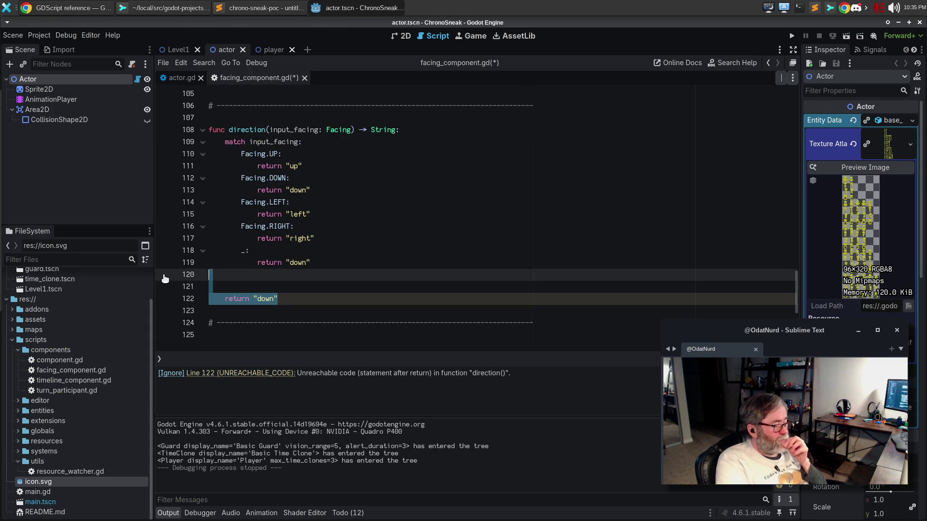
pyautogui.press('Delete')
pyautogui.press('BackSpace')
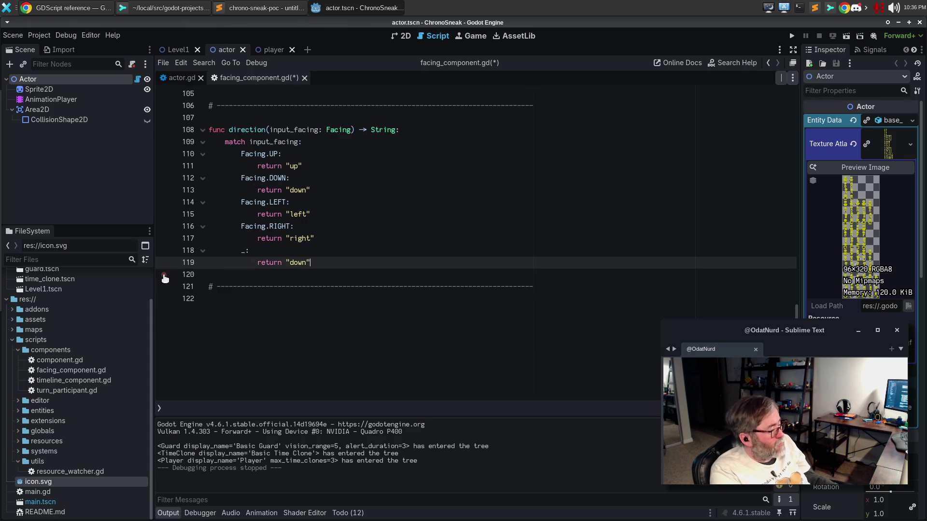
pyautogui.hotkey('ctrl', 's')
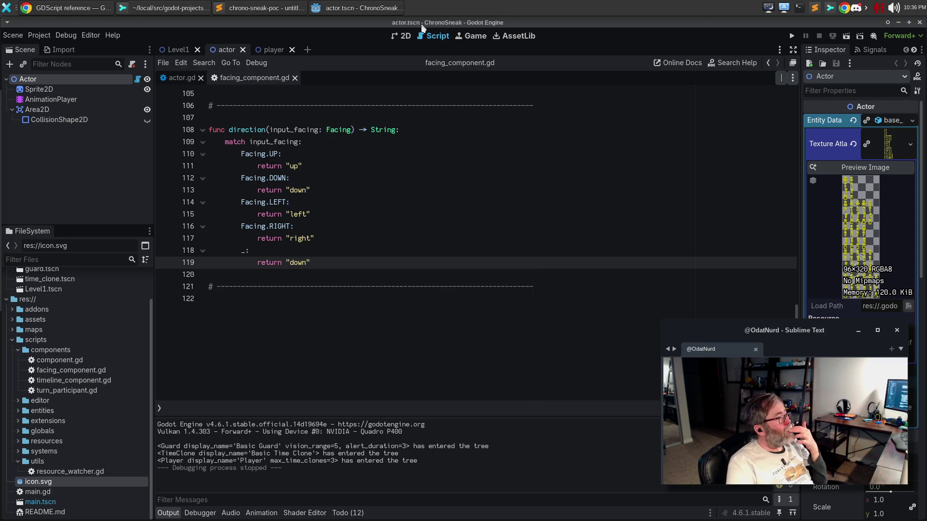
pyautogui.click(83, 7)
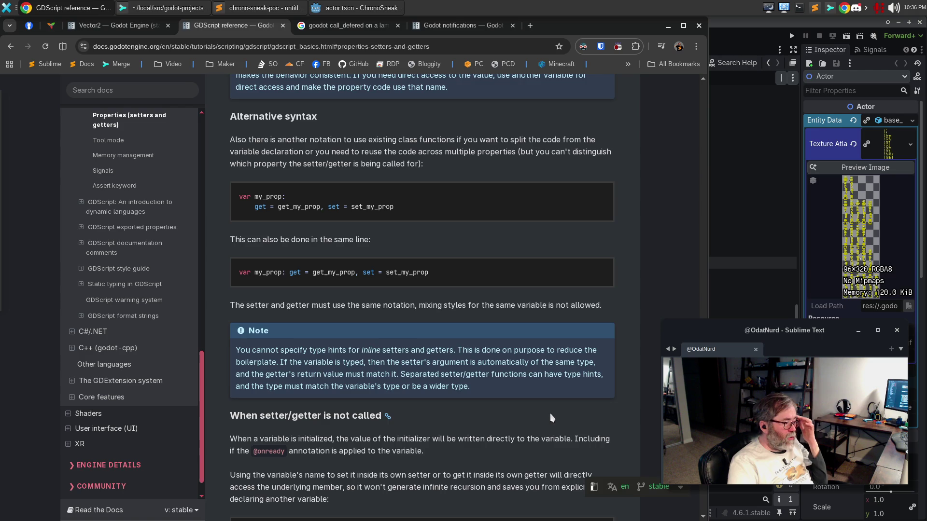
pyautogui.scroll(4, 548, 408)
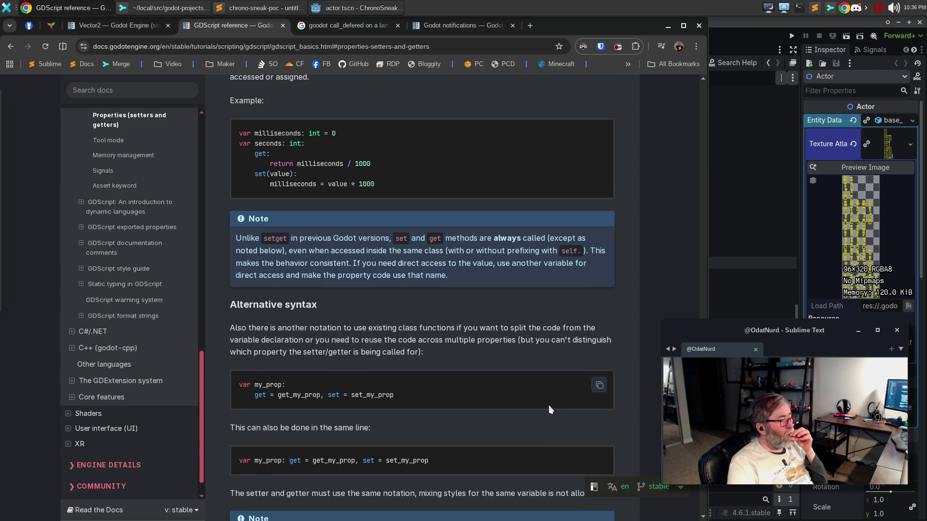
pyautogui.scroll(6, 549, 406)
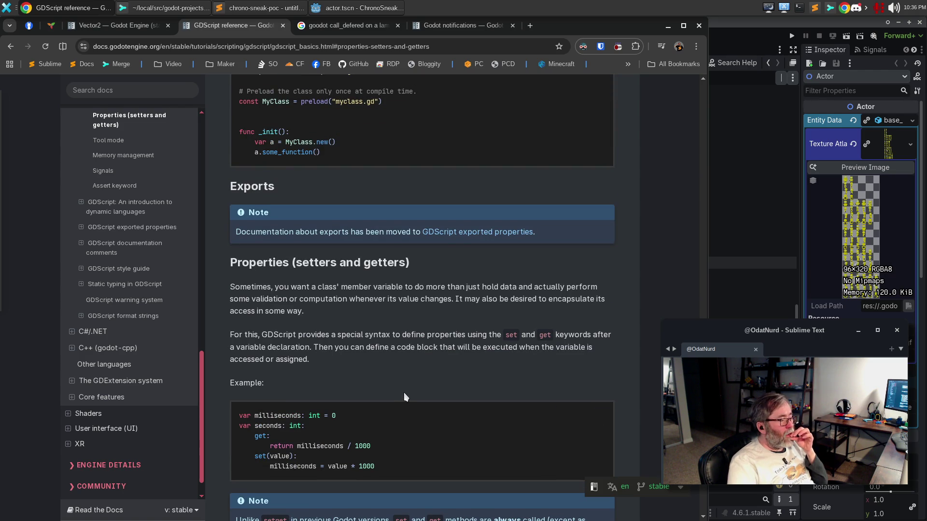
pyautogui.scroll(-4, 403, 393)
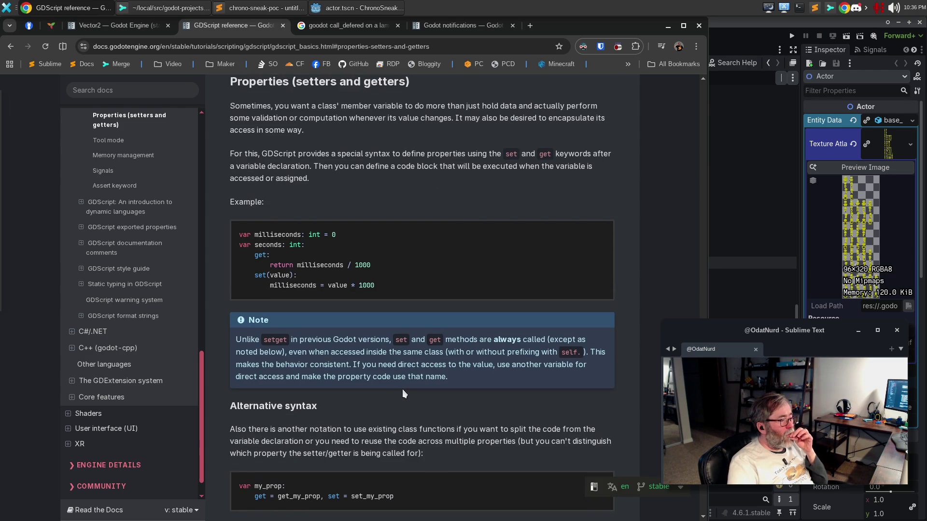
pyautogui.moveTo(463, 377); pyautogui.dragTo(236, 339)
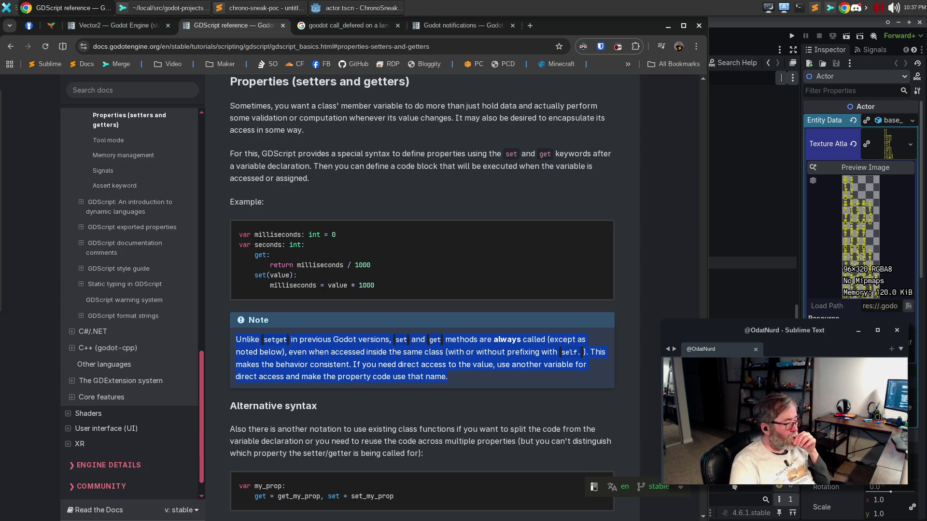
pyautogui.scroll(-4, 499, 347)
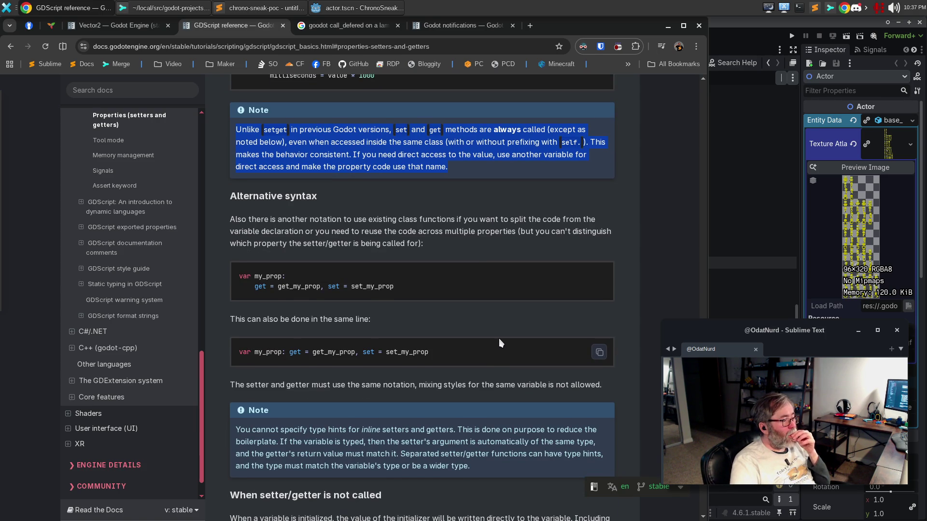
pyautogui.scroll(-2, 499, 341)
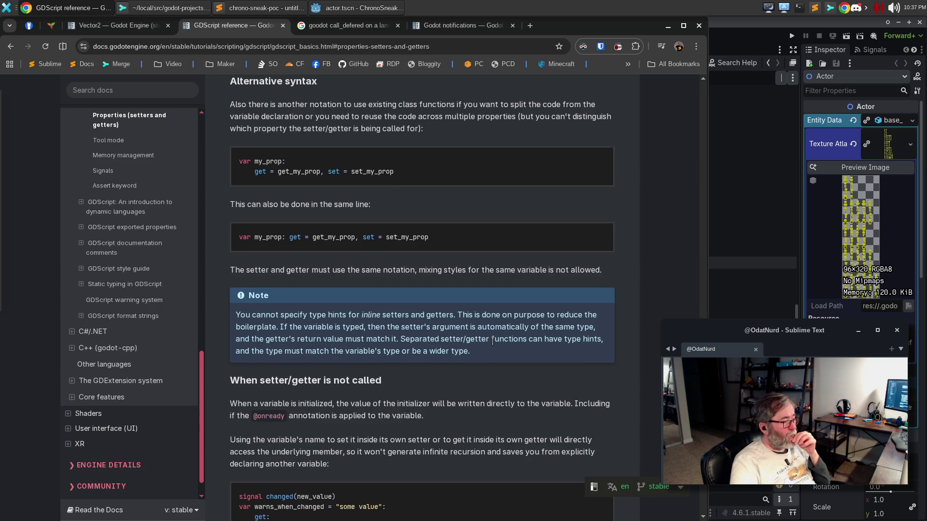
pyautogui.scroll(-1, 385, 394)
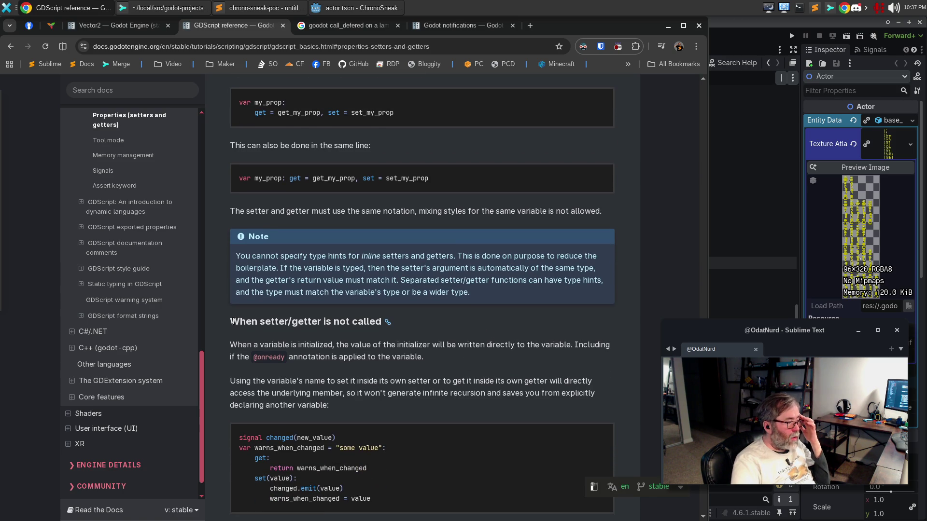
pyautogui.moveTo(231, 321)
pyautogui.mouseDown()
pyautogui.moveTo(389, 393)
pyautogui.moveTo(363, 409)
pyautogui.mouseUp()
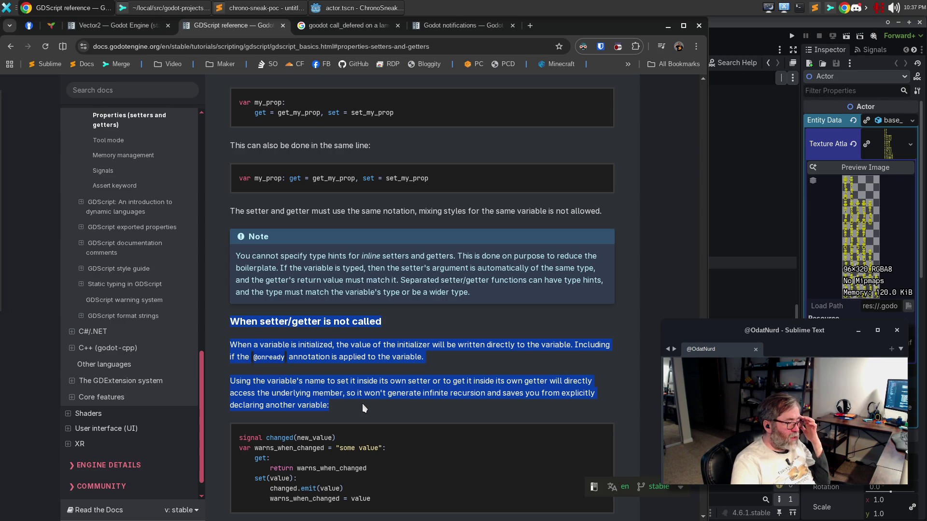
pyautogui.scroll(-2, 454, 400)
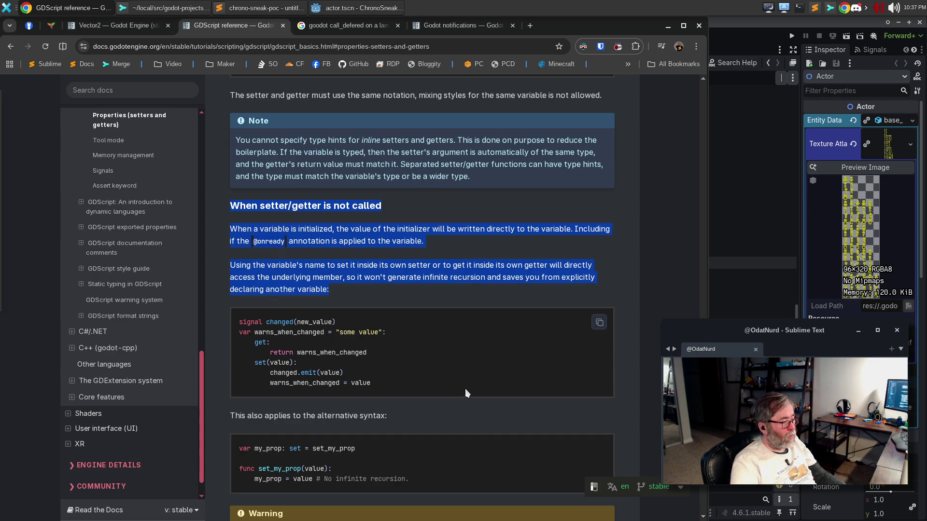
pyautogui.scroll(-3, 464, 387)
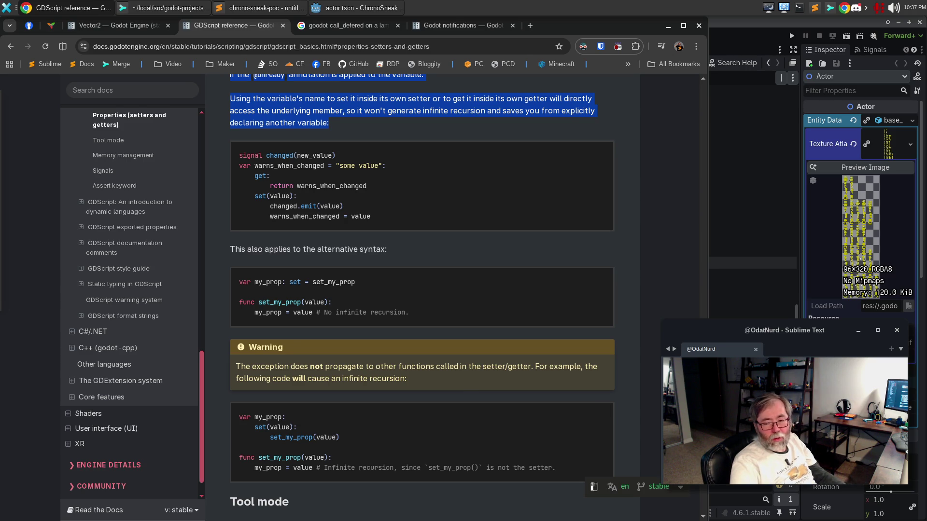
pyautogui.hotkey('alt', 'Tab')
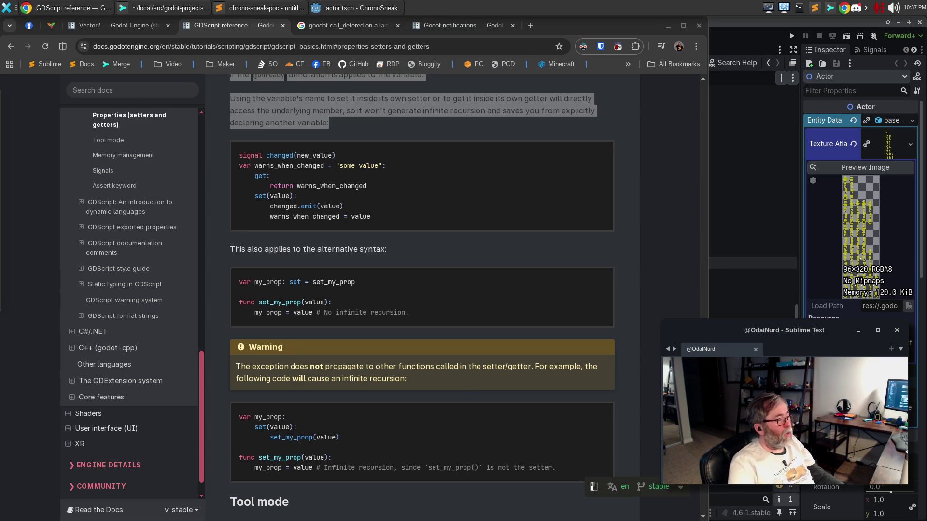
pyautogui.hotkey('alt', 'Tab')
pyautogui.scroll(6, 542, 373)
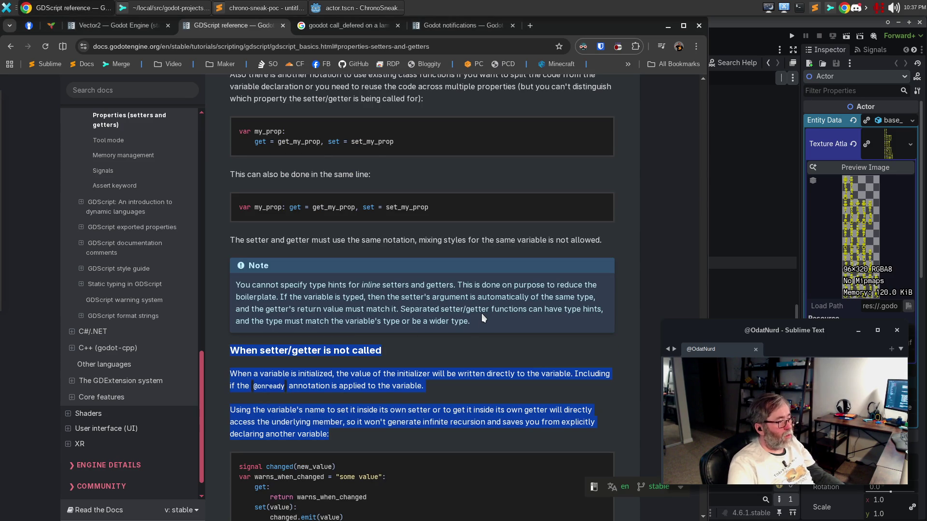
pyautogui.scroll(5, 480, 314)
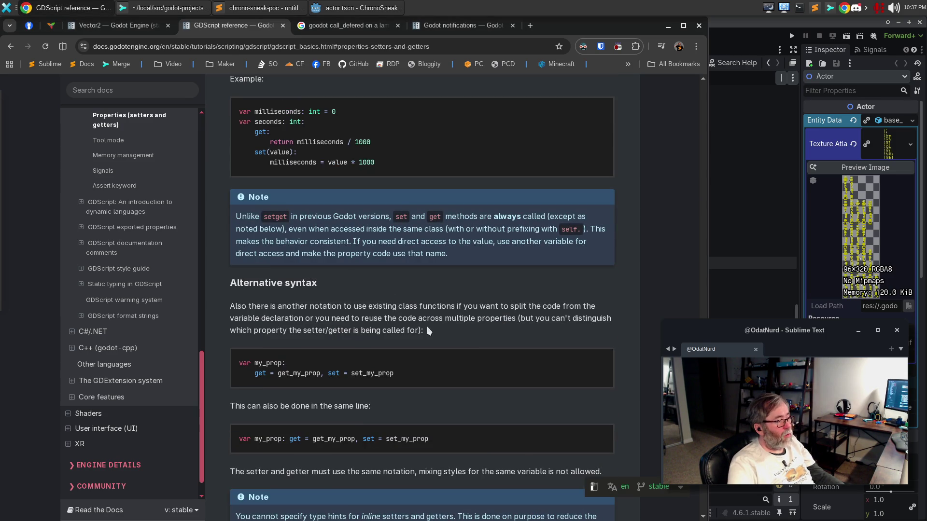
pyautogui.moveTo(424, 330)
pyautogui.mouseDown()
pyautogui.moveTo(460, 318)
pyautogui.moveTo(228, 283)
pyautogui.mouseUp()
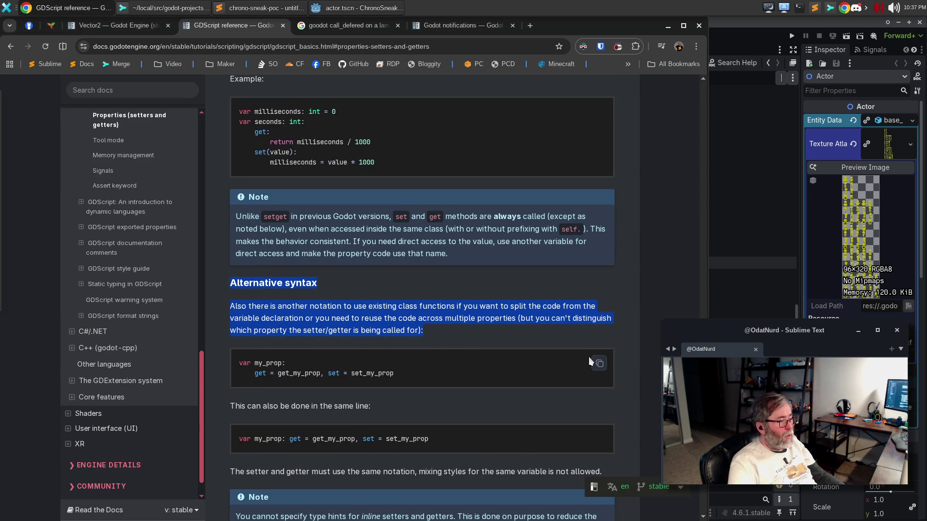
pyautogui.click(457, 318)
pyautogui.scroll(6, 458, 318)
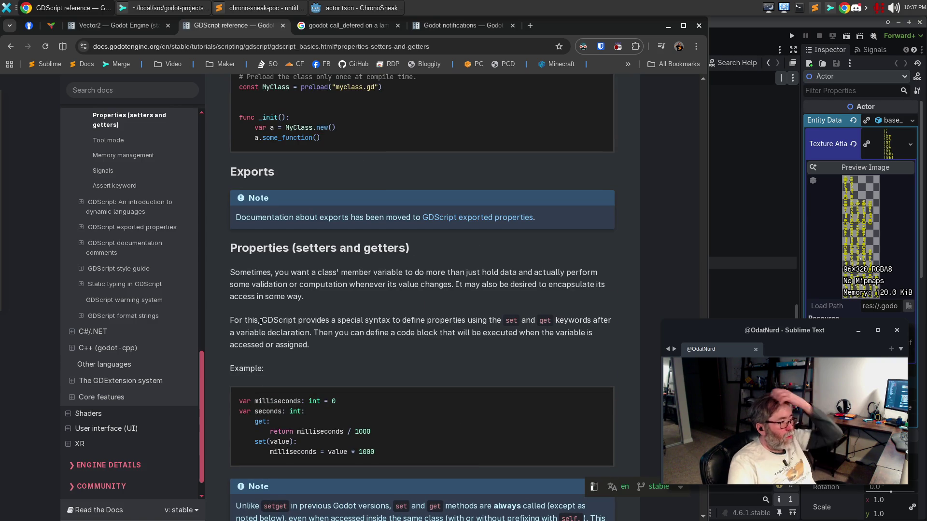
pyautogui.scroll(-3, 350, 306)
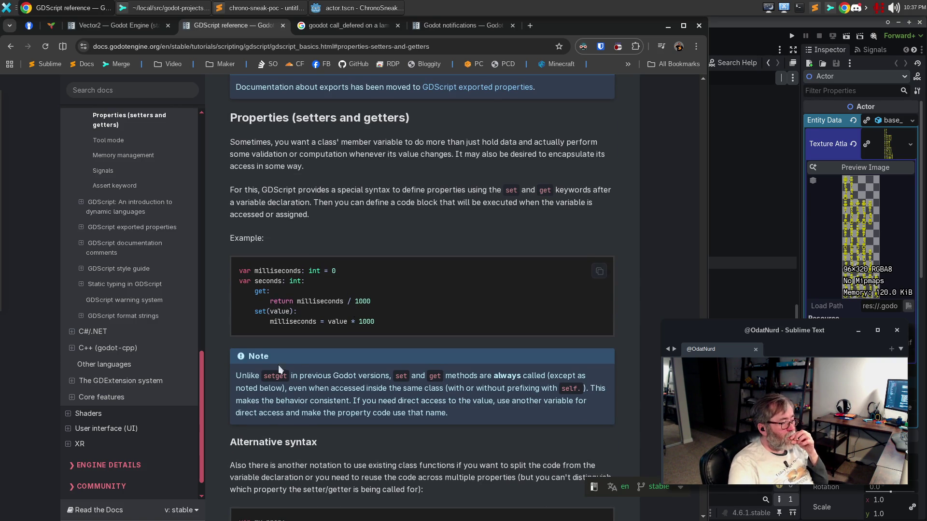
pyautogui.moveTo(239, 376); pyautogui.dragTo(488, 417)
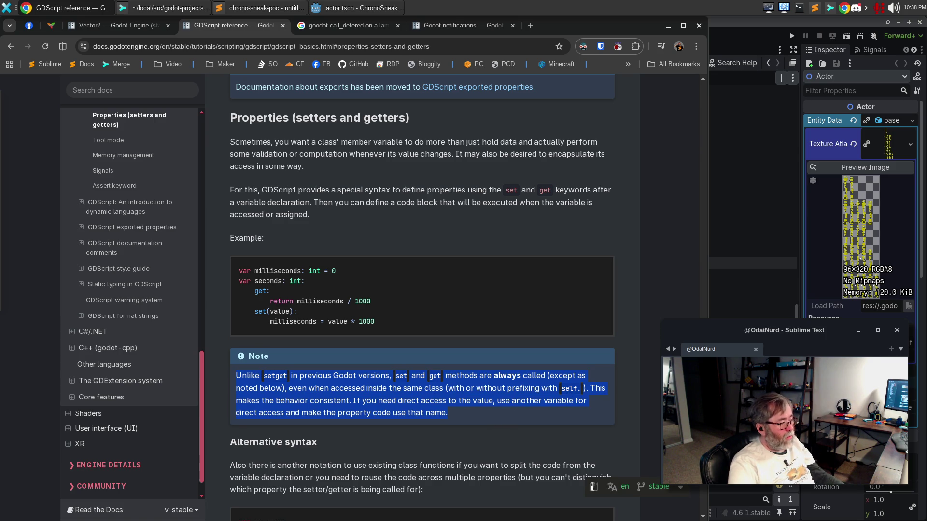
pyautogui.click(699, 468)
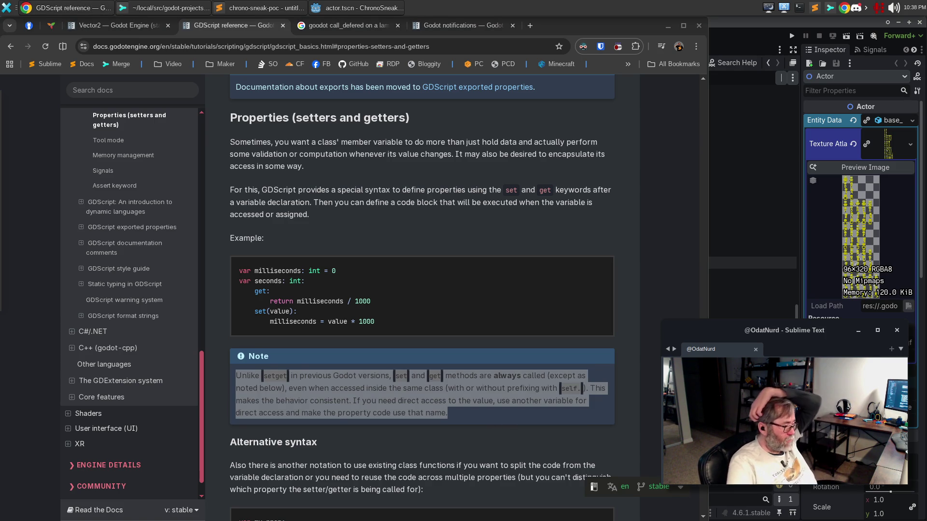
pyautogui.scroll(-5, 481, 425)
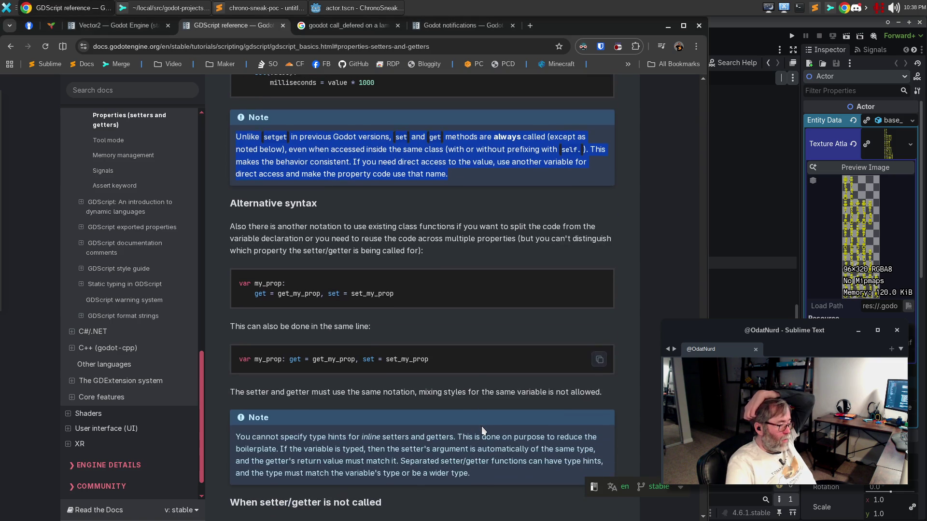
pyautogui.scroll(-3, 482, 430)
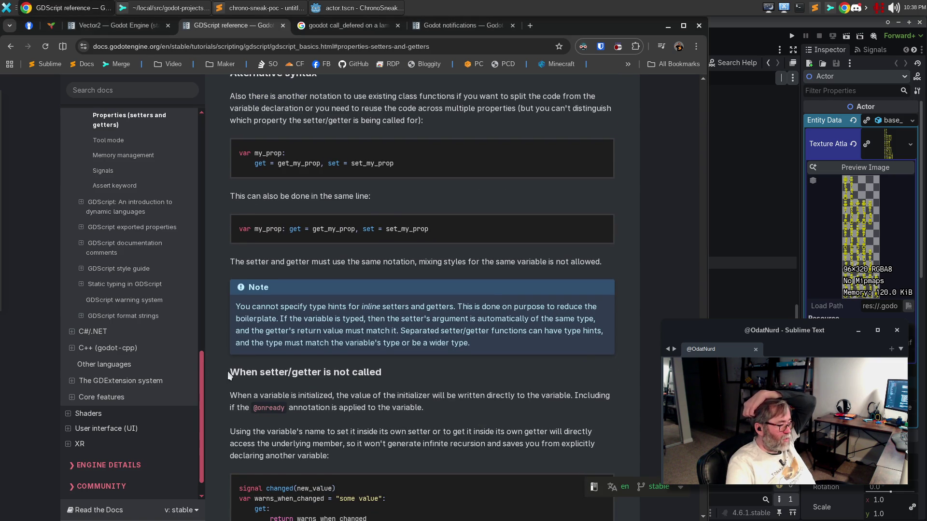
pyautogui.moveTo(229, 372)
pyautogui.mouseDown()
pyautogui.moveTo(424, 411)
pyautogui.moveTo(364, 460)
pyautogui.mouseUp()
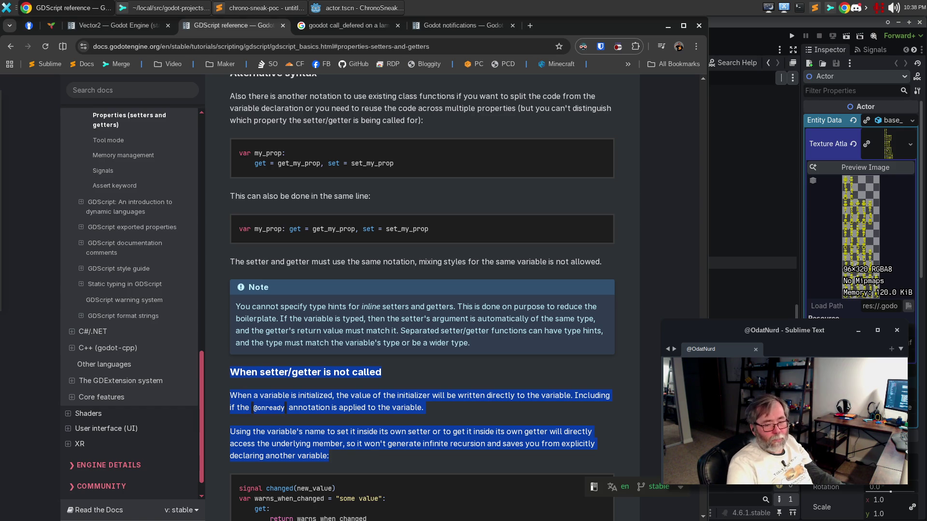
pyautogui.hotkey('alt', 'Tab')
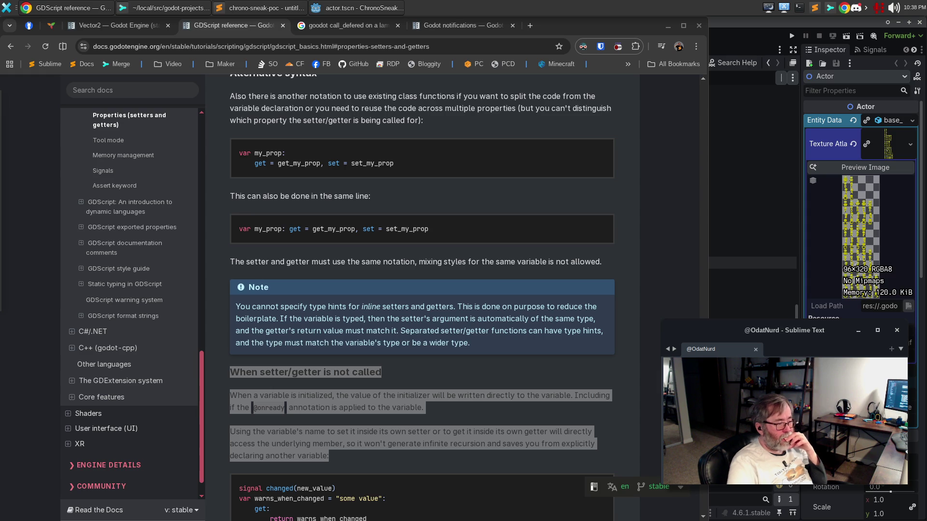
pyautogui.scroll(-5, 369, 282)
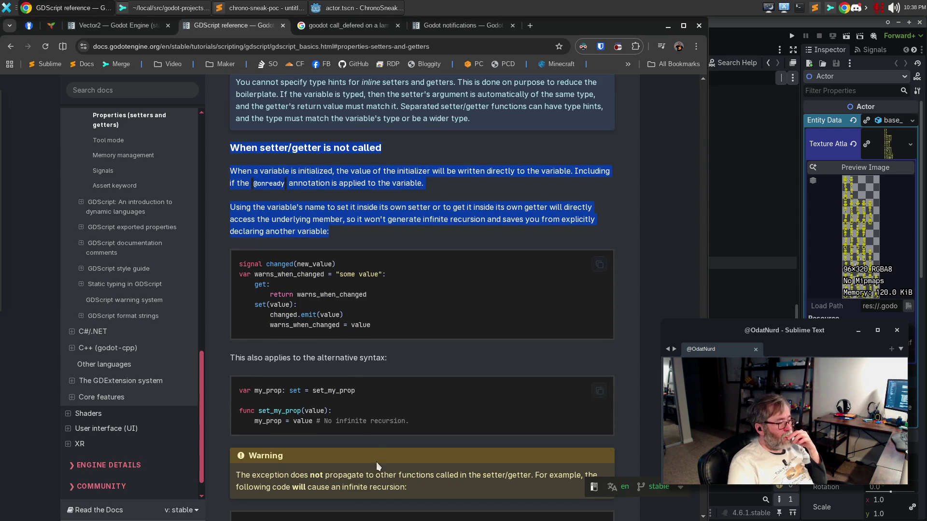
pyautogui.scroll(-1, 381, 445)
pyautogui.tripleClick(419, 431)
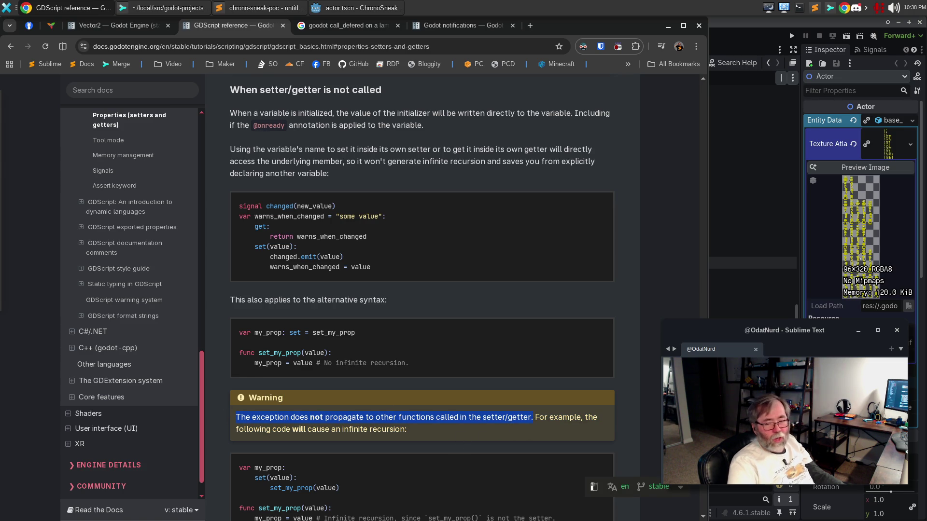
pyautogui.hotkey('alt', 'Tab')
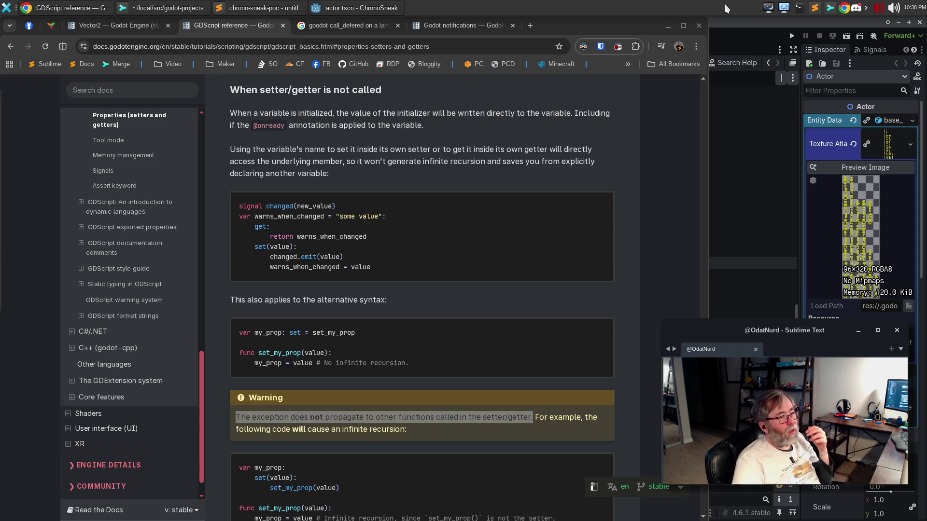
pyautogui.click(736, 23)
# Scroll up to review the facing declaration and its setter.
pyautogui.scroll(6, 328, 390)
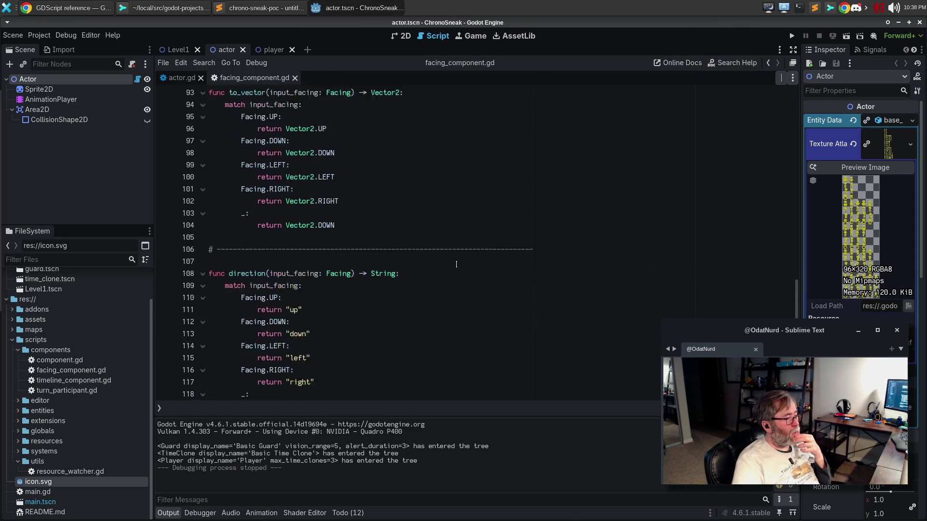
pyautogui.scroll(7, 353, 250)
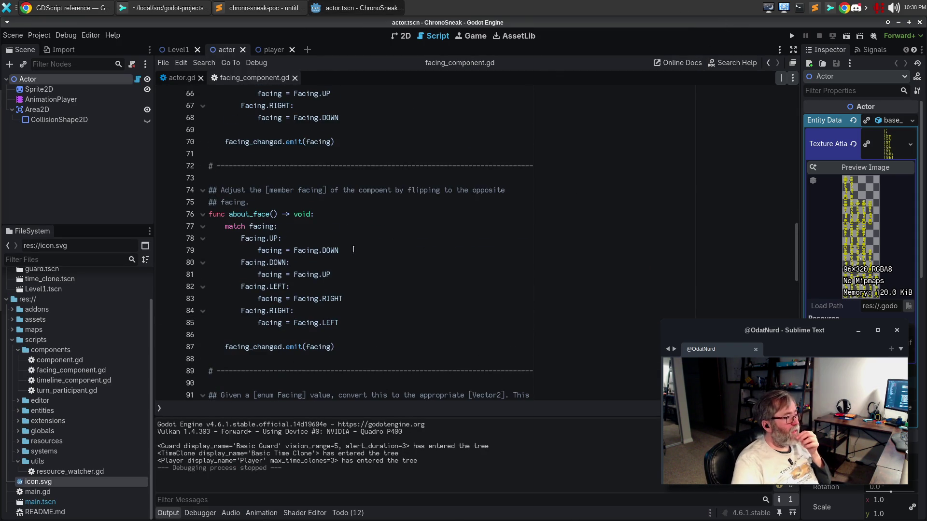
pyautogui.scroll(20, 366, 253)
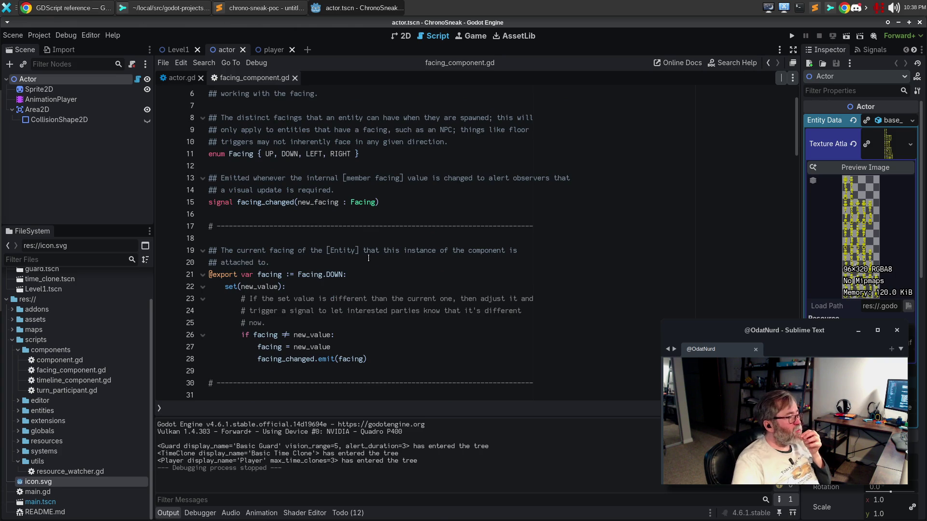
pyautogui.click(271, 274)
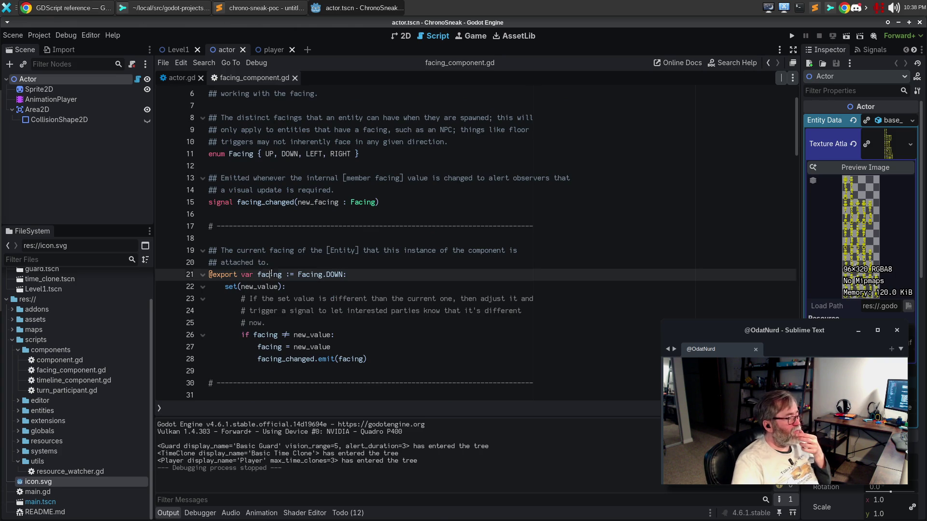
pyautogui.click(232, 288)
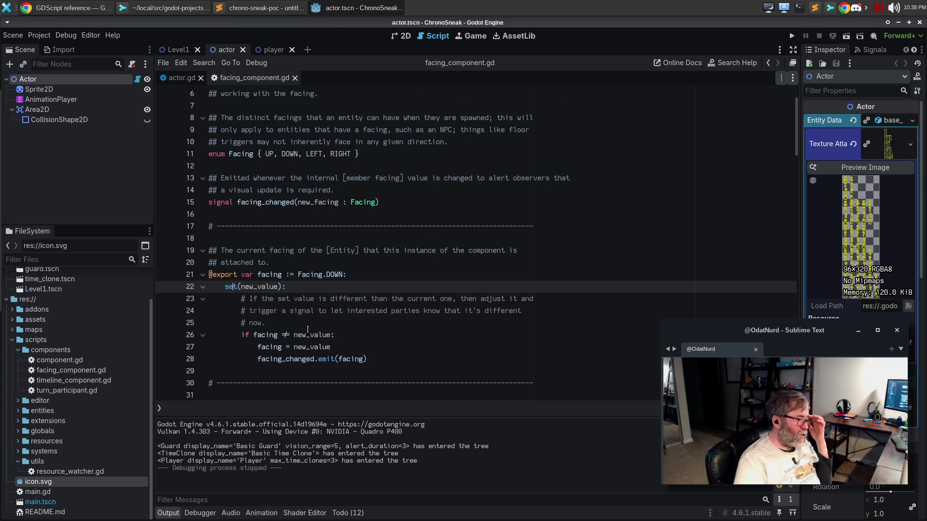
pyautogui.click(388, 360)
pyautogui.scroll(-3, 585, 287)
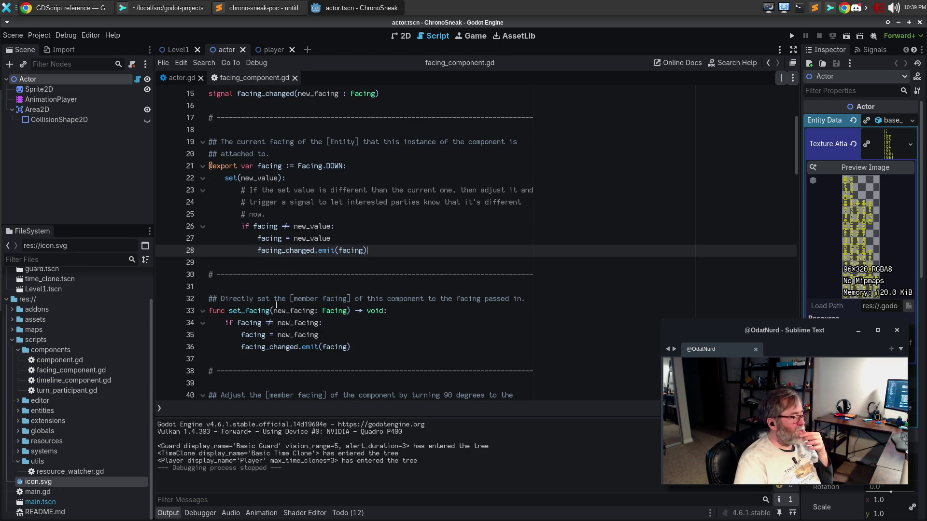
# Add 'facing = new_facing' to set_facing and delete its old change-check block.
pyautogui.click(411, 312)
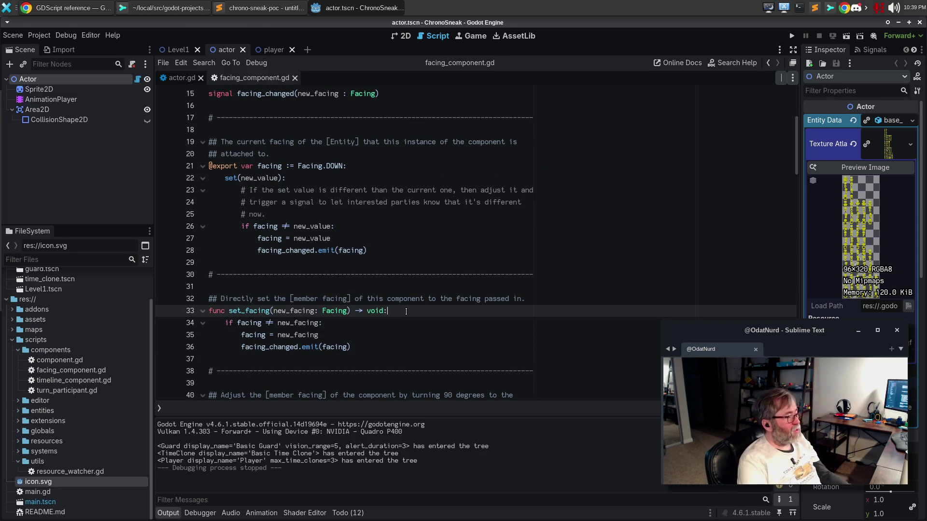
pyautogui.press('Return')
pyautogui.write('fc')
pyautogui.press('BackSpace')
pyautogui.write('acing = new')
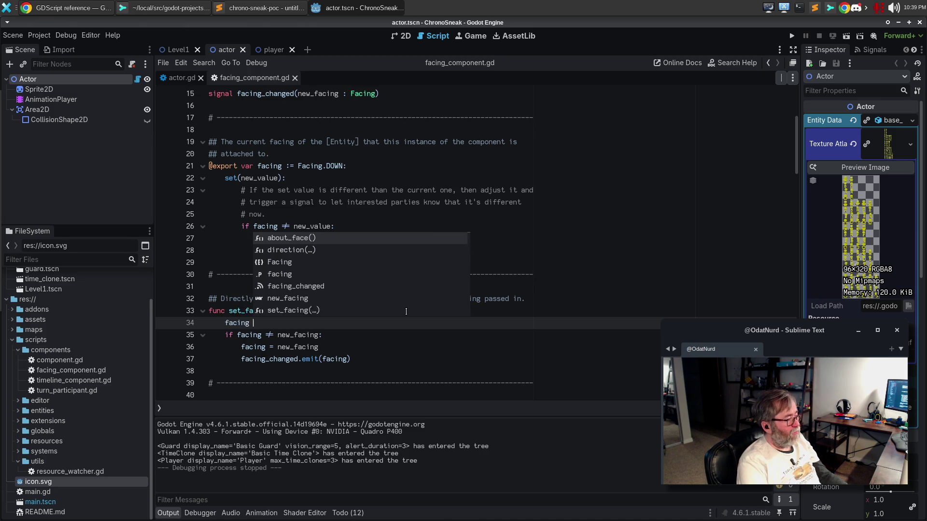
pyautogui.press('Return')
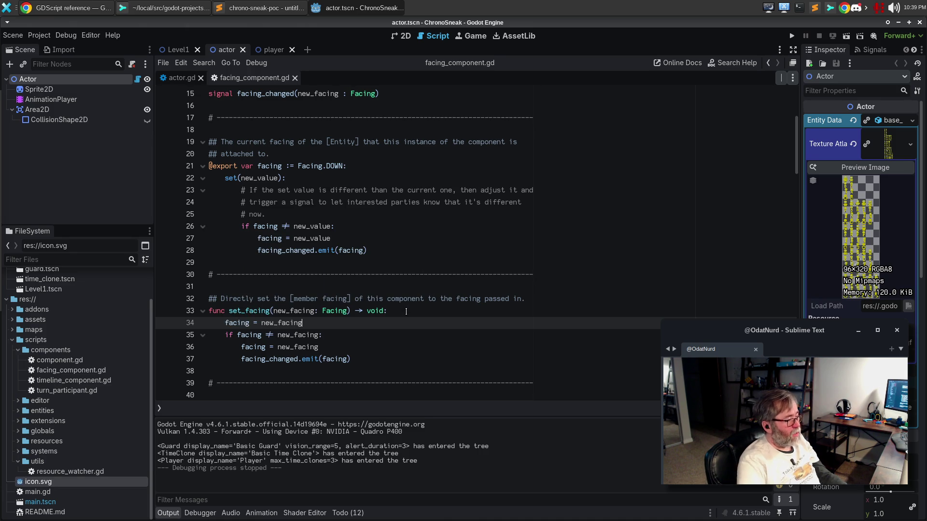
pyautogui.press('Down')
pyautogui.hotkey('shift', 'Down')
pyautogui.hotkey('shift', 'Down')
pyautogui.hotkey('shift', 'Down')
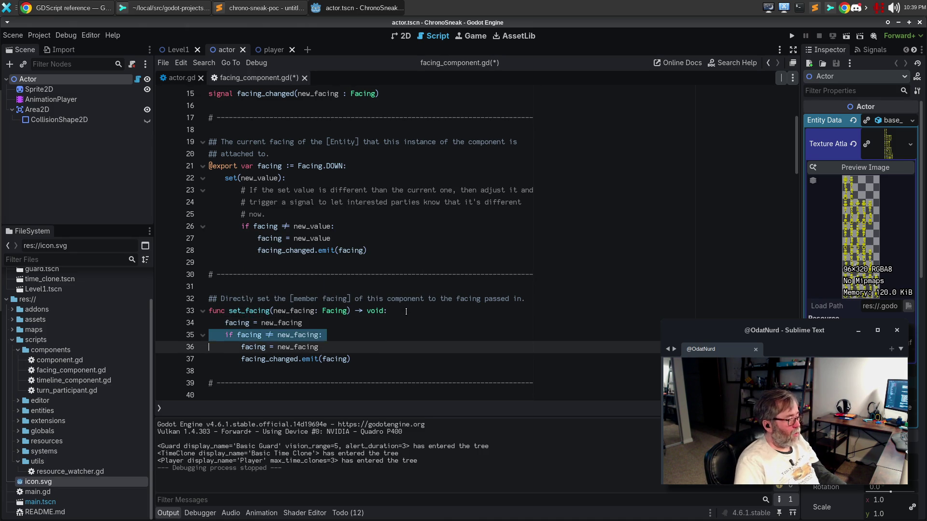
pyautogui.press('Delete')
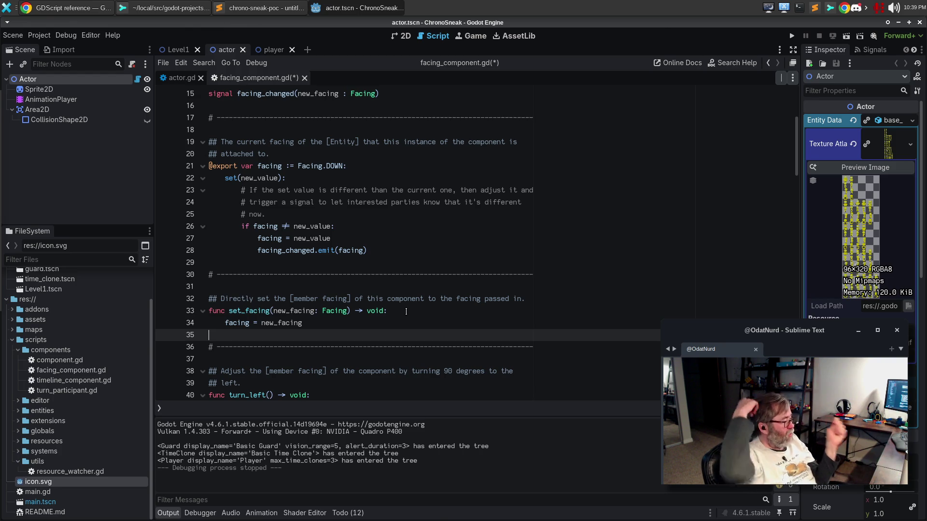
# Delete the facing_changed.emit(facing) lines from turn_left, turn_right and about_face.
pyautogui.scroll(-4, 422, 301)
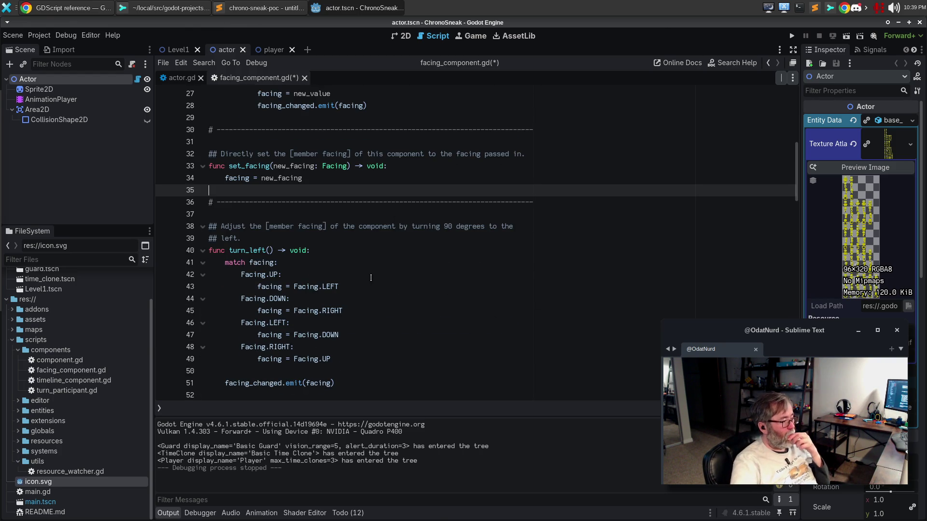
pyautogui.moveTo(354, 380)
pyautogui.mouseDown()
pyautogui.moveTo(224, 383)
pyautogui.moveTo(181, 371)
pyautogui.mouseUp()
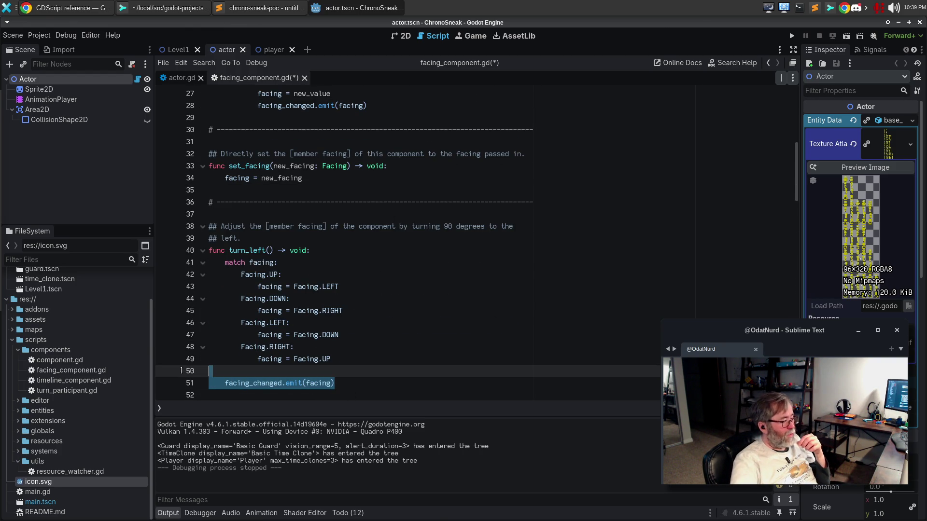
pyautogui.press('BackSpace')
pyautogui.press('BackSpace')
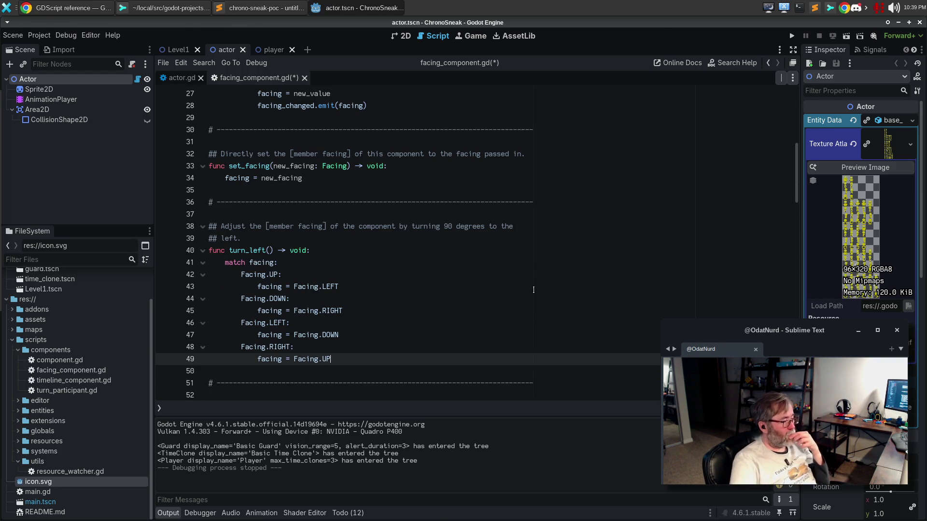
pyautogui.scroll(-1, 534, 252)
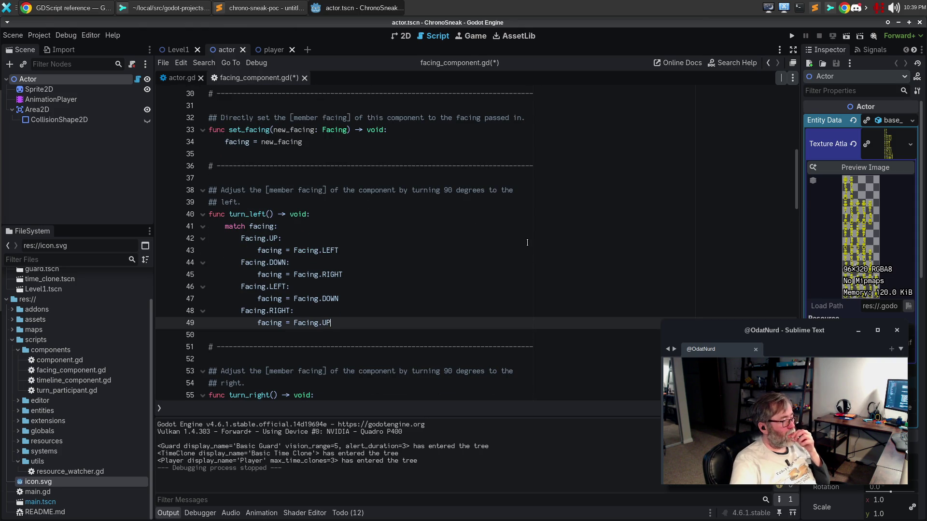
pyautogui.scroll(-5, 526, 237)
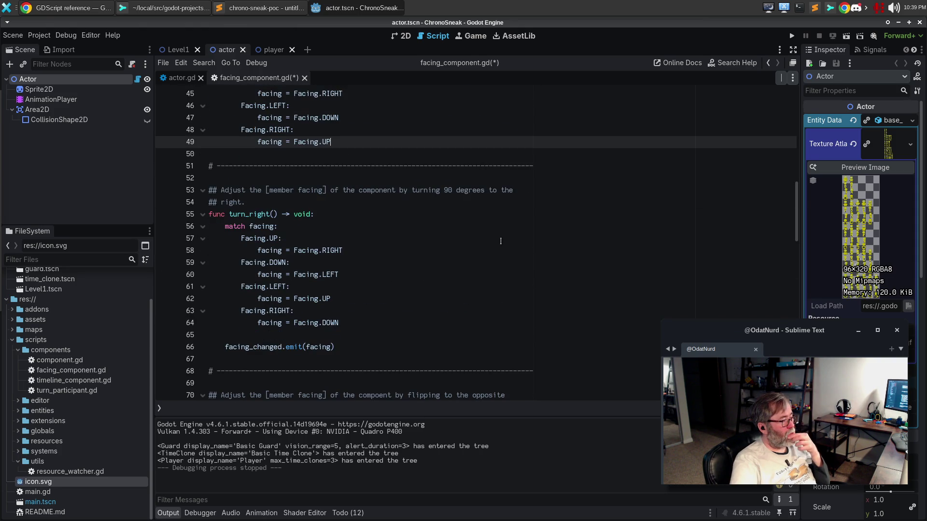
pyautogui.moveTo(370, 347); pyautogui.dragTo(118, 336)
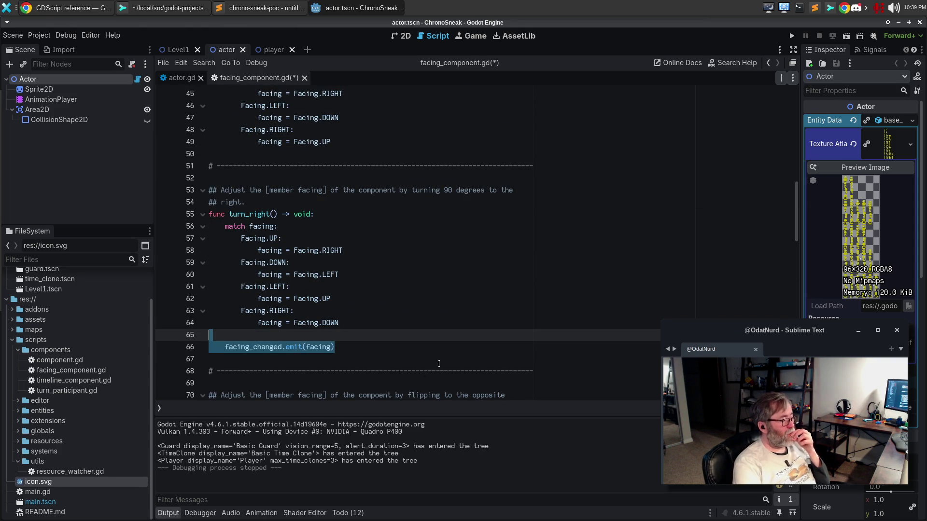
pyautogui.press('Delete')
pyautogui.press('BackSpace')
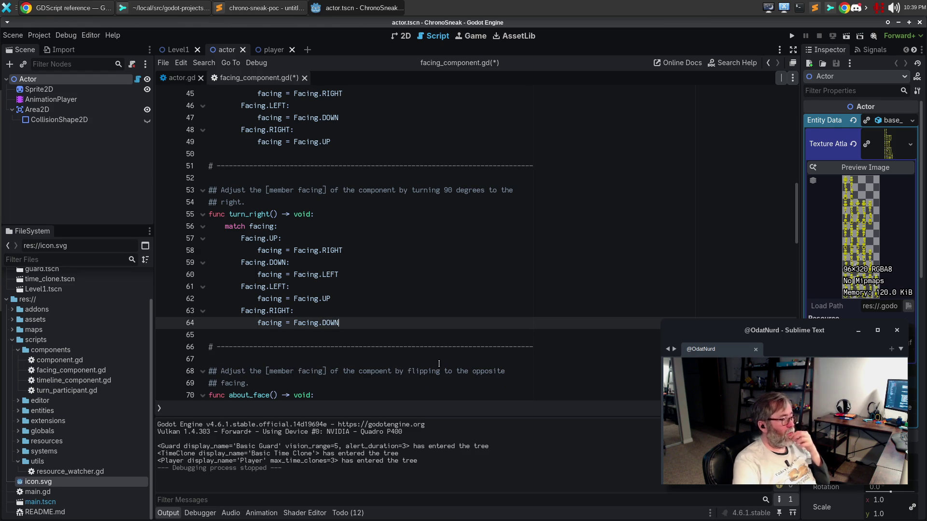
pyautogui.scroll(-5, 507, 379)
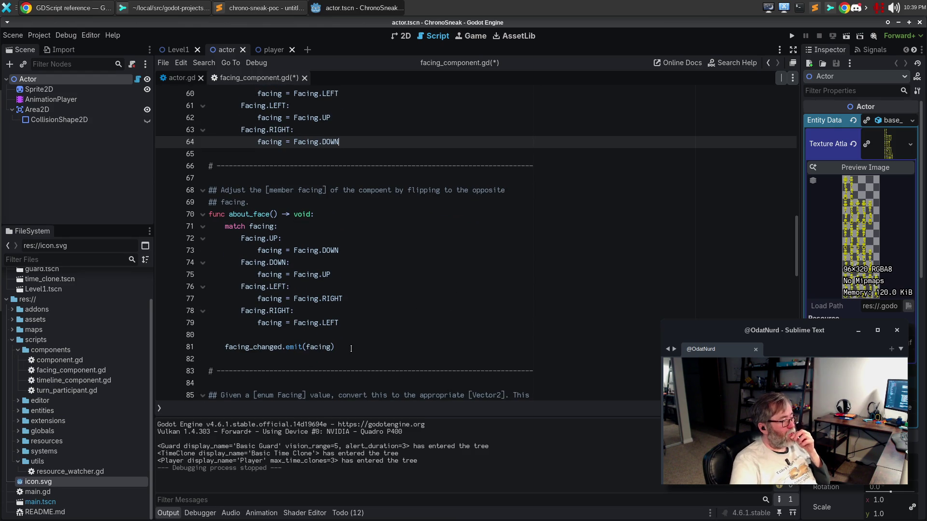
pyautogui.moveTo(350, 348); pyautogui.dragTo(159, 335)
pyautogui.press('BackSpace')
pyautogui.press('BackSpace')
pyautogui.scroll(-5, 457, 285)
pyautogui.scroll(-7, 457, 285)
# Save facing_component.gd and switch to Sublime Merge to review the diff.
pyautogui.hotkey('ctrl', 's')
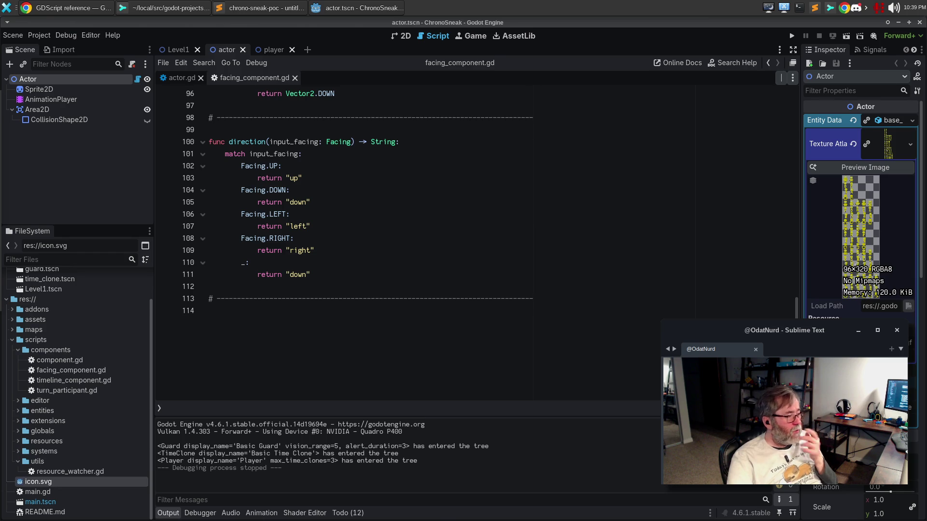
pyautogui.click(387, 310)
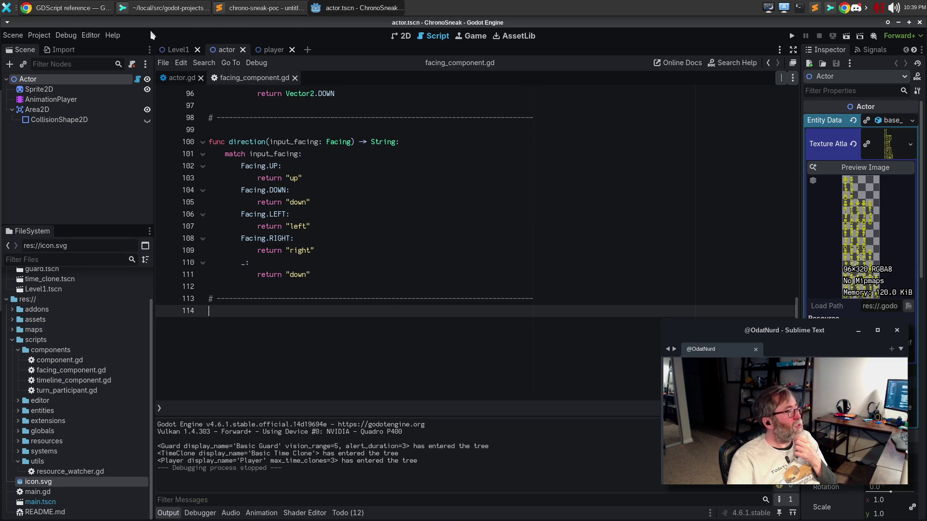
pyautogui.click(163, 2)
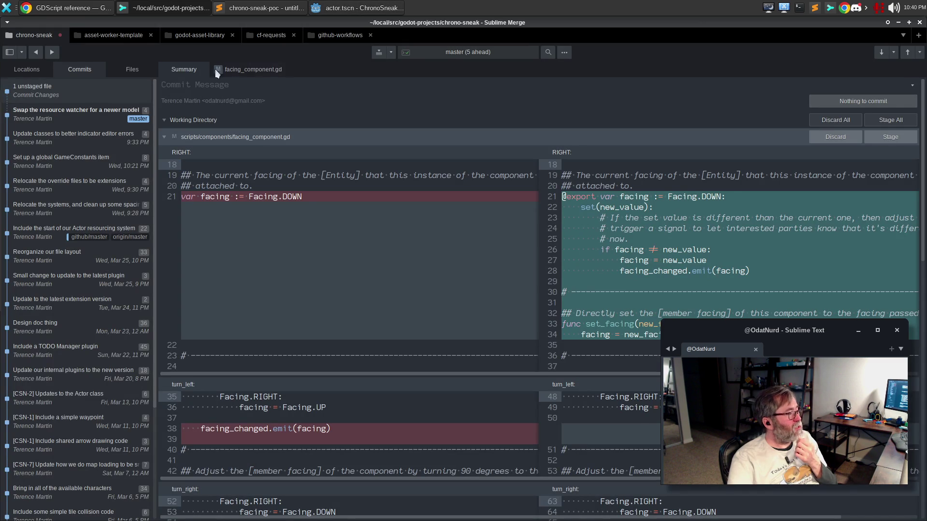
pyautogui.click(248, 70)
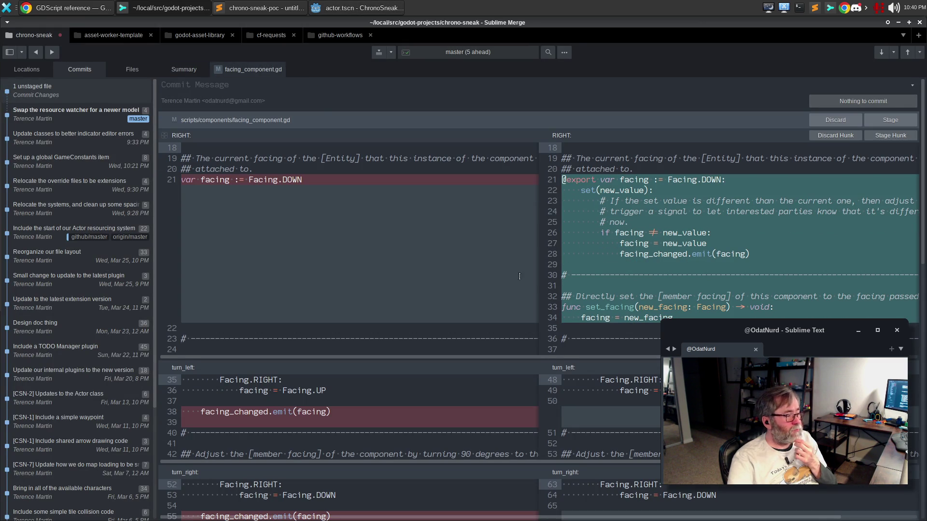
pyautogui.scroll(-3, 642, 306)
pyautogui.scroll(-10, 642, 305)
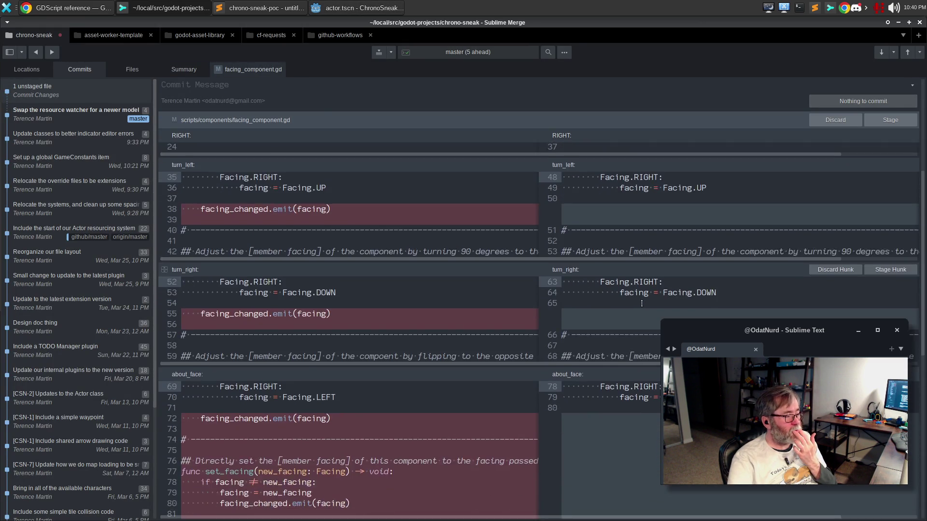
pyautogui.scroll(12, 641, 302)
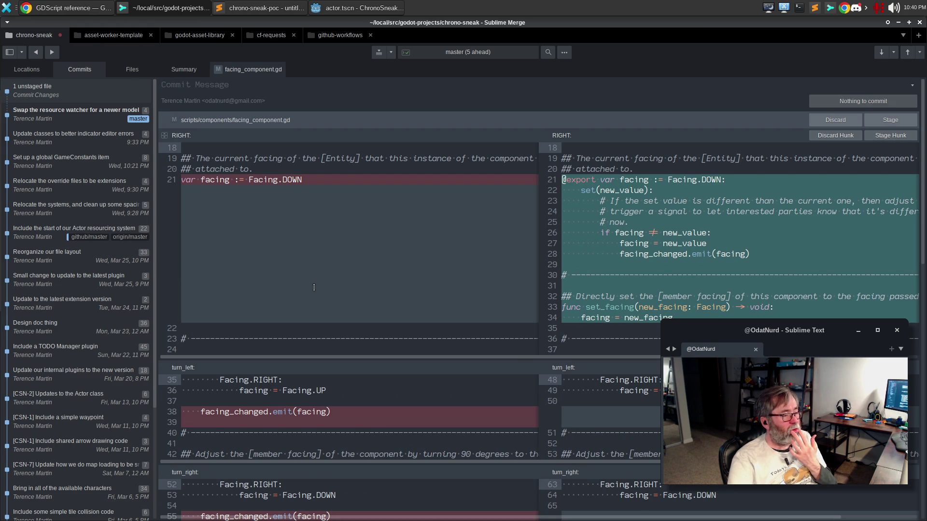
pyautogui.scroll(-15, 313, 287)
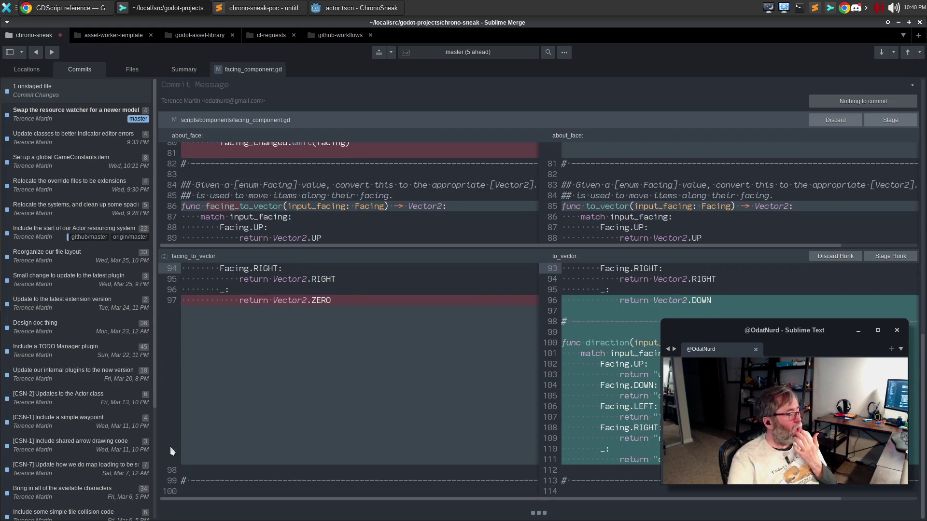
pyautogui.click(341, 6)
pyautogui.scroll(20, 444, 281)
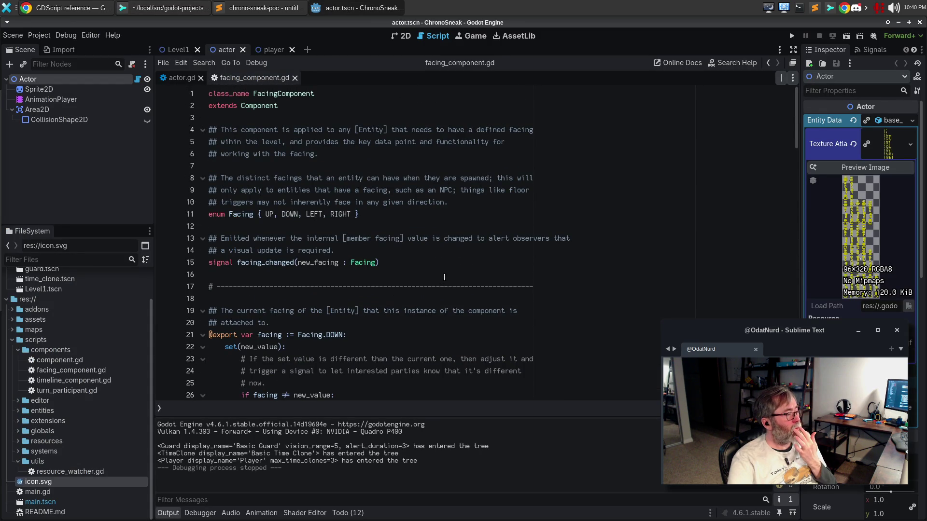
# Go from Sublime Merge back to the Godot editor.
pyautogui.click(342, 289)
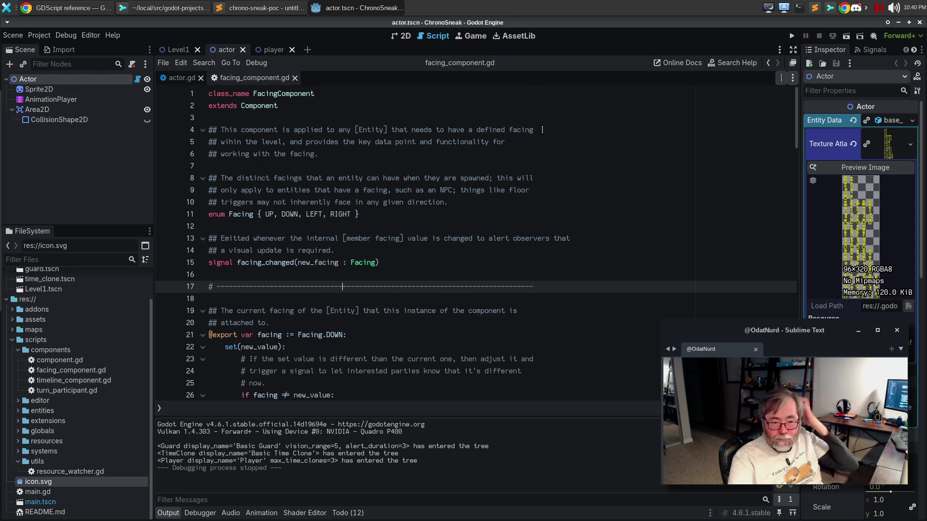
pyautogui.click(169, 10)
pyautogui.click(334, 8)
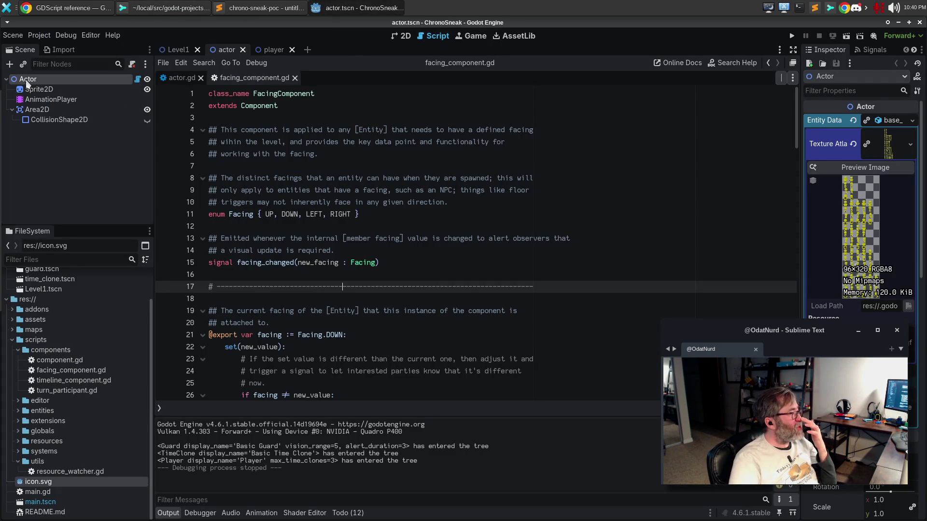
# Open and cancel the Add Child Node and Instance Child Scene lists for Actor.
pyautogui.click(10, 65)
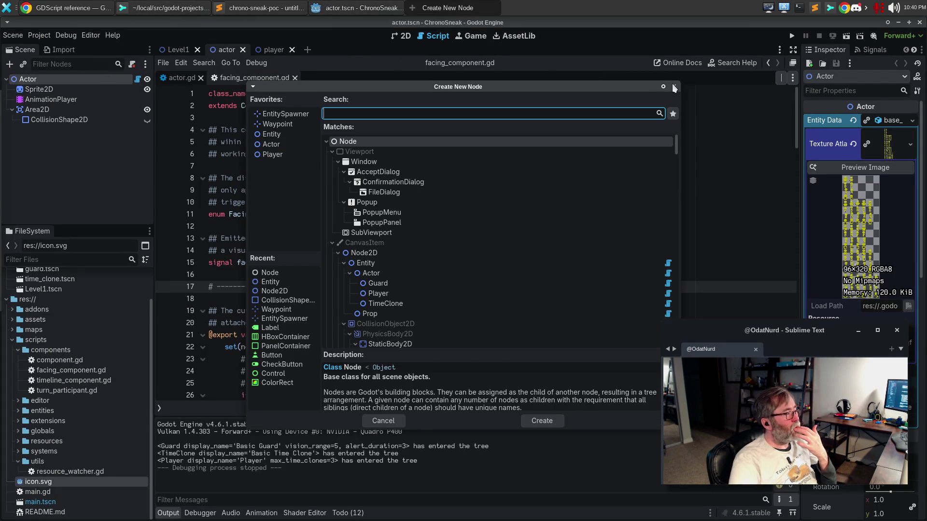
pyautogui.click(674, 86)
pyautogui.click(10, 64)
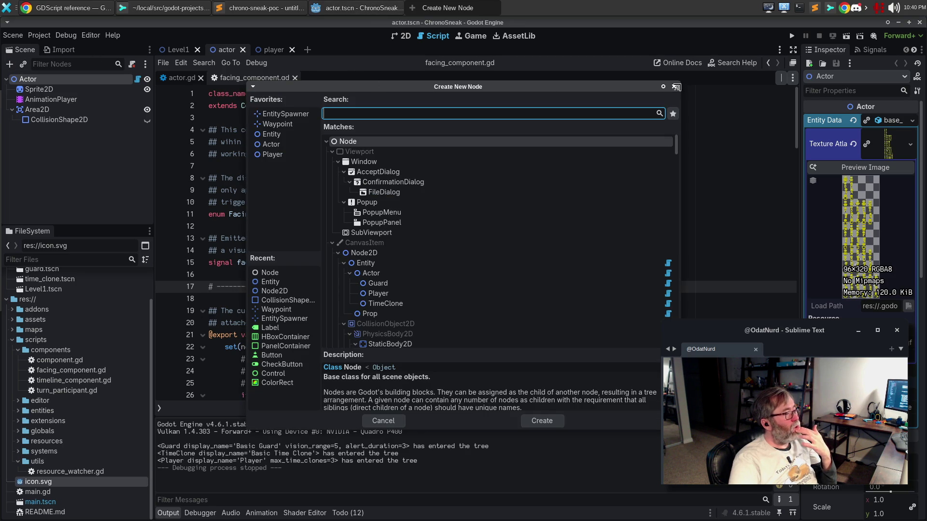
pyautogui.click(675, 87)
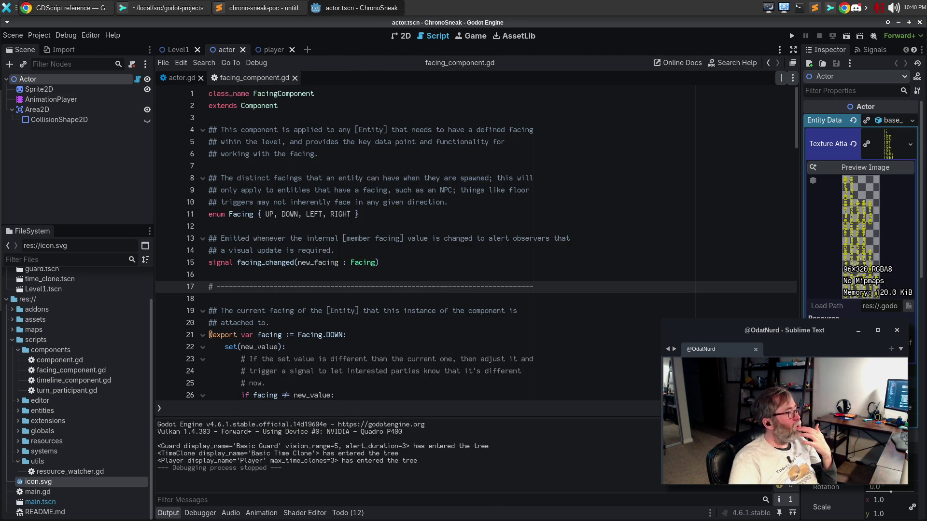
pyautogui.click(23, 64)
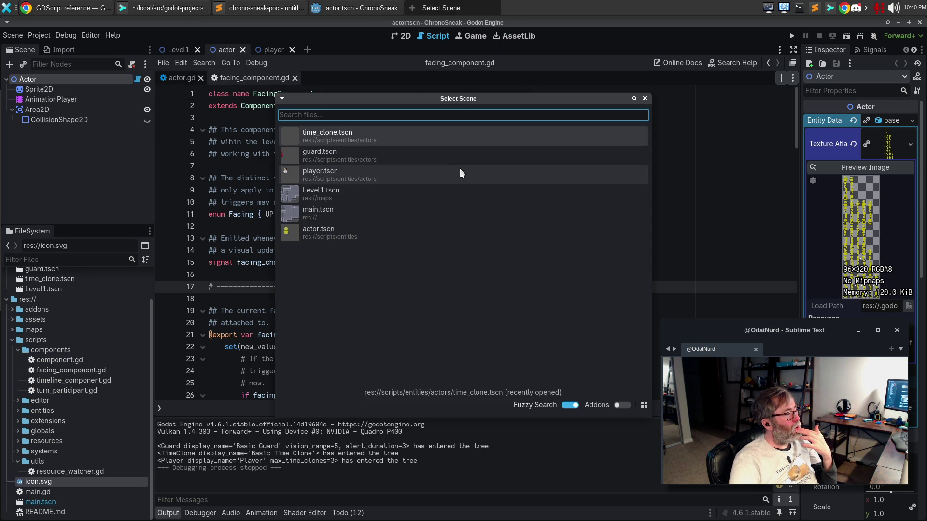
pyautogui.press('Escape')
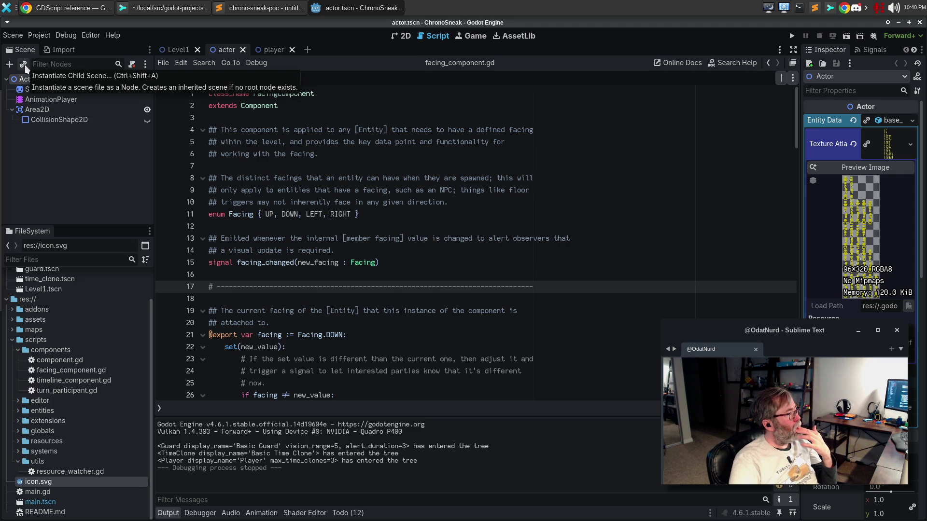
# Follow the Component base class name in facing_component.gd to open component.gd.
pyautogui.click(430, 190)
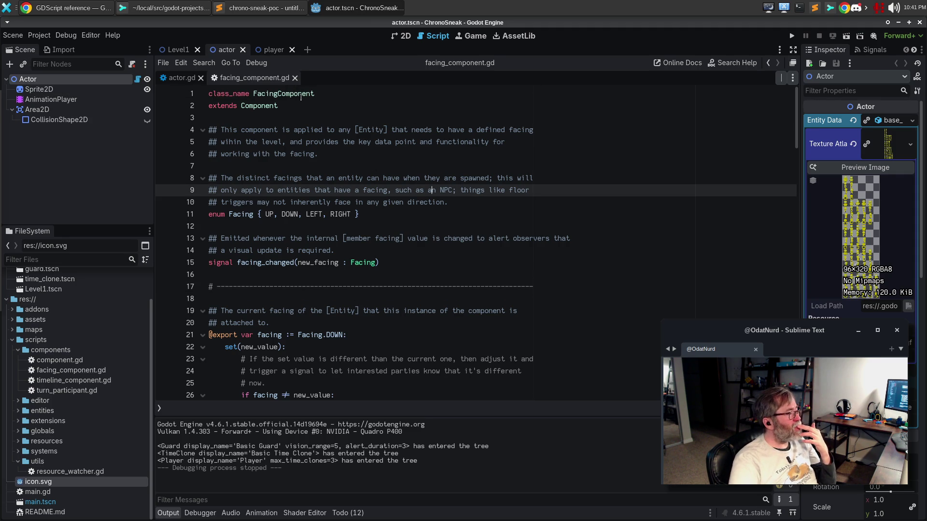
pyautogui.keyDown('ctrl'); pyautogui.click(264, 109); pyautogui.keyUp('ctrl')
pyautogui.keyDown('ctrl'); pyautogui.click(265, 109); pyautogui.keyUp('ctrl')
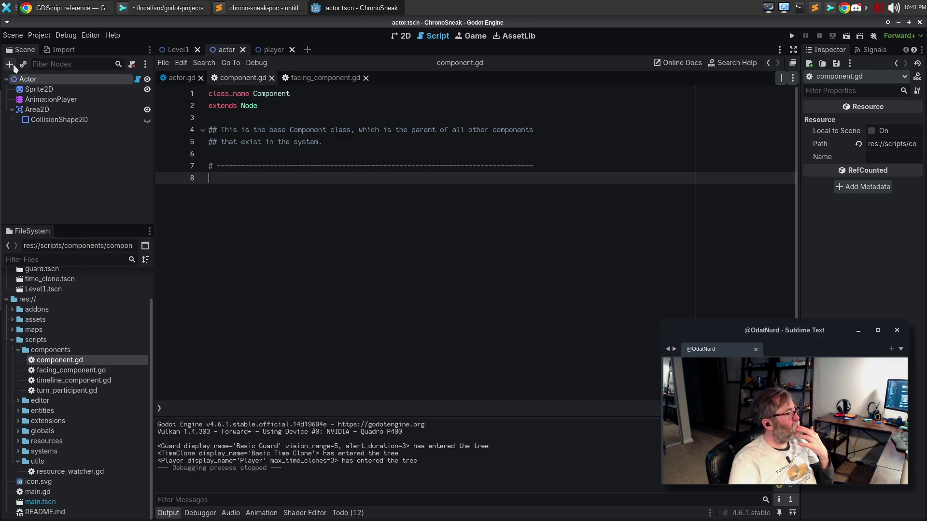
# Create a FacingComponent child under Actor, starring FacingComponent as a favourite node type.
pyautogui.click(9, 64)
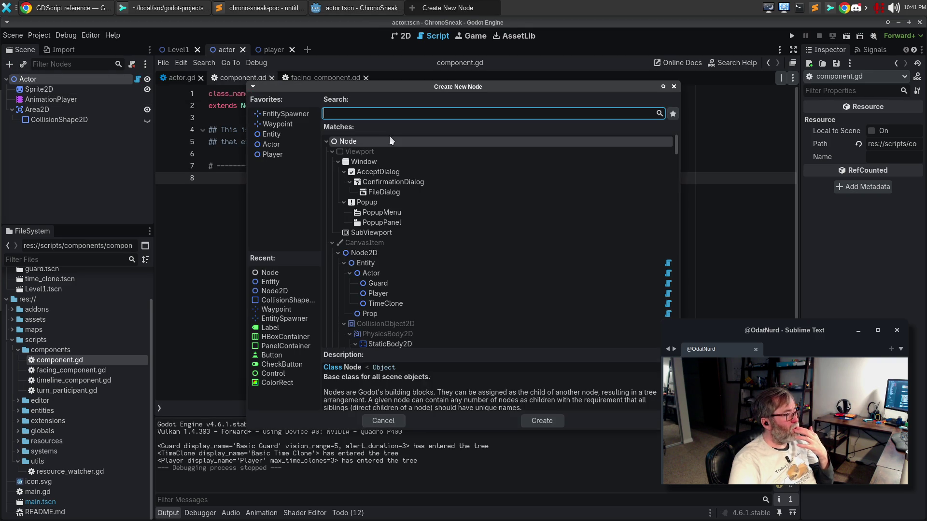
pyautogui.write('Comp')
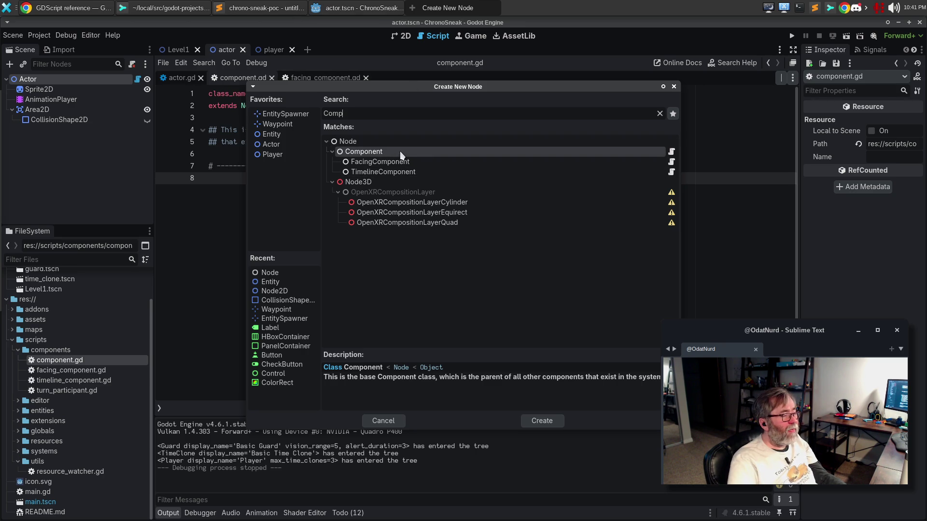
pyautogui.click(403, 163)
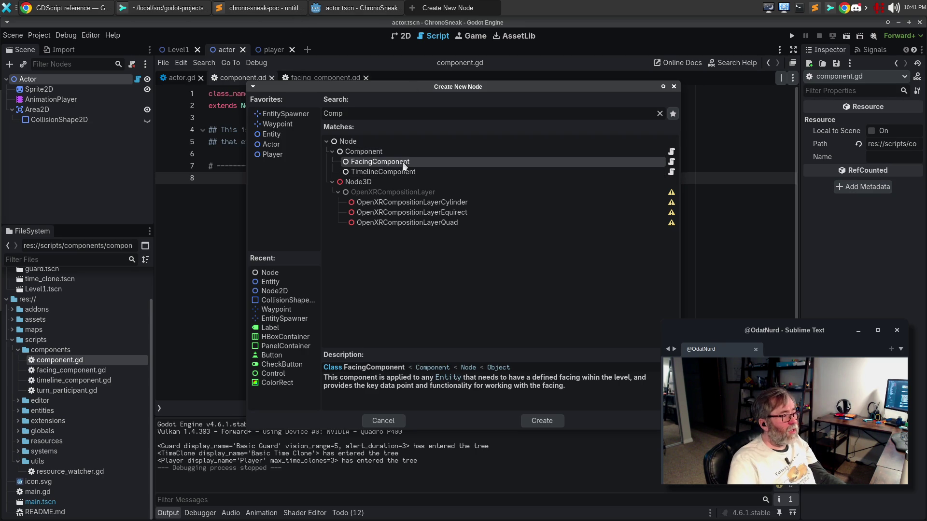
pyautogui.click(673, 114)
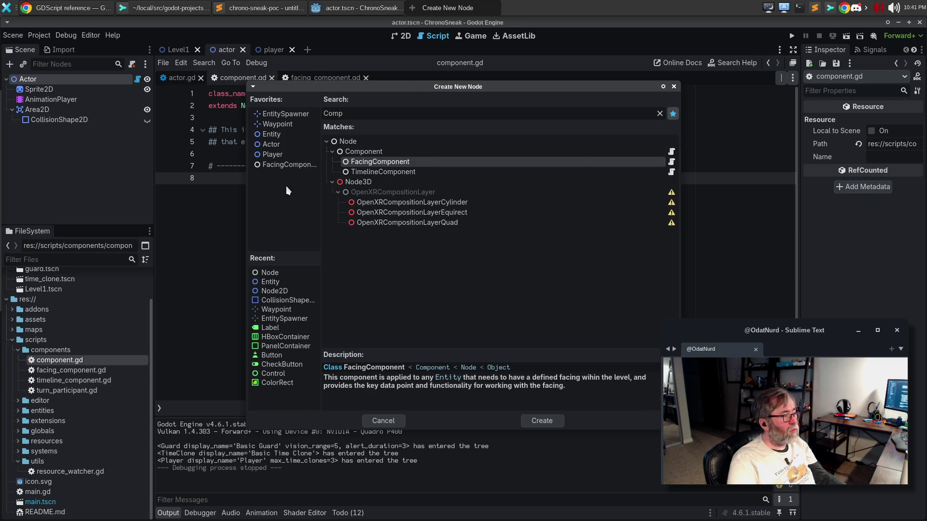
pyautogui.doubleClick(285, 166)
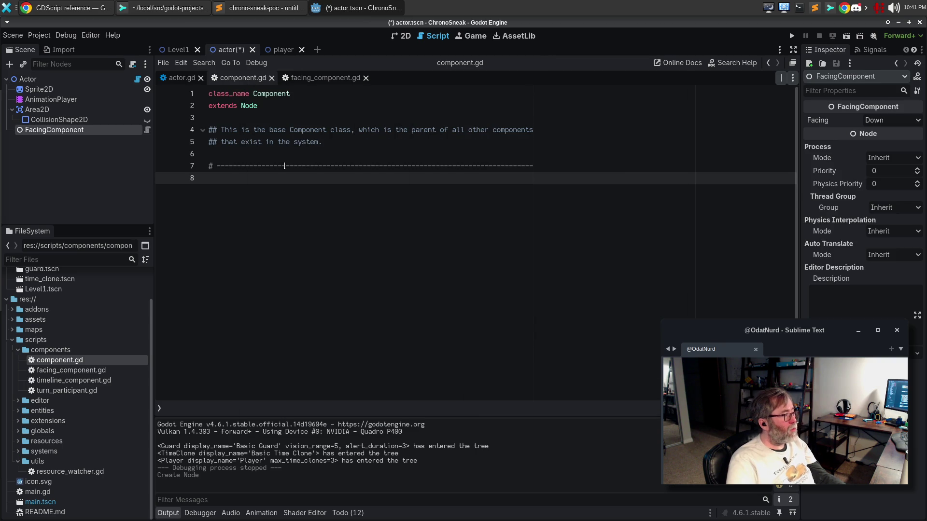
# Move FacingComponent to be Actor's first child, keep its default name, and save the actor scene.
pyautogui.moveTo(48, 133); pyautogui.dragTo(60, 95)
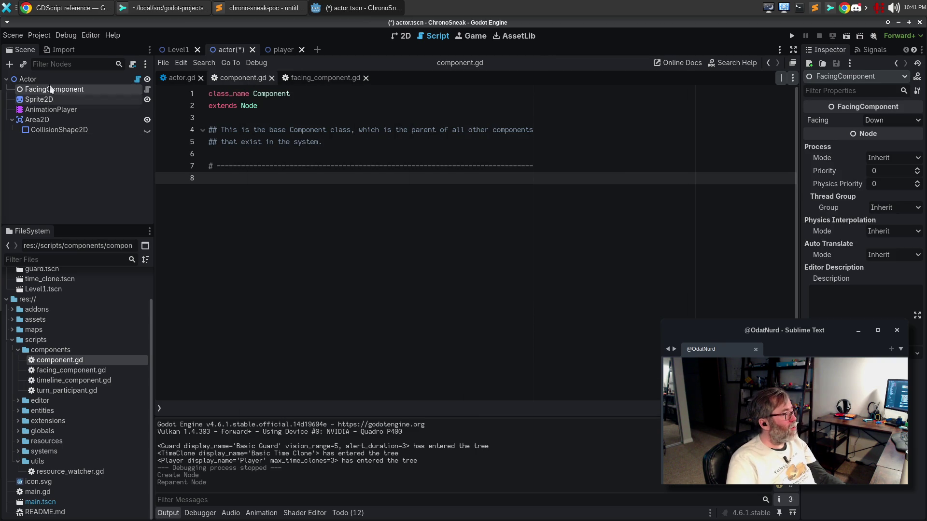
pyautogui.doubleClick(61, 89)
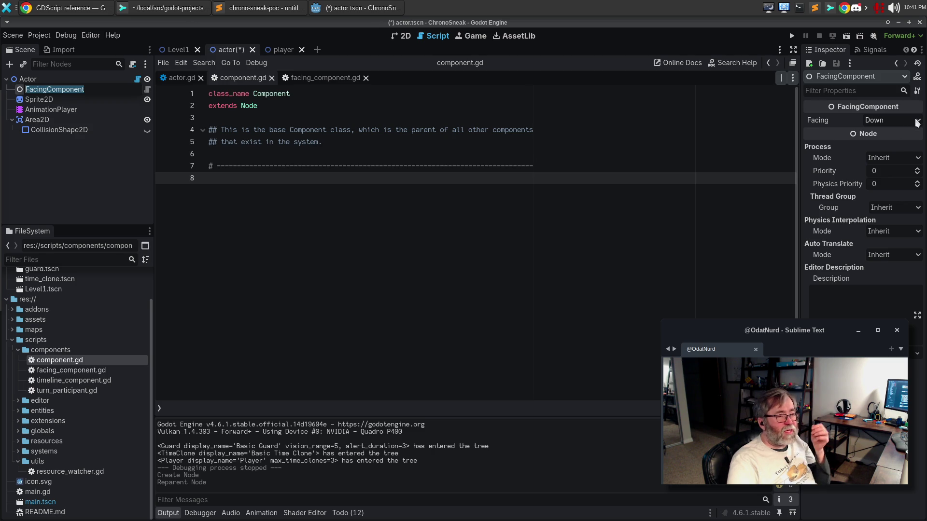
pyautogui.click(575, 220)
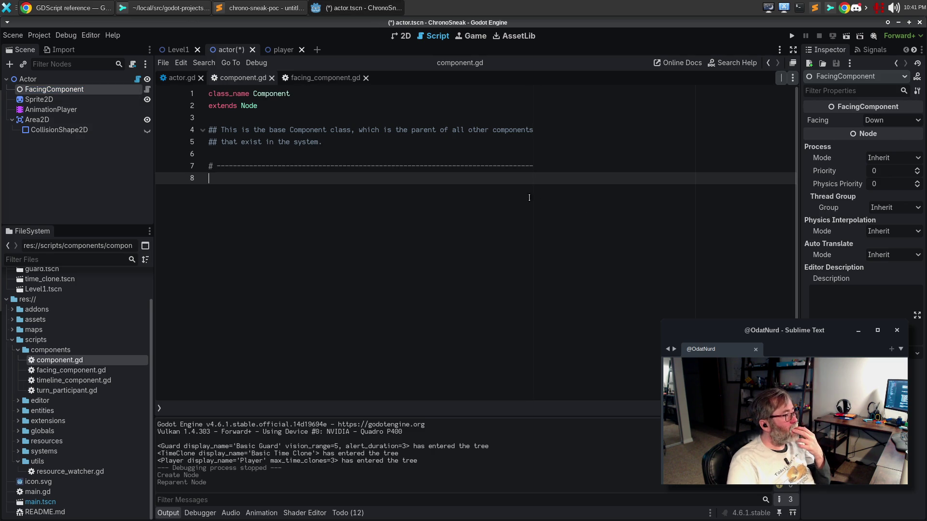
pyautogui.hotkey('ctrl', 's')
pyautogui.click(267, 53)
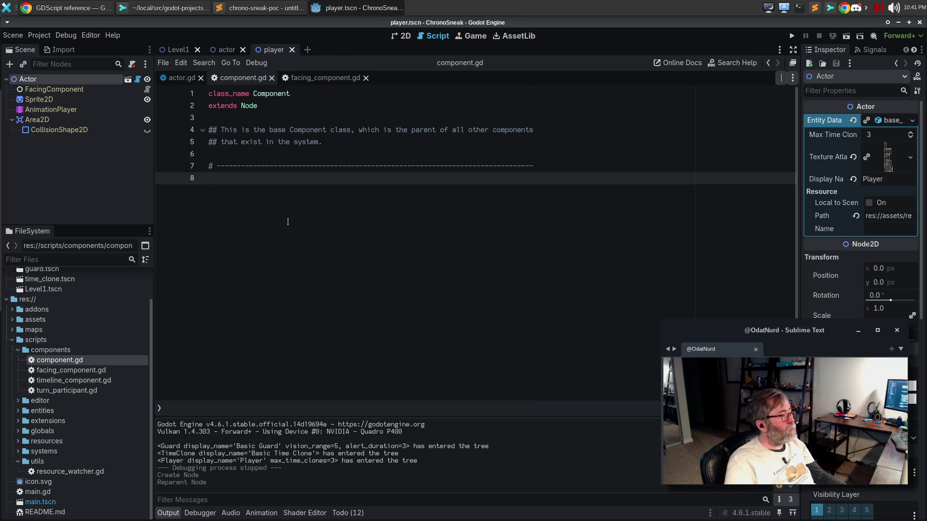
# Open the Actor's player.gd script and scroll through its _unhandled_input function.
pyautogui.click(137, 79)
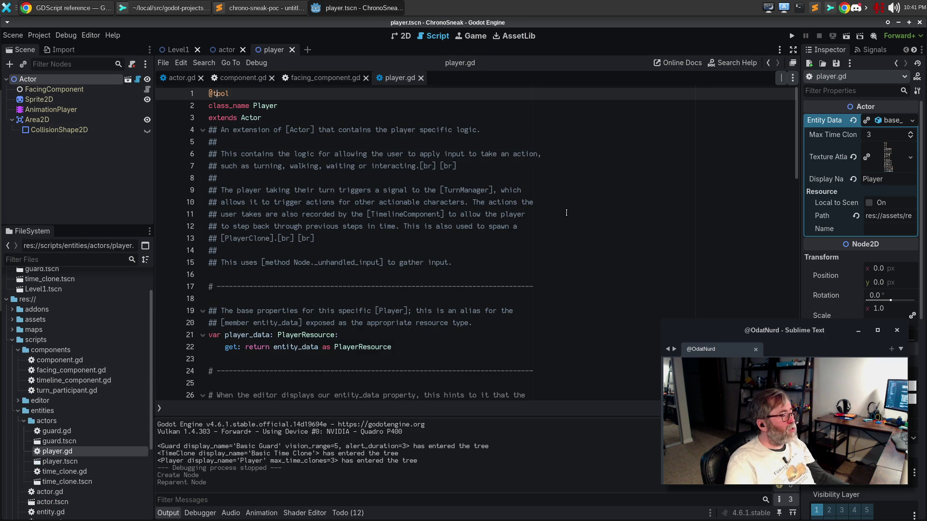
pyautogui.scroll(-5, 567, 208)
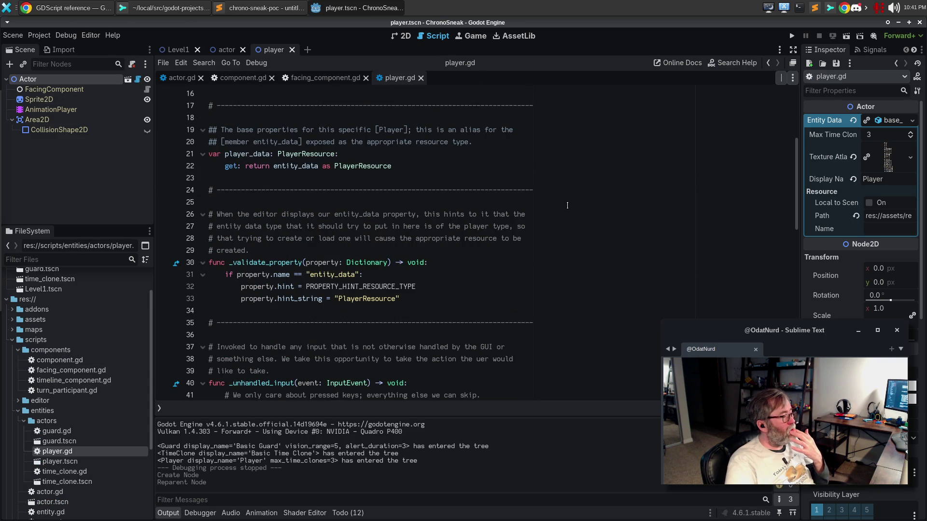
pyautogui.scroll(-4, 566, 204)
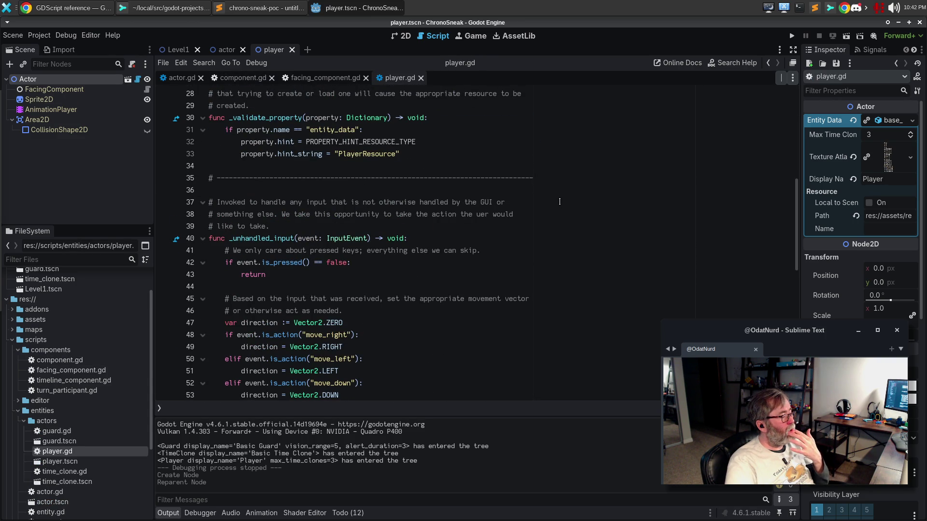
pyautogui.scroll(-3, 557, 202)
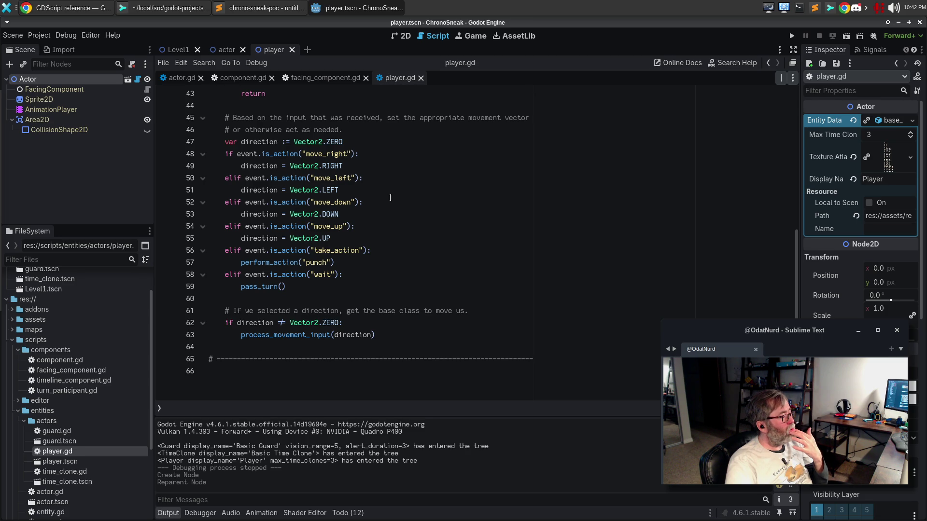
pyautogui.scroll(4, 390, 198)
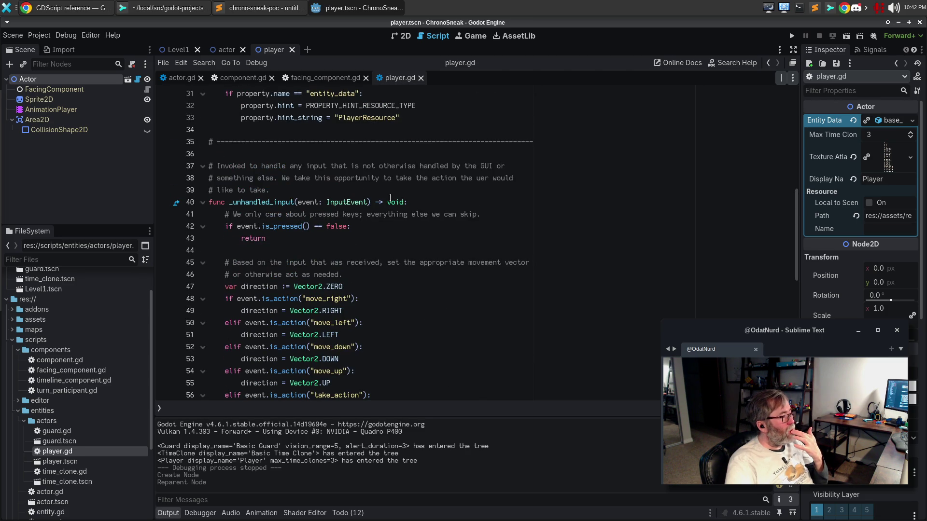
pyautogui.scroll(10, 391, 198)
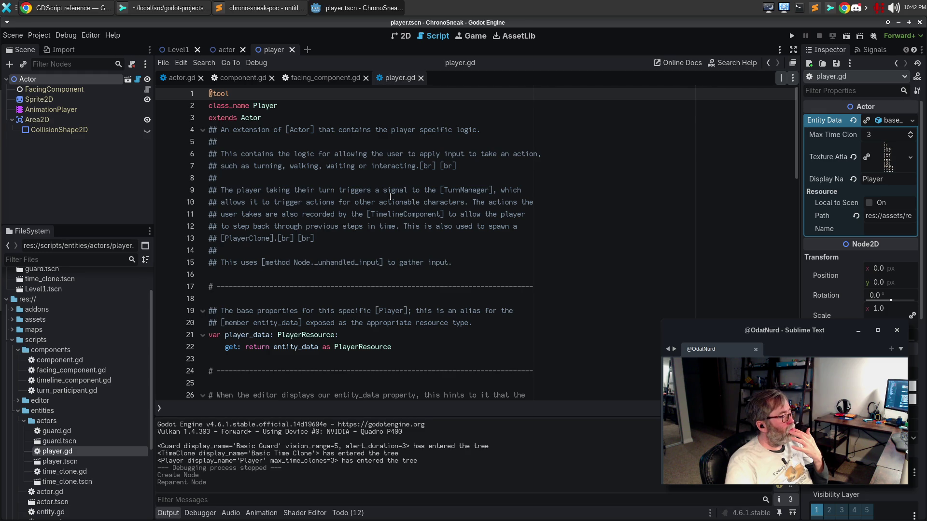
pyautogui.scroll(-13, 390, 195)
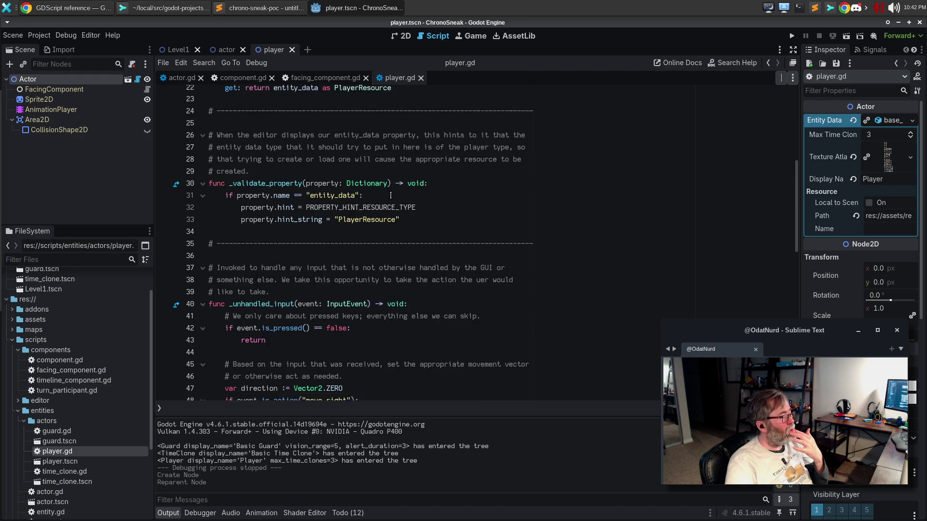
pyautogui.scroll(-4, 390, 195)
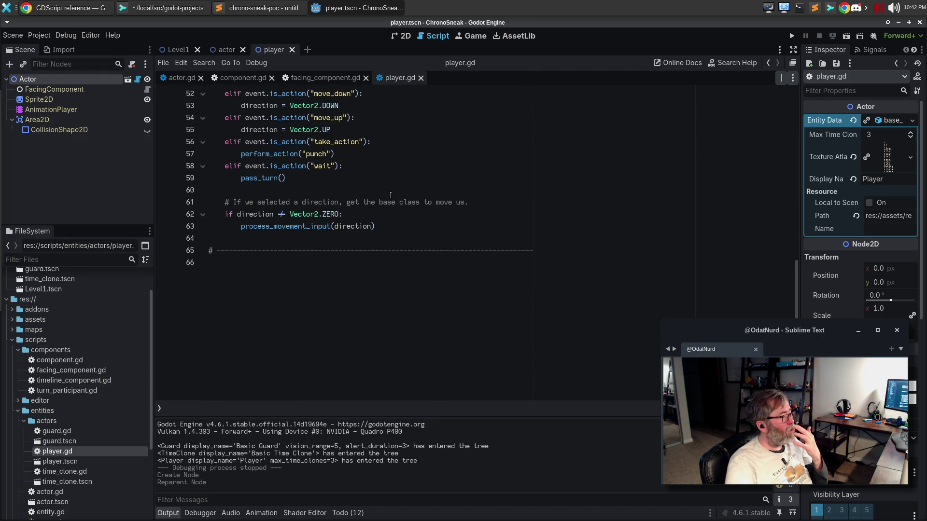
# Walk through the process_movement_input call, direction branches, punch action, pass_turn call and direction check.
pyautogui.moveTo(313, 227)
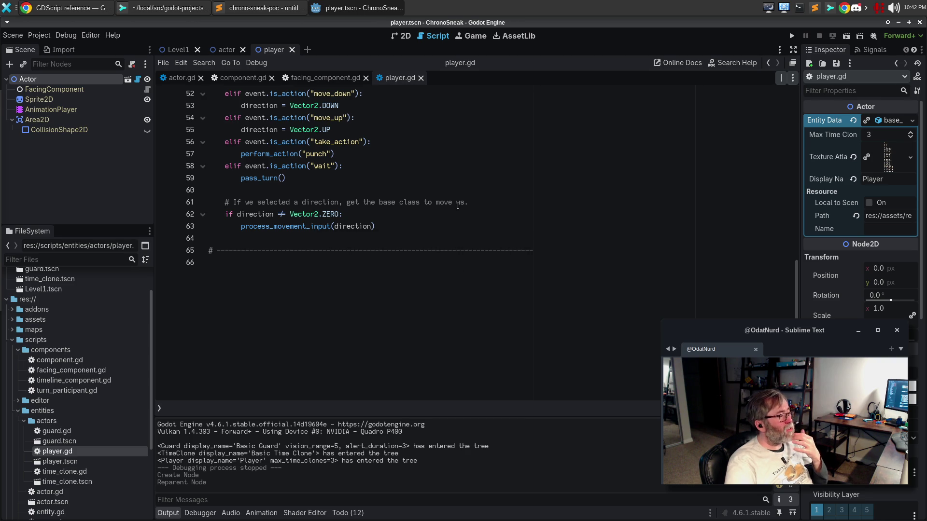
pyautogui.click(416, 224)
pyautogui.scroll(4, 425, 218)
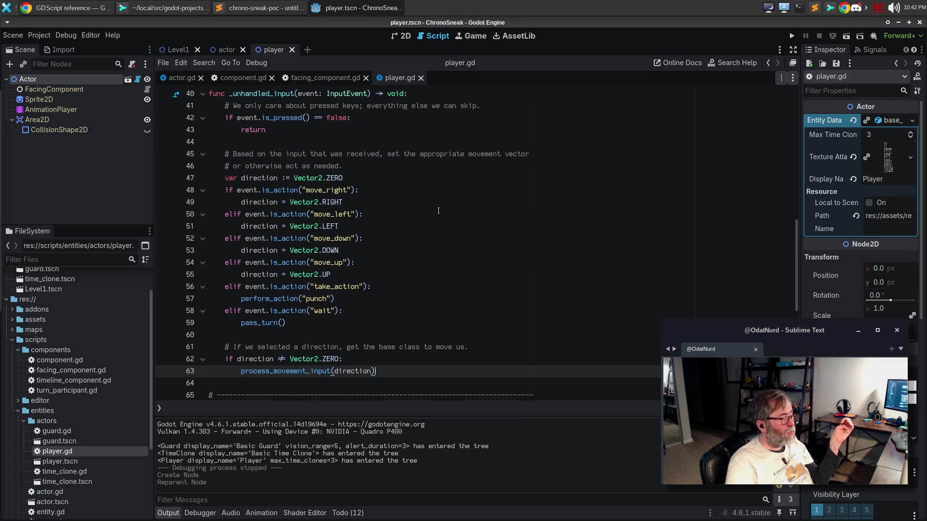
pyautogui.click(385, 181)
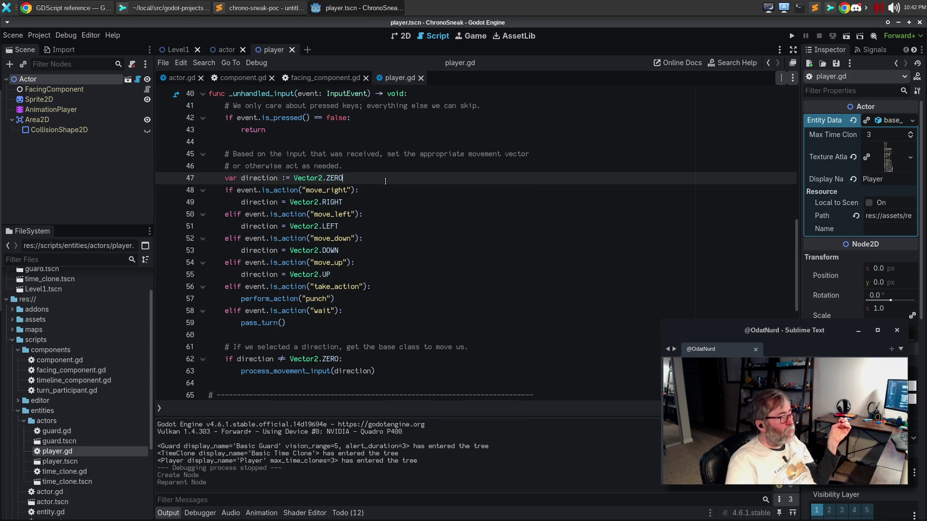
pyautogui.click(365, 200)
pyautogui.click(373, 182)
pyautogui.click(372, 202)
pyautogui.click(371, 250)
pyautogui.click(371, 274)
pyautogui.click(370, 288)
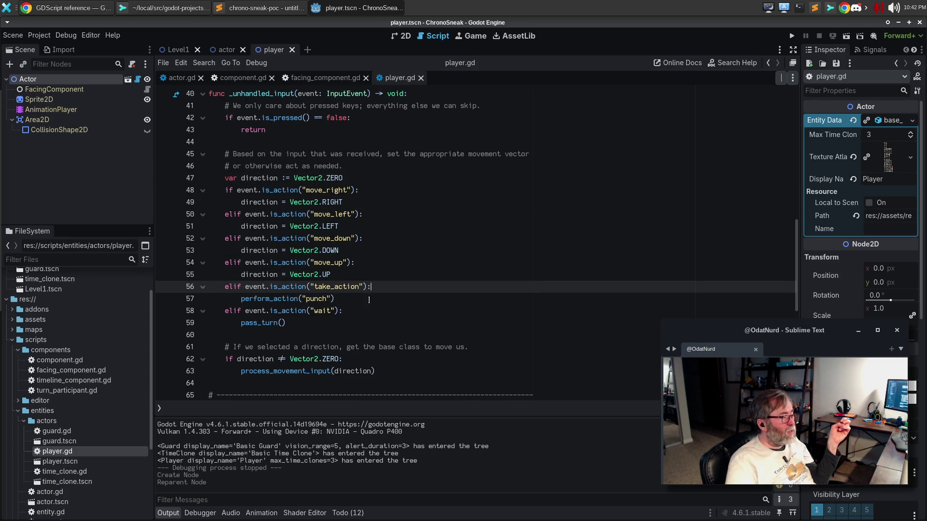
pyautogui.click(367, 297)
pyautogui.click(333, 323)
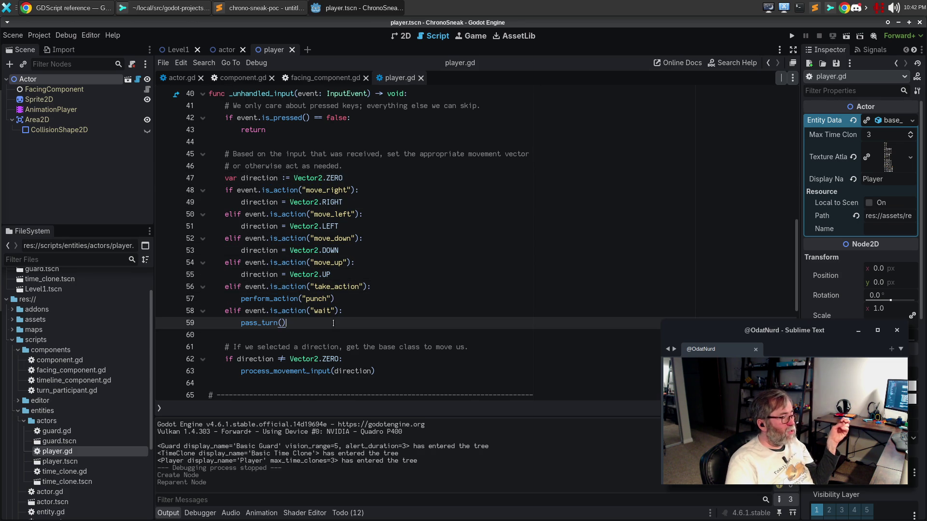
pyautogui.click(364, 358)
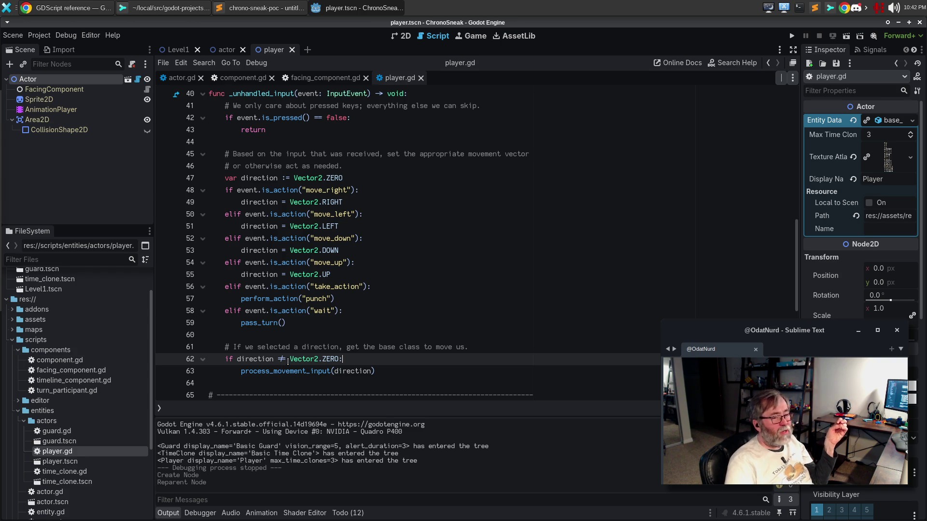
# Scroll back up and close the player.gd script.
pyautogui.scroll(12, 472, 239)
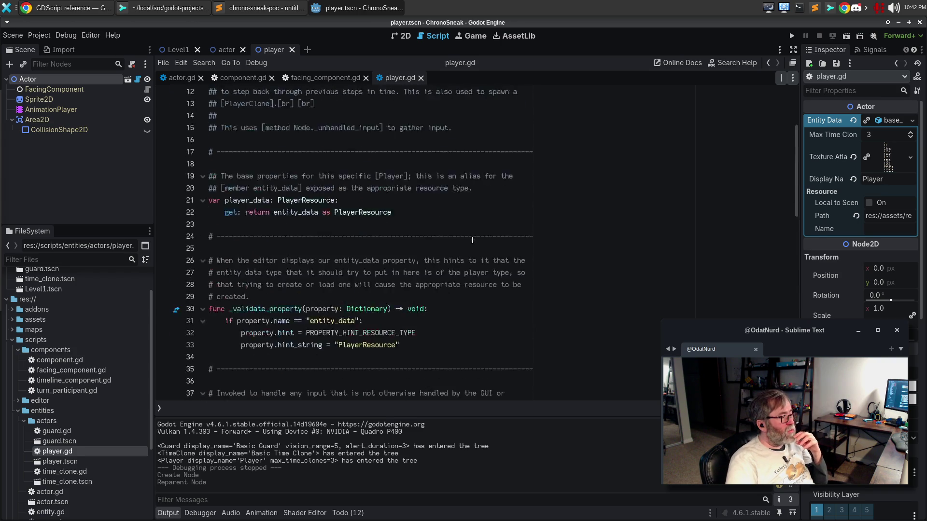
pyautogui.scroll(2, 473, 239)
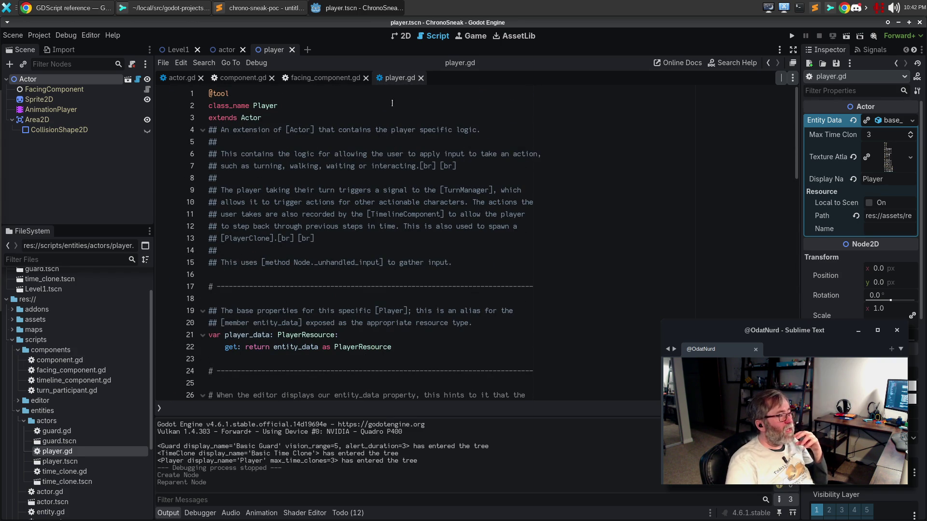
pyautogui.click(420, 78)
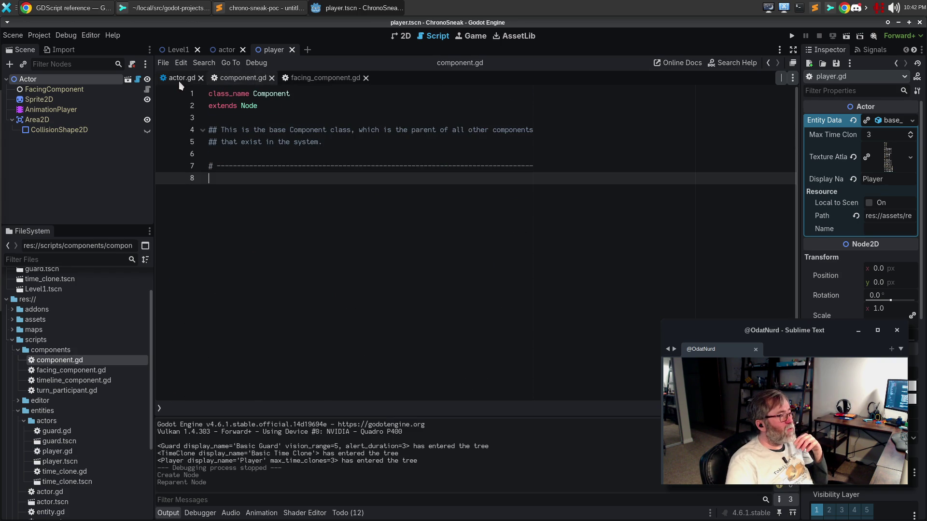